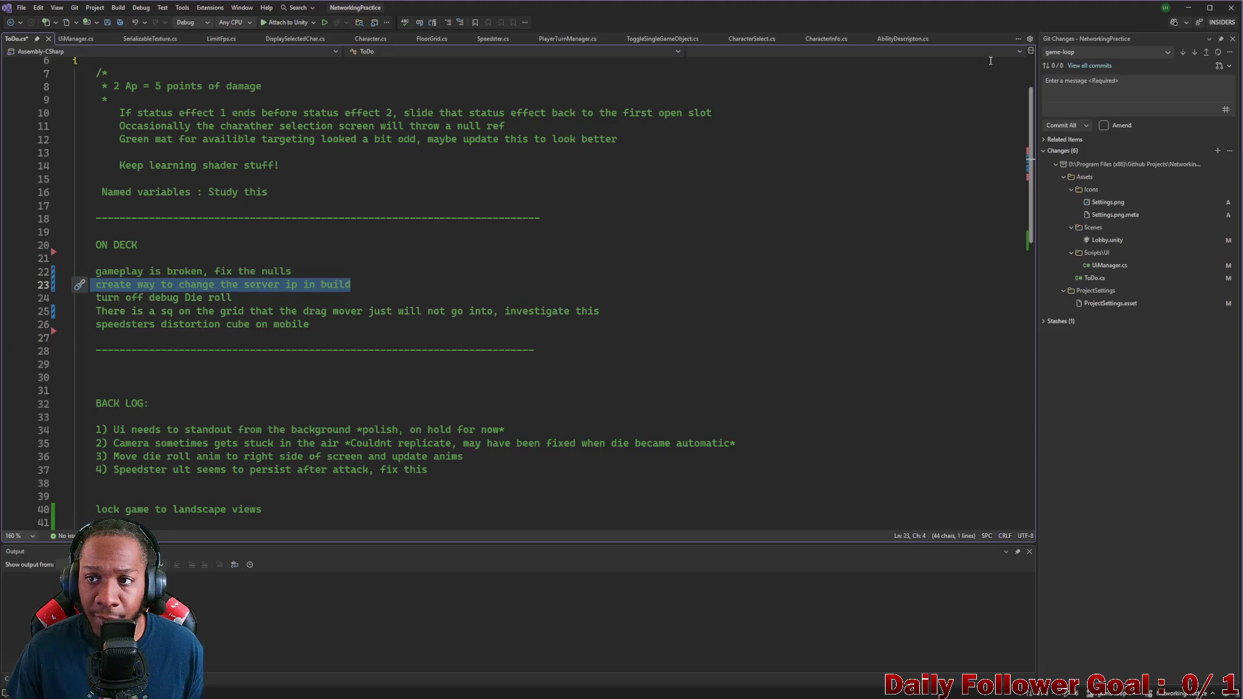
Step: Switch to Client.cs to view serverIp "127.0.0.1" and port 32887
click(1188, 7)
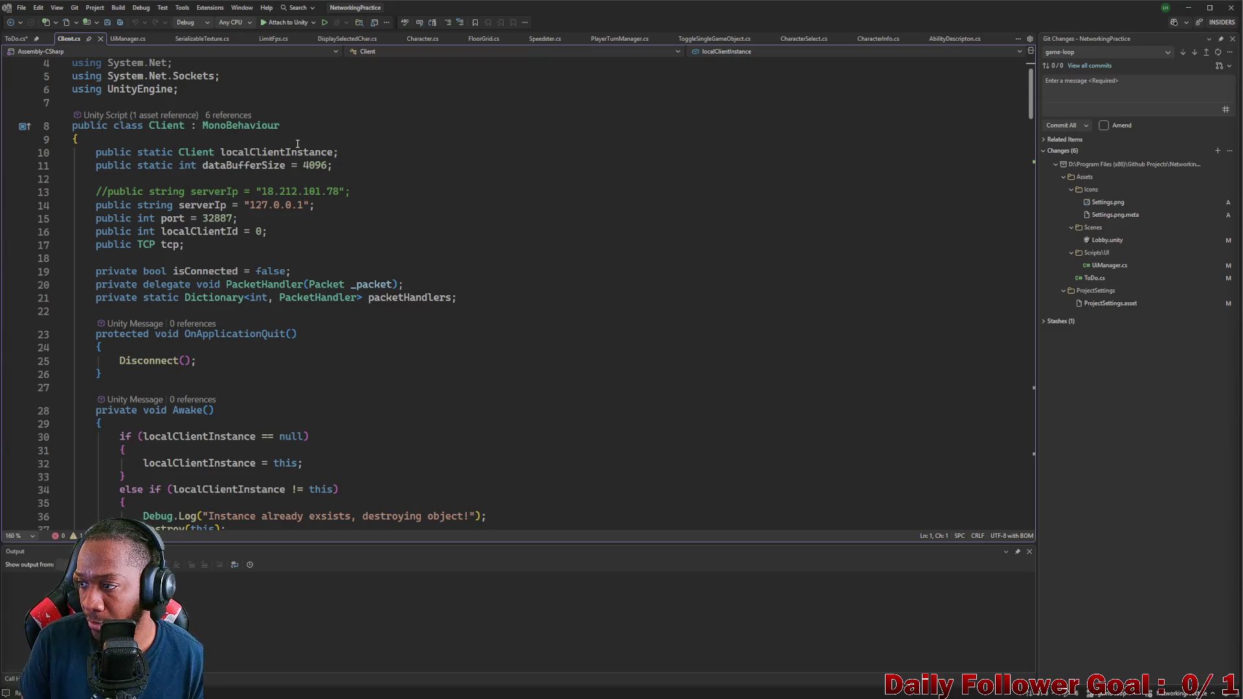
Step: Minimize Visual Studio and bring the Brave ChatGPT window to the front
click(1189, 7)
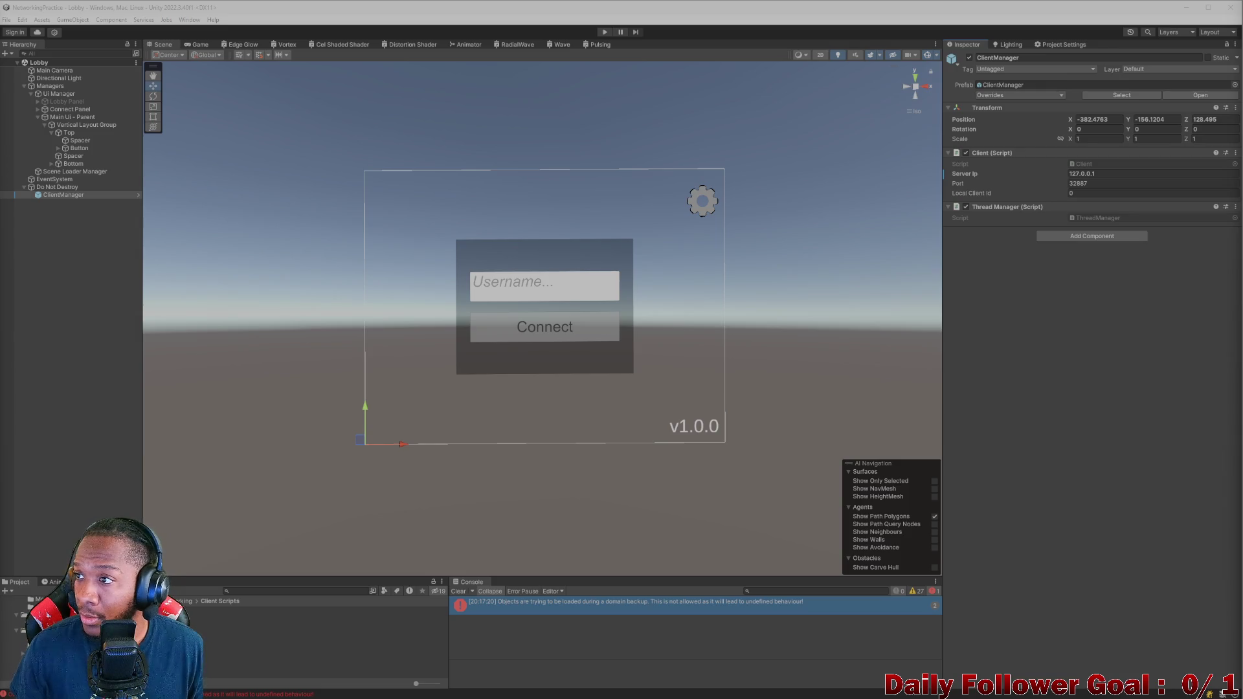
mouse_move(621, 698)
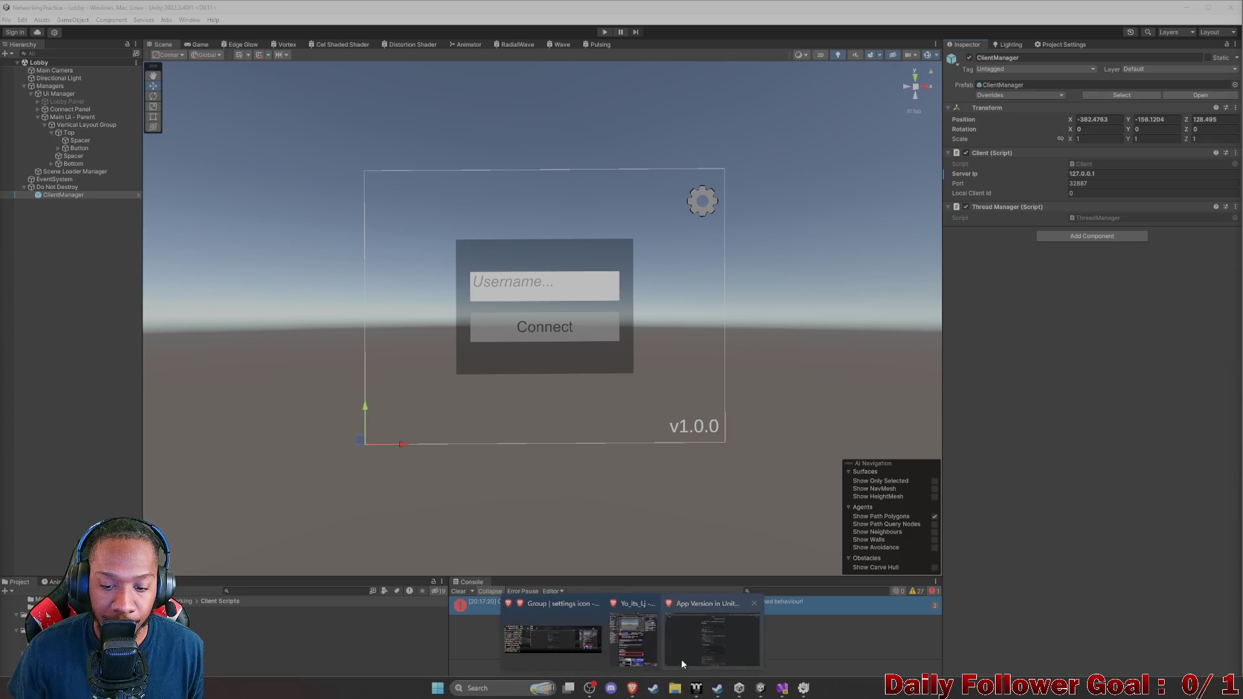
click(515, 606)
Step: Start a fresh chat describing a multiplayer Unity C# game whose clients connect by server IP
click(547, 673)
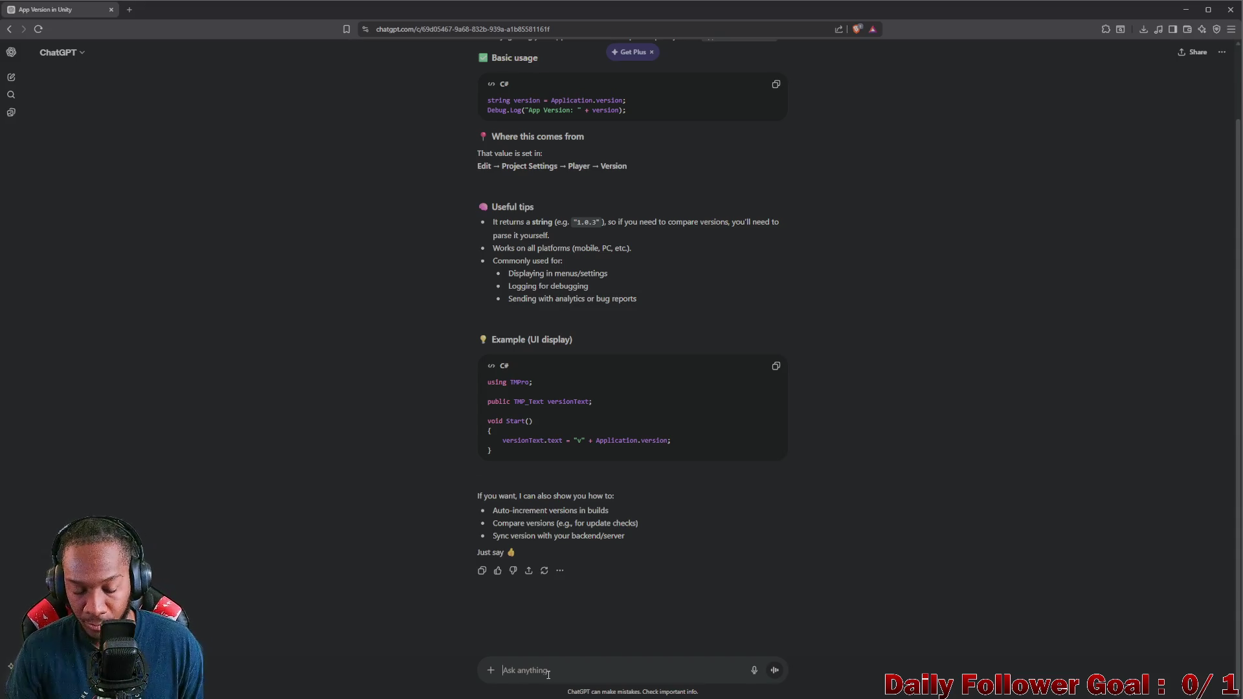
click(12, 77)
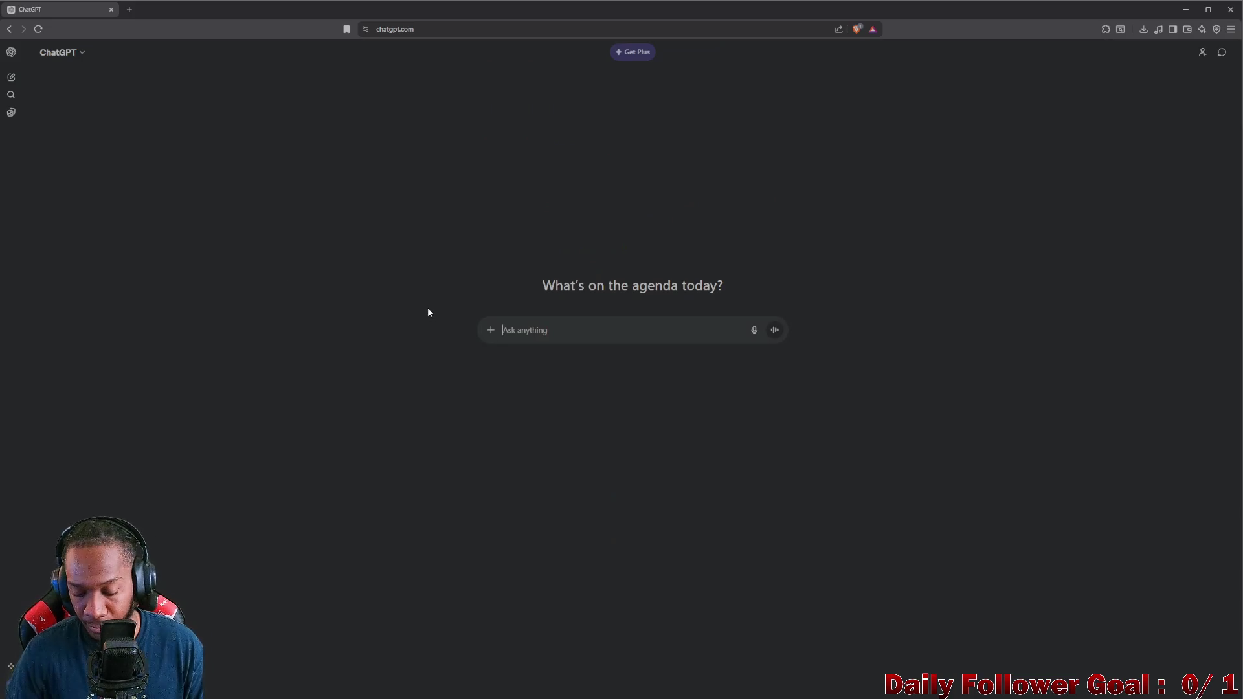
text(Okay )
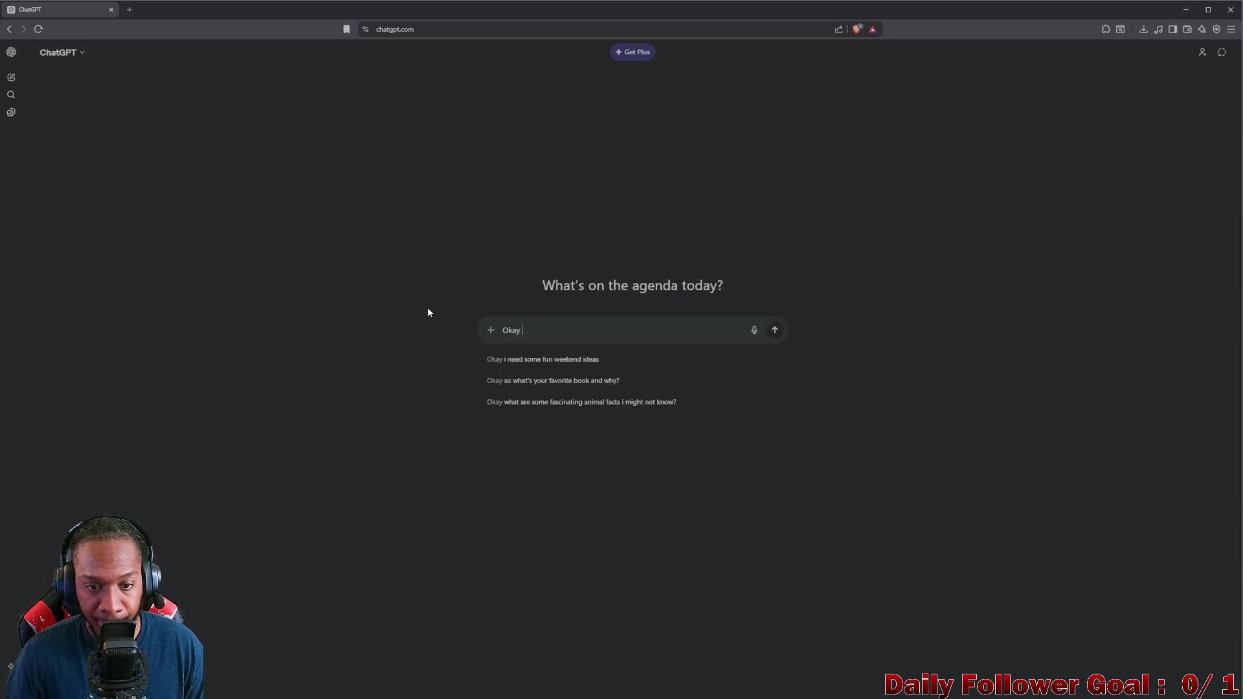
text(Im making)
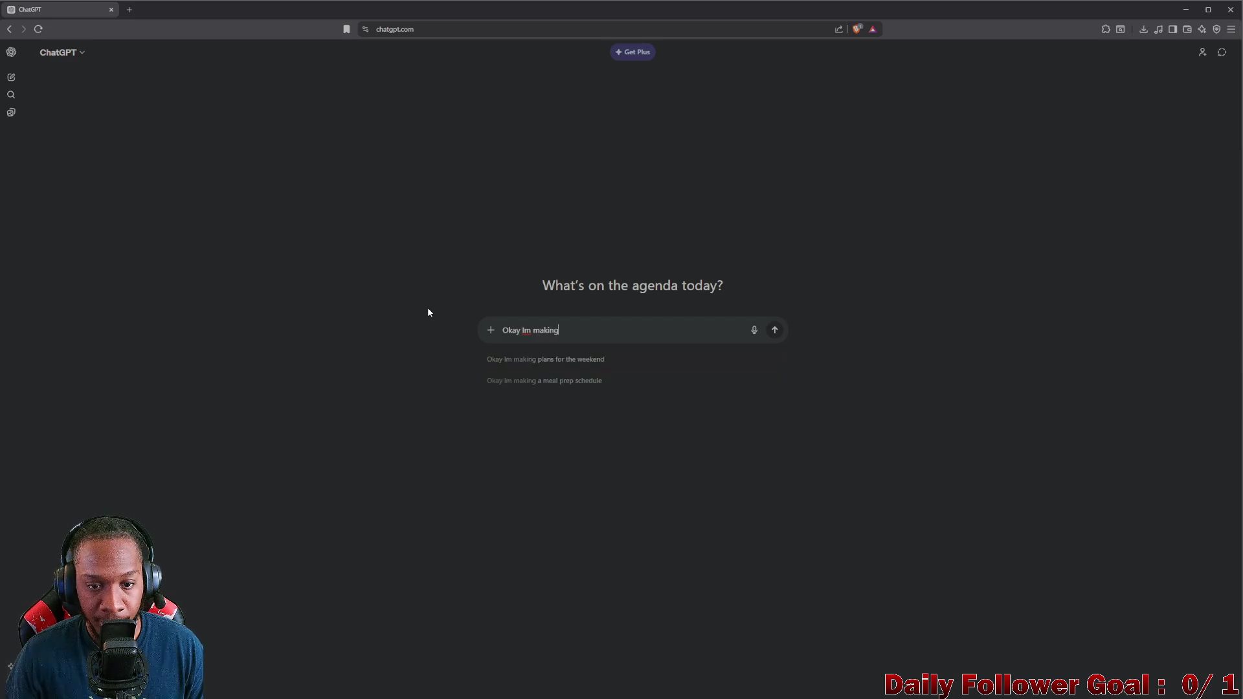
text( a mun)
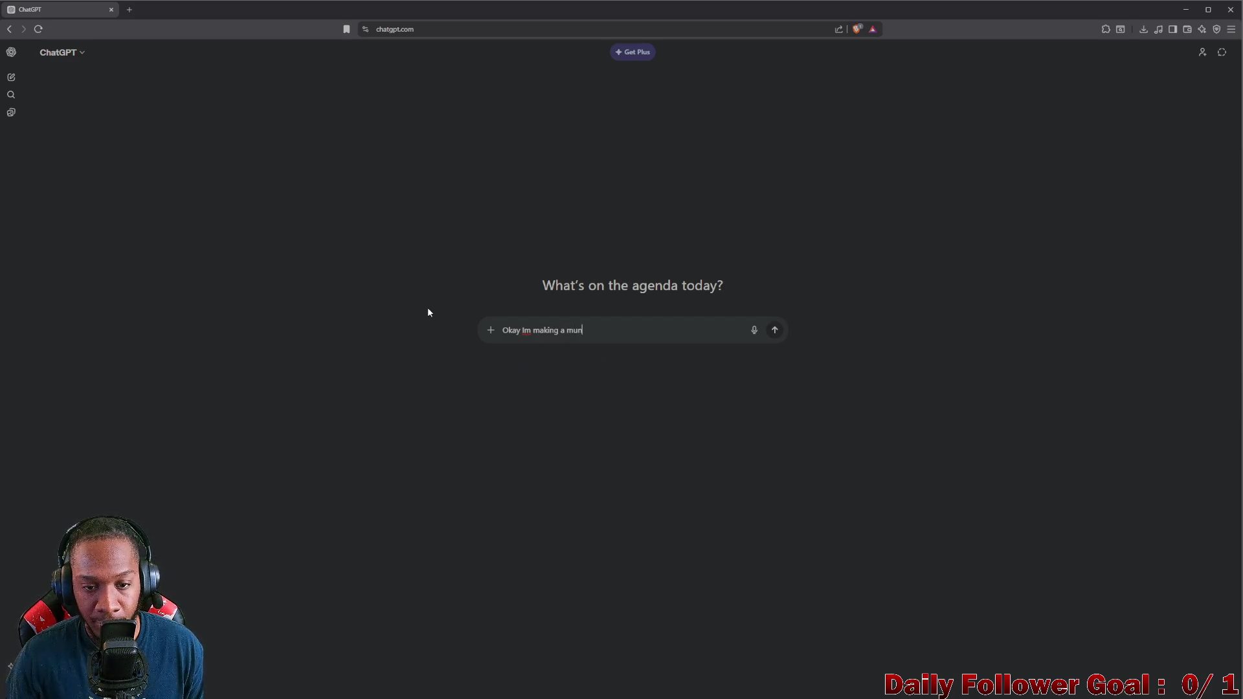
key(BackSpace)
text(lipla)
text(yer game)
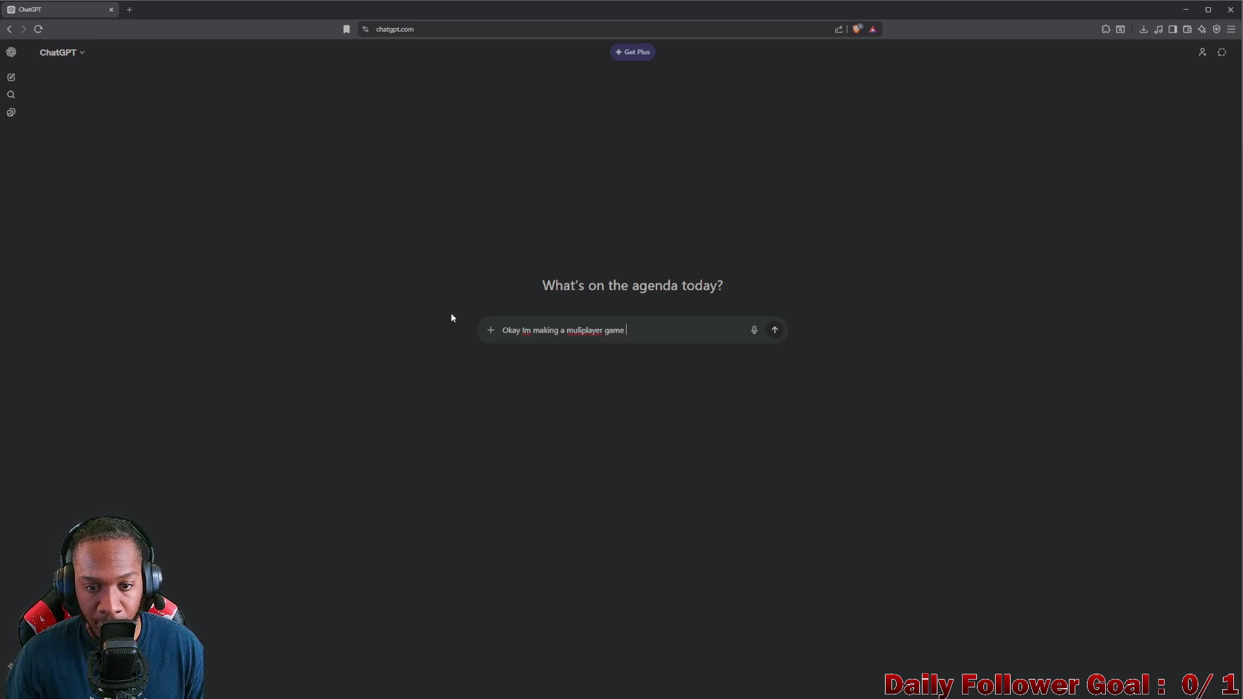
right_click(573, 331)
click(652, 342)
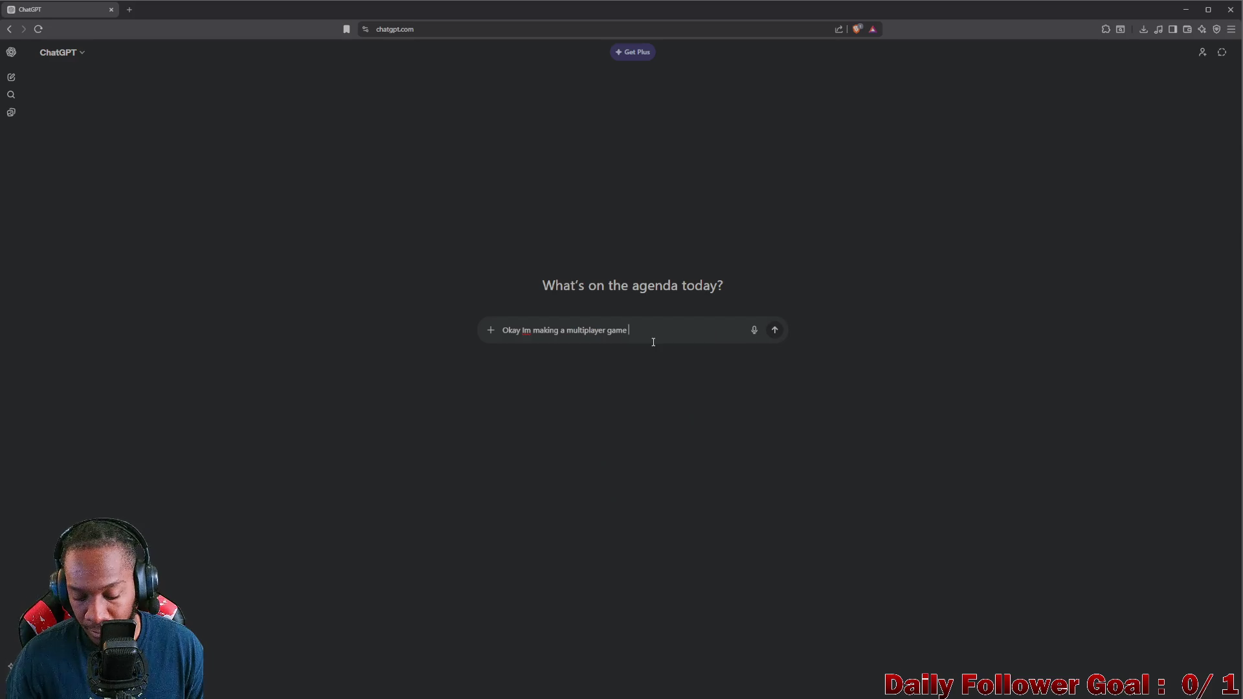
text(in u)
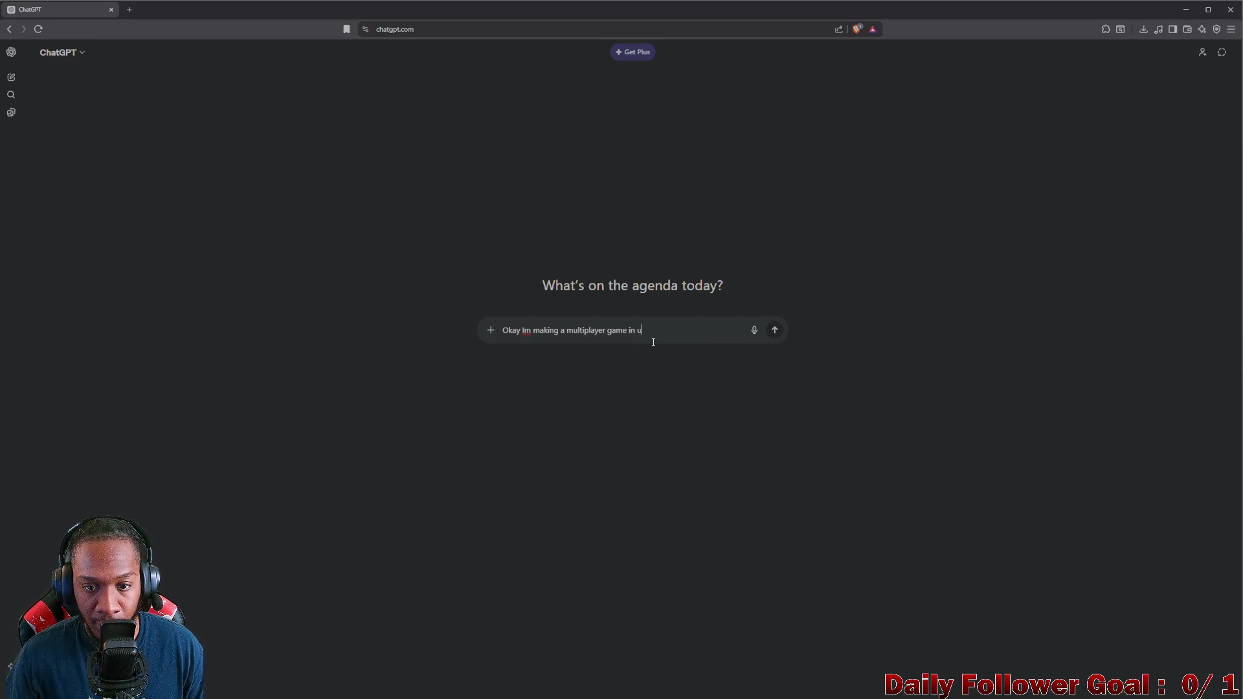
text(bty usin)
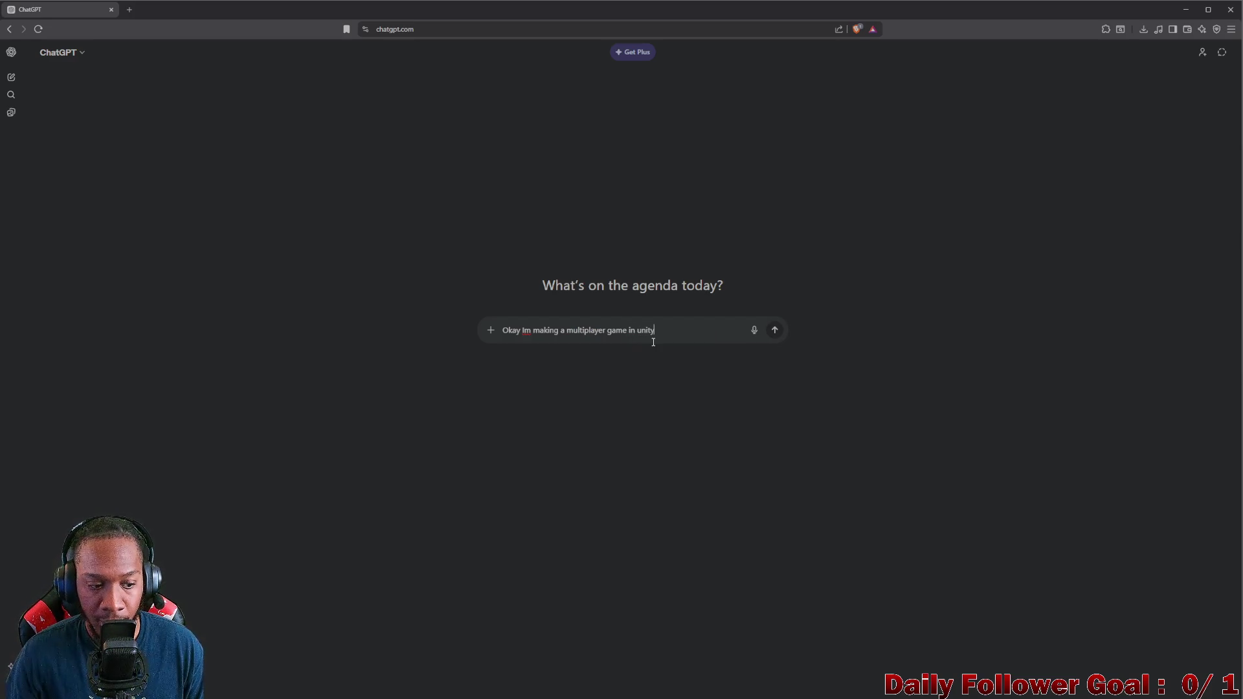
text(g c#. T)
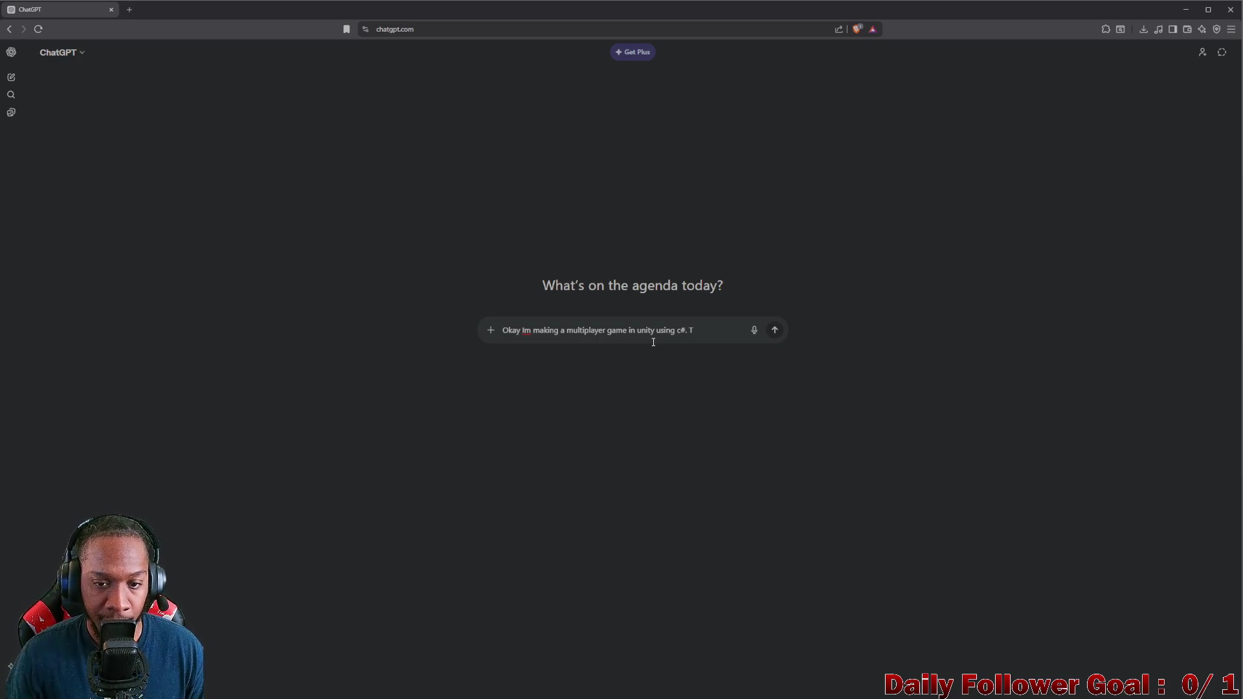
text(he)
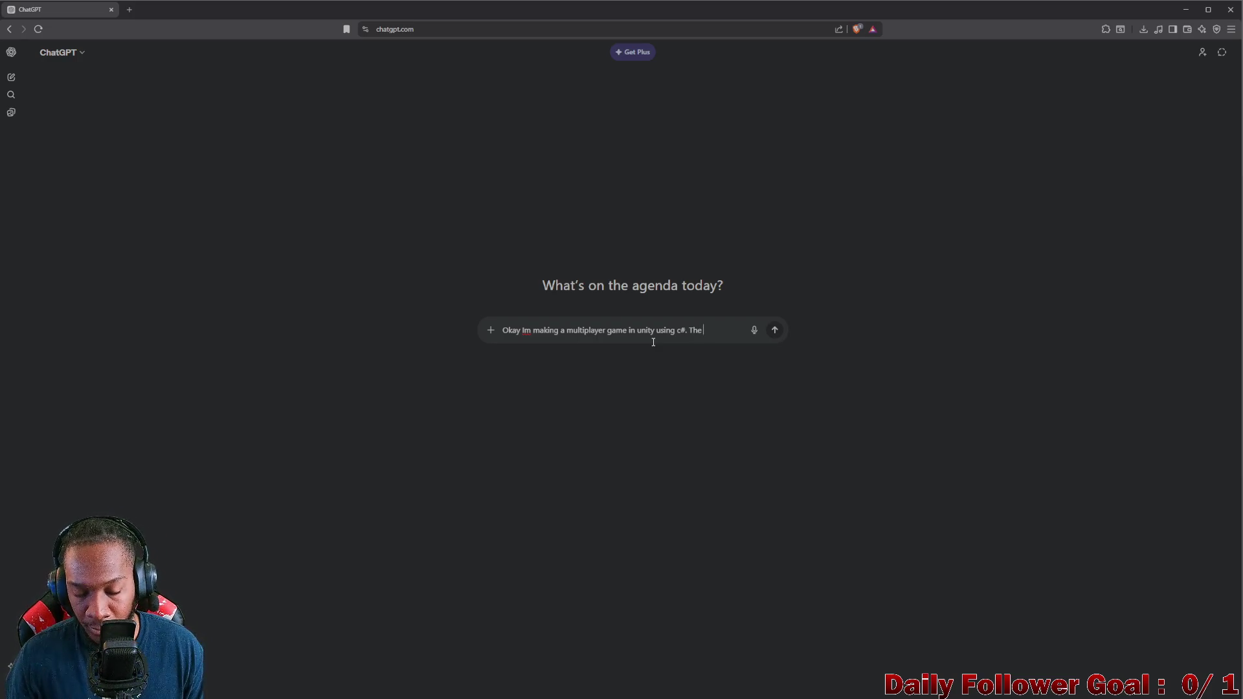
text( clients connex)
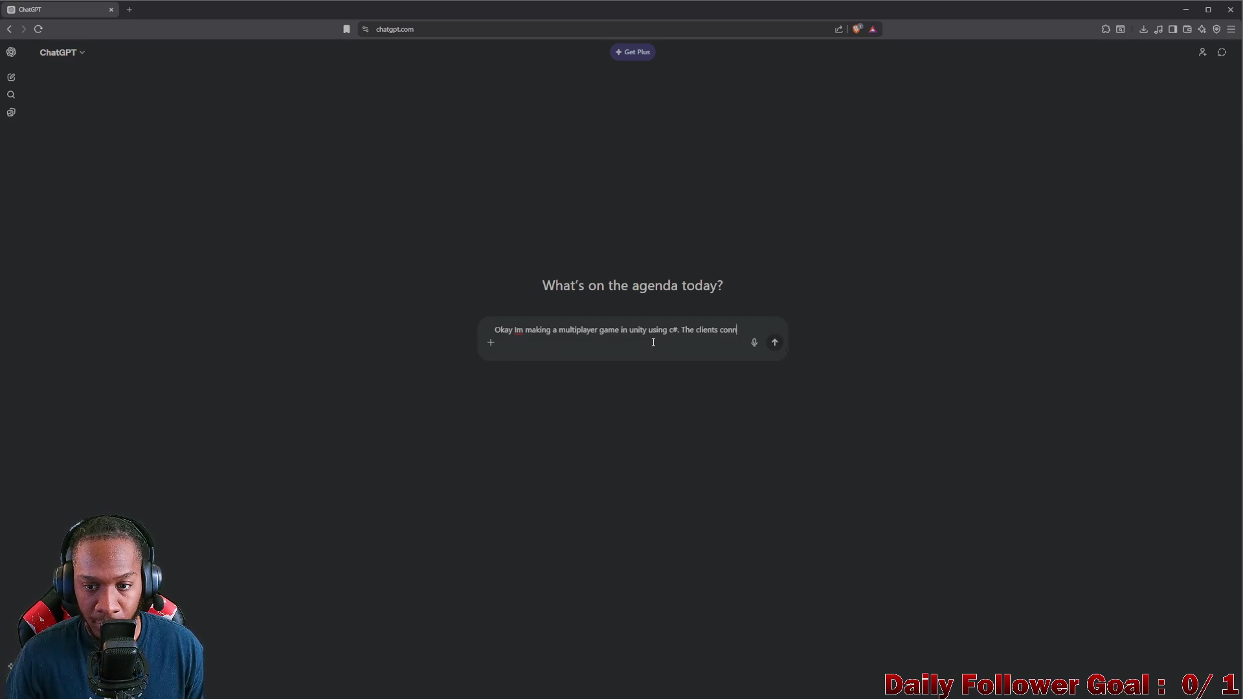
text( to )
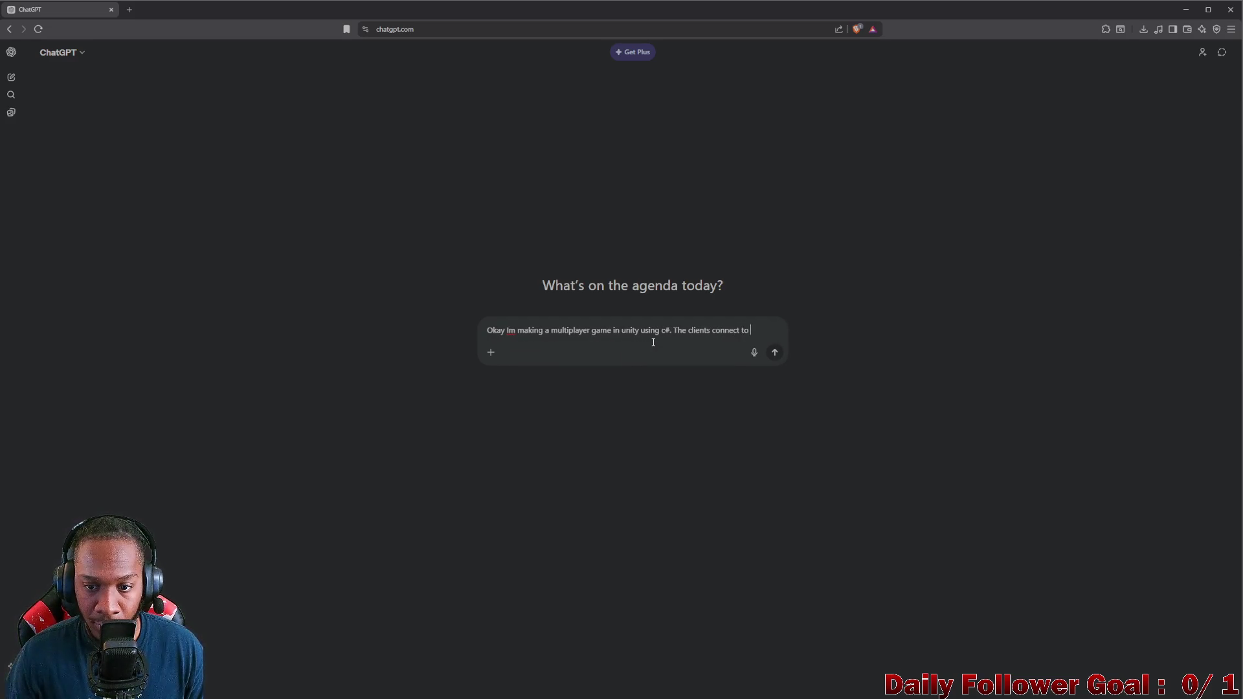
text(an authoa)
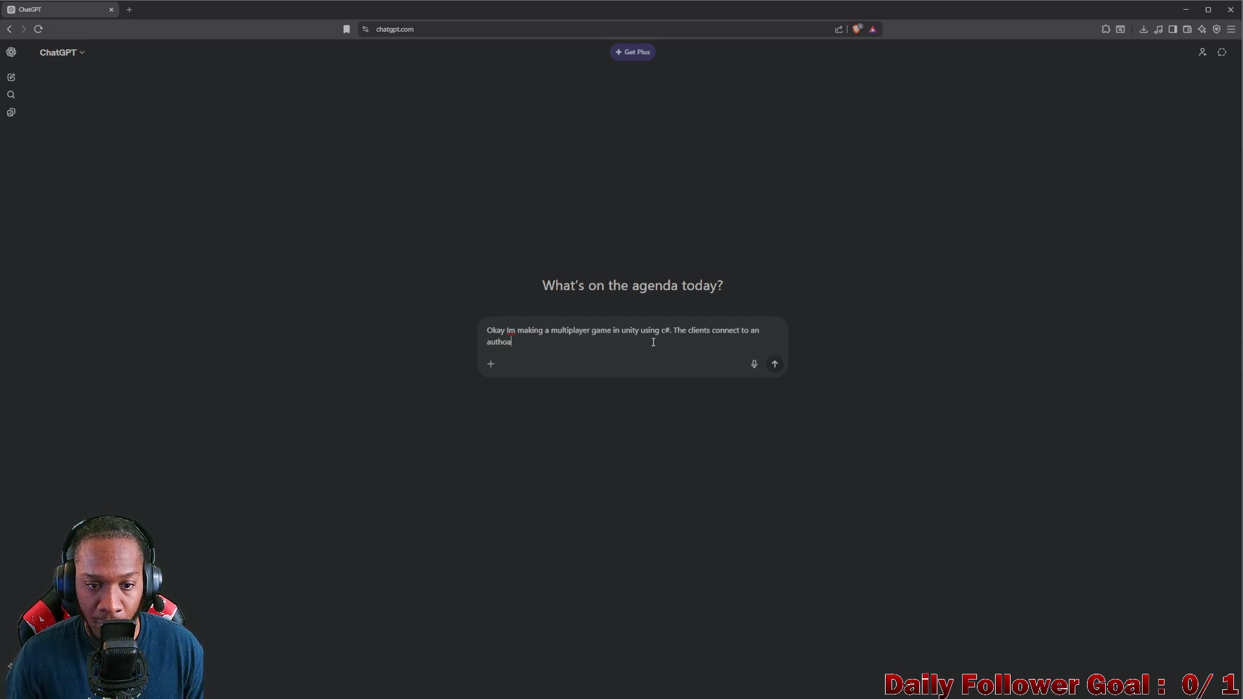
key(BackSpace)
text(rat)
text(ve server )
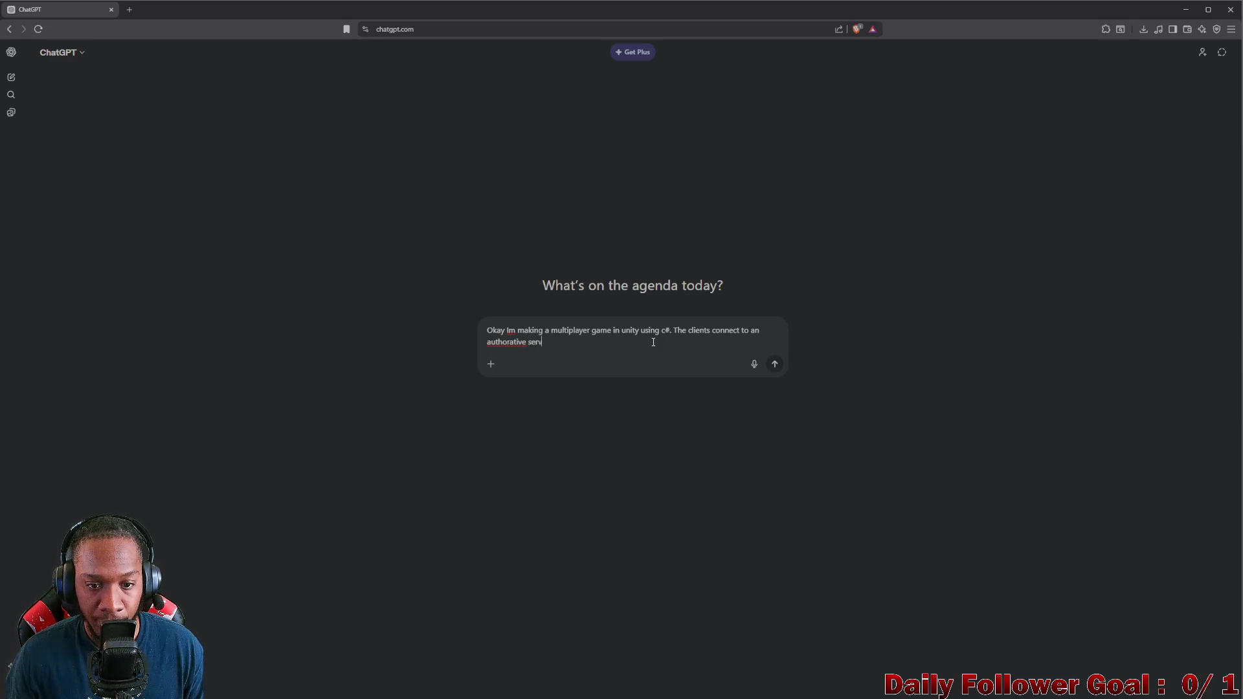
text(using the)
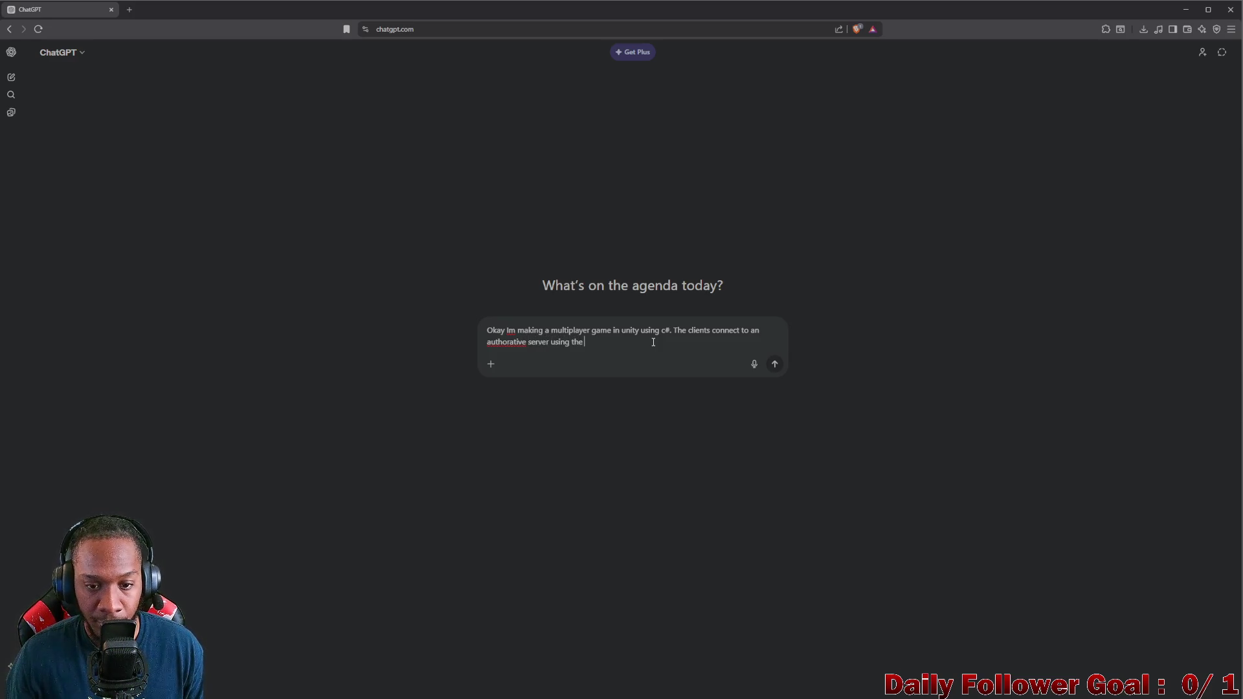
text( lP addre)
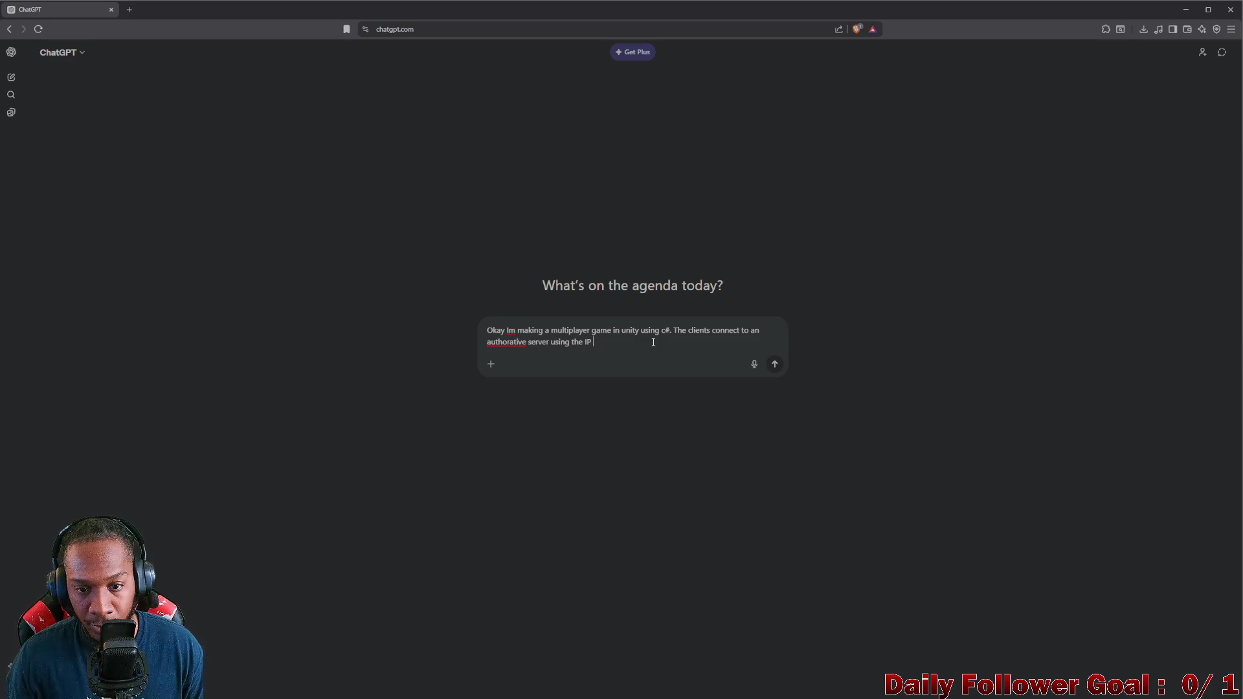
text(ss)
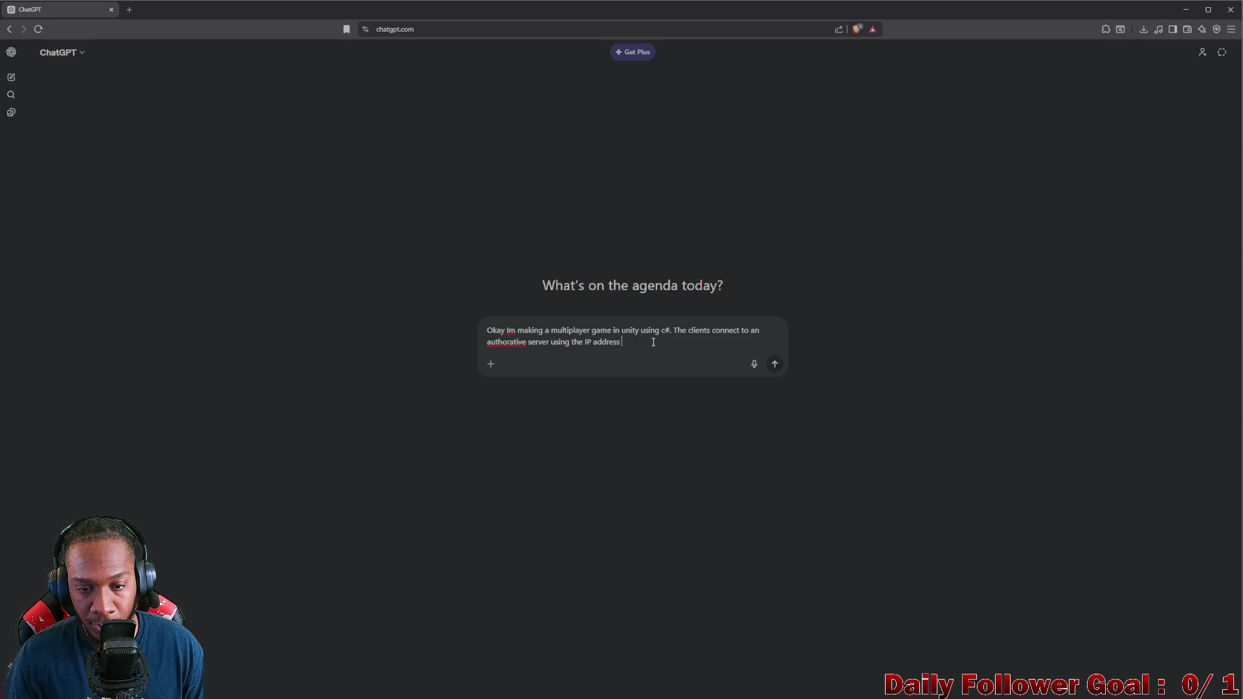
text( ofg the)
text(server)
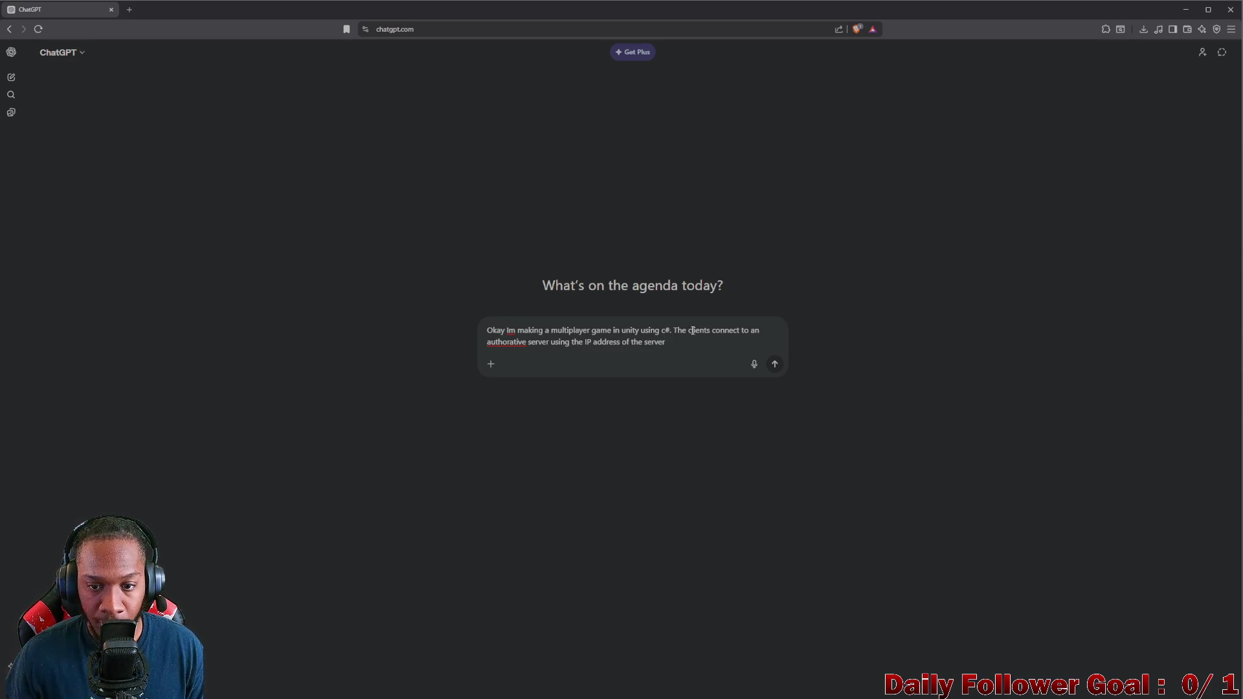
Step: Reword it to 'In order for the clients to connect to my authoritative server, they need the IP'
click(686, 330)
key(BackSpace)
key(BackSpace)
key(BackSpace)
text(In o)
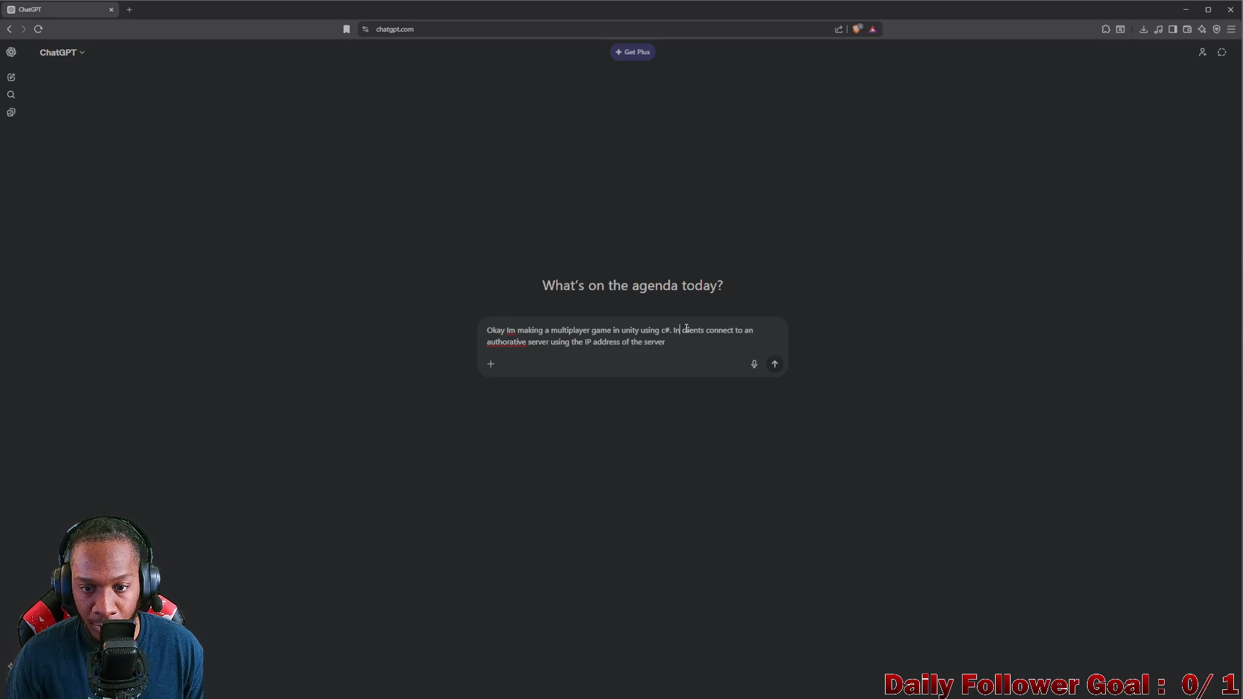
text(rd )
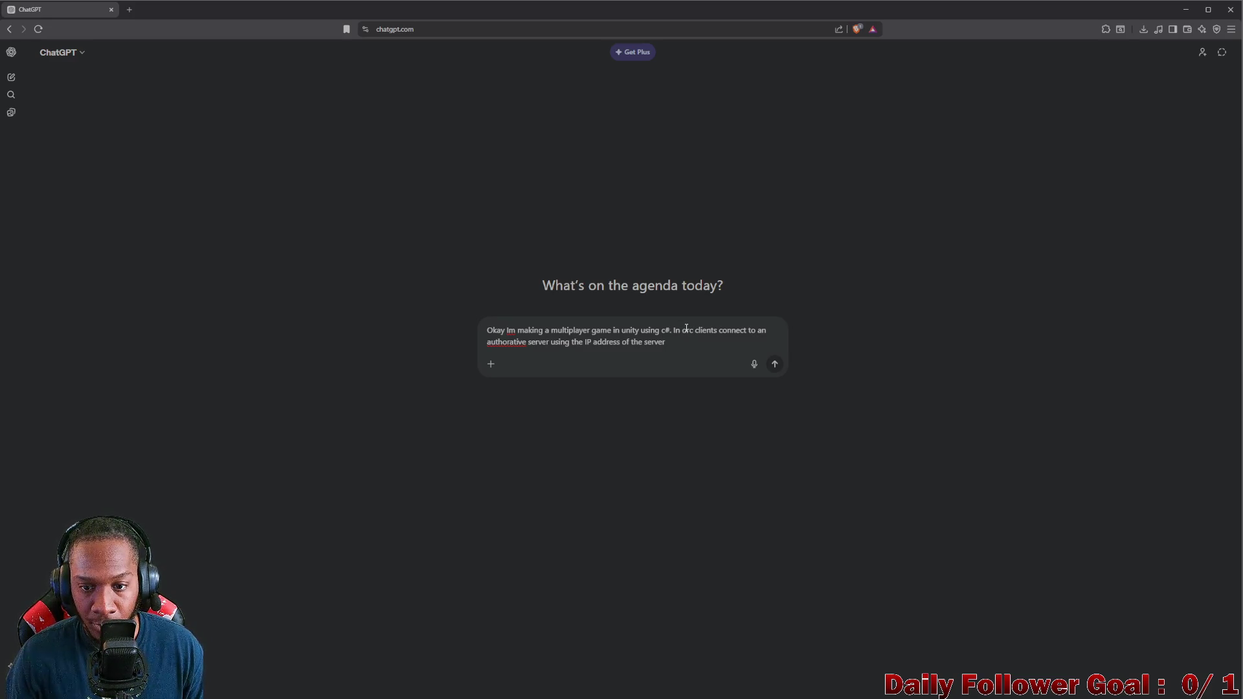
text(er for t)
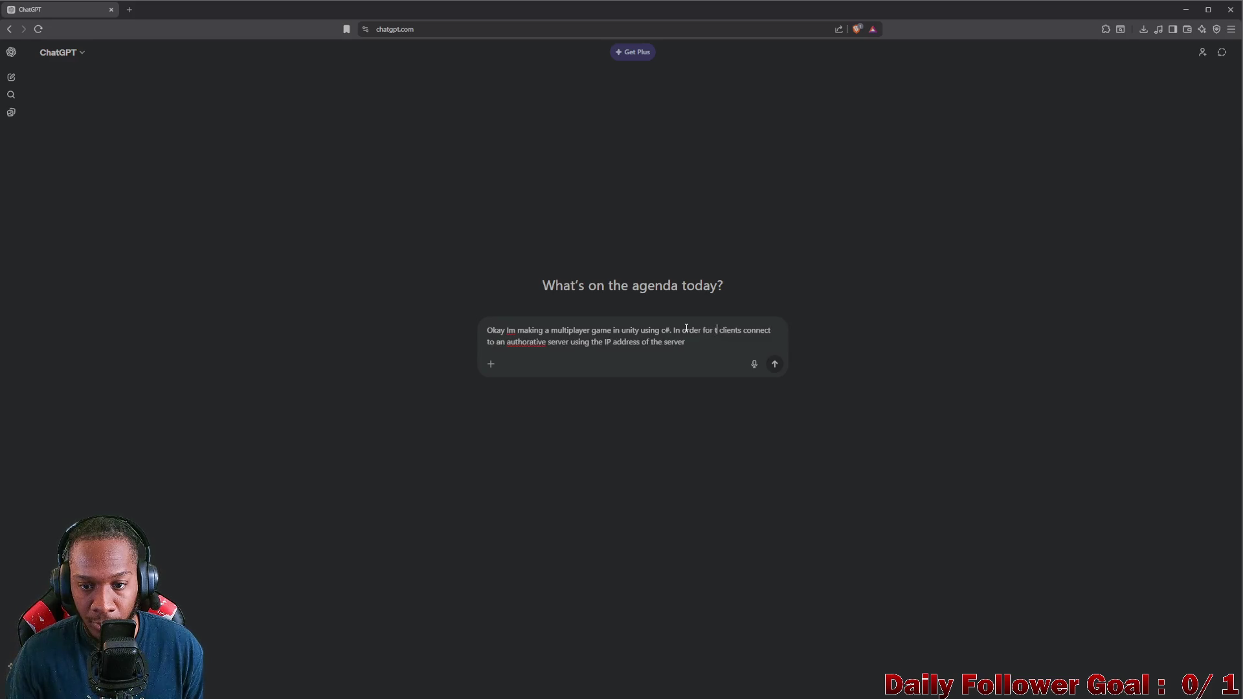
text(he)
key(BackSpace)
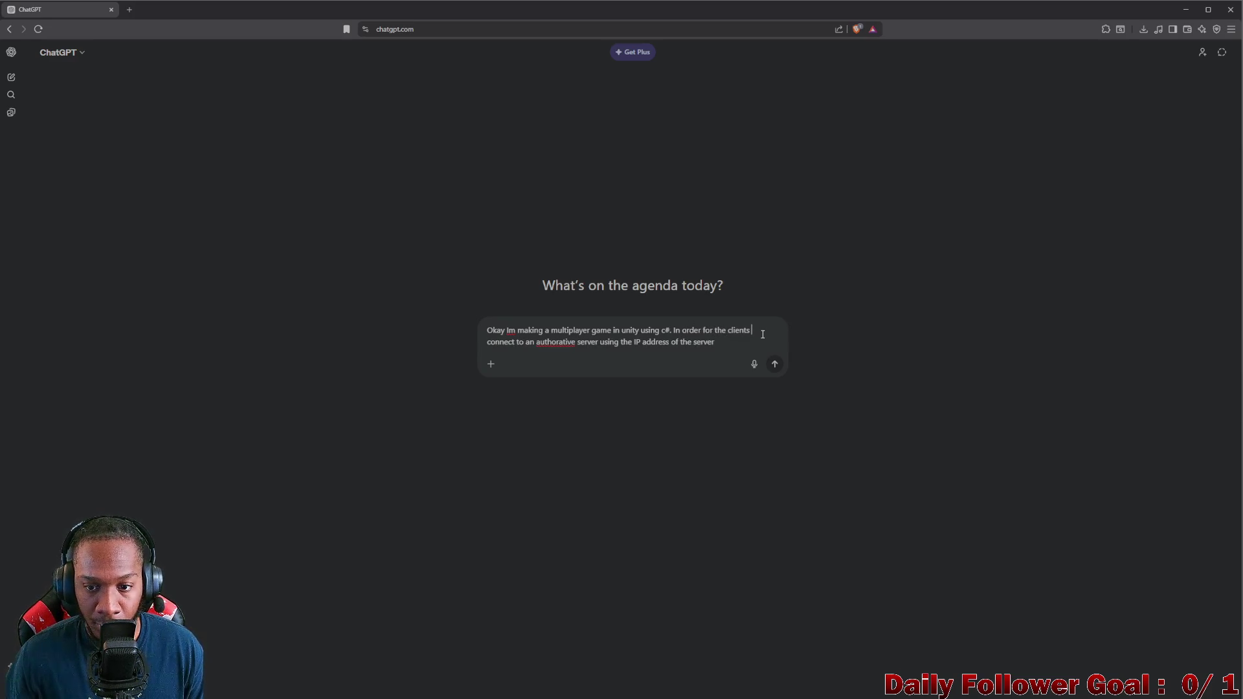
text(to)
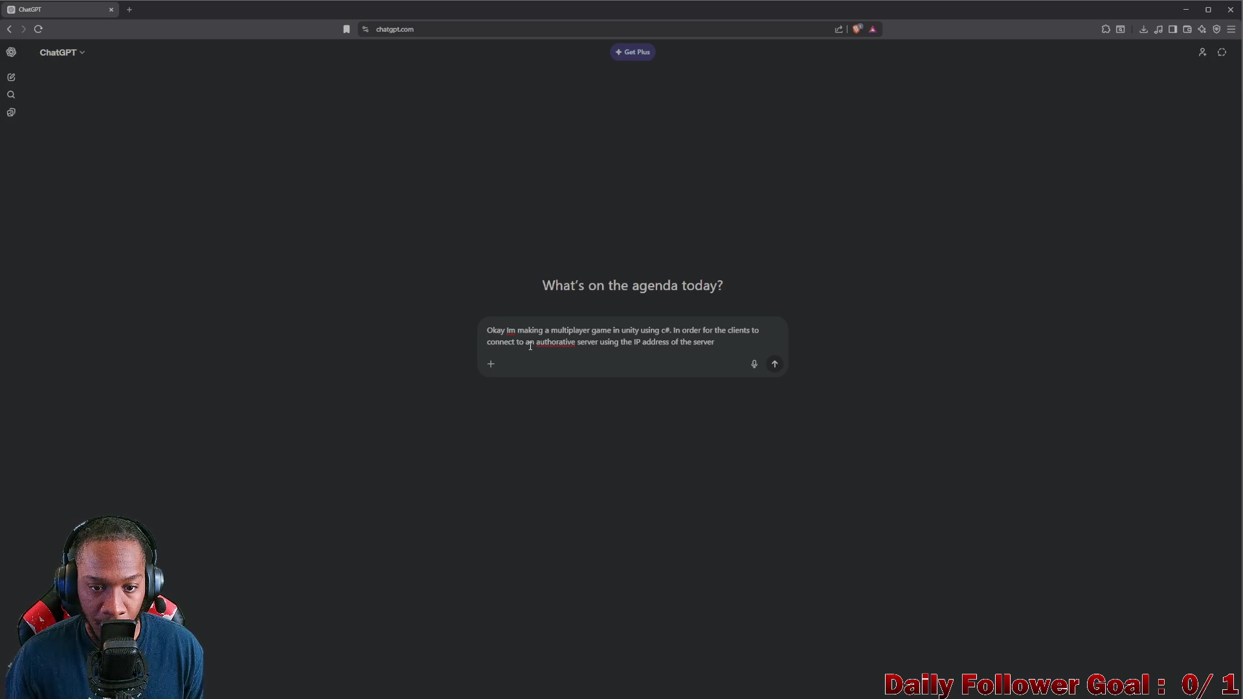
double_click(532, 343)
text(my)
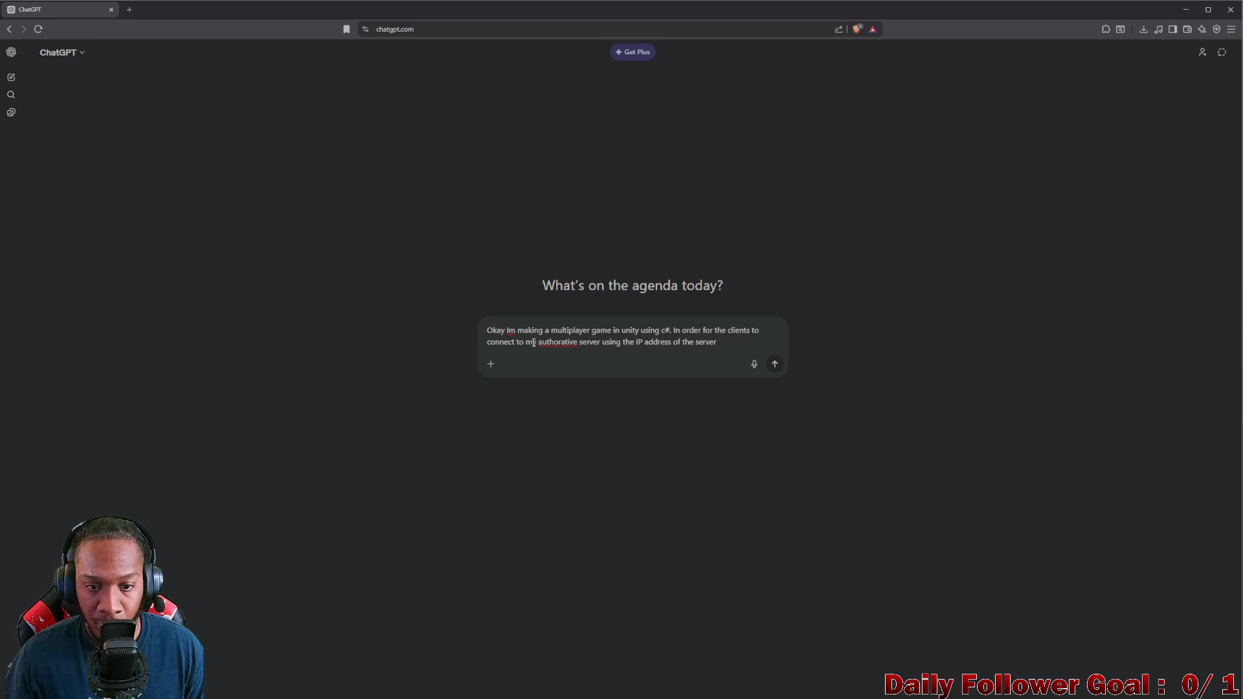
right_click(546, 342)
click(605, 366)
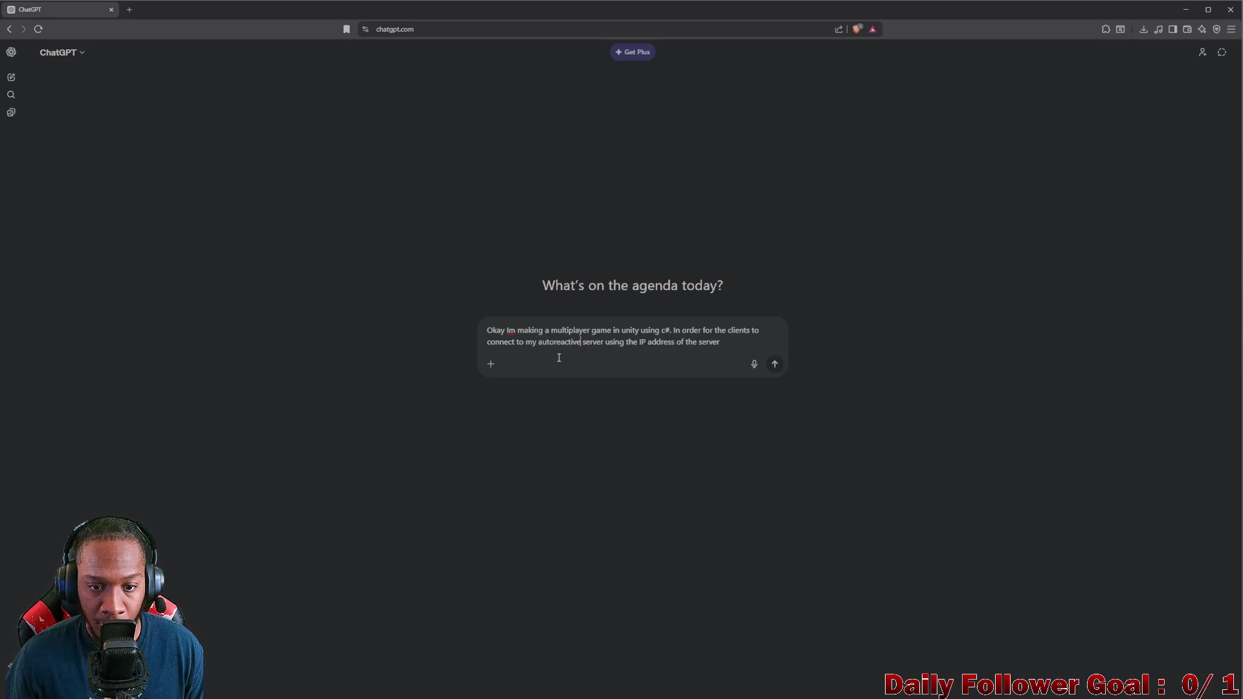
key(BackSpace)
key(BackSpace)
key(BackSpace)
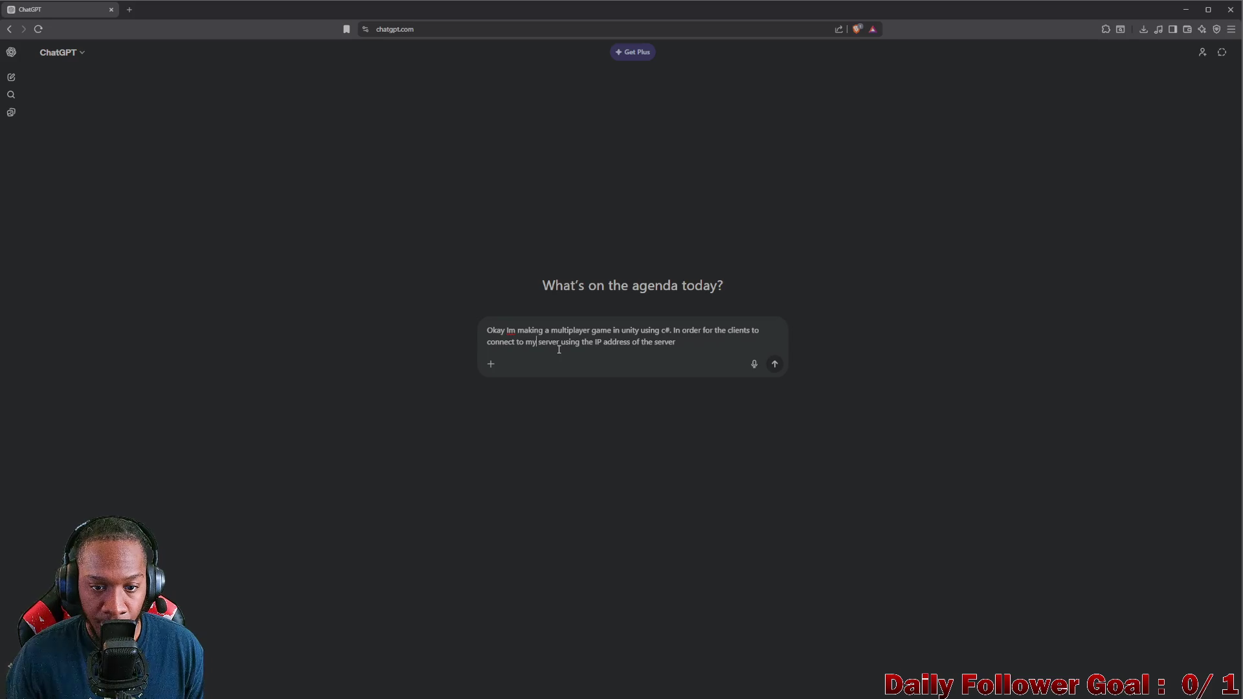
drag(560, 342, 594, 342)
key(BackSpace)
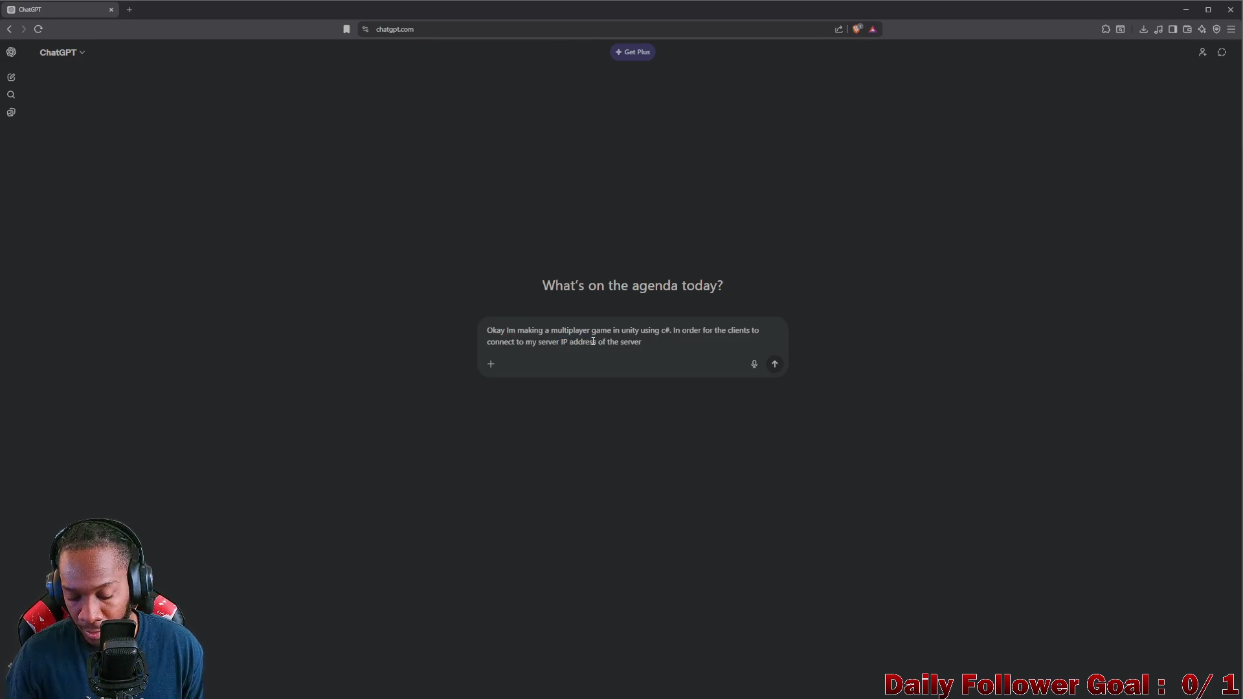
key(BackSpace)
text(, they need )
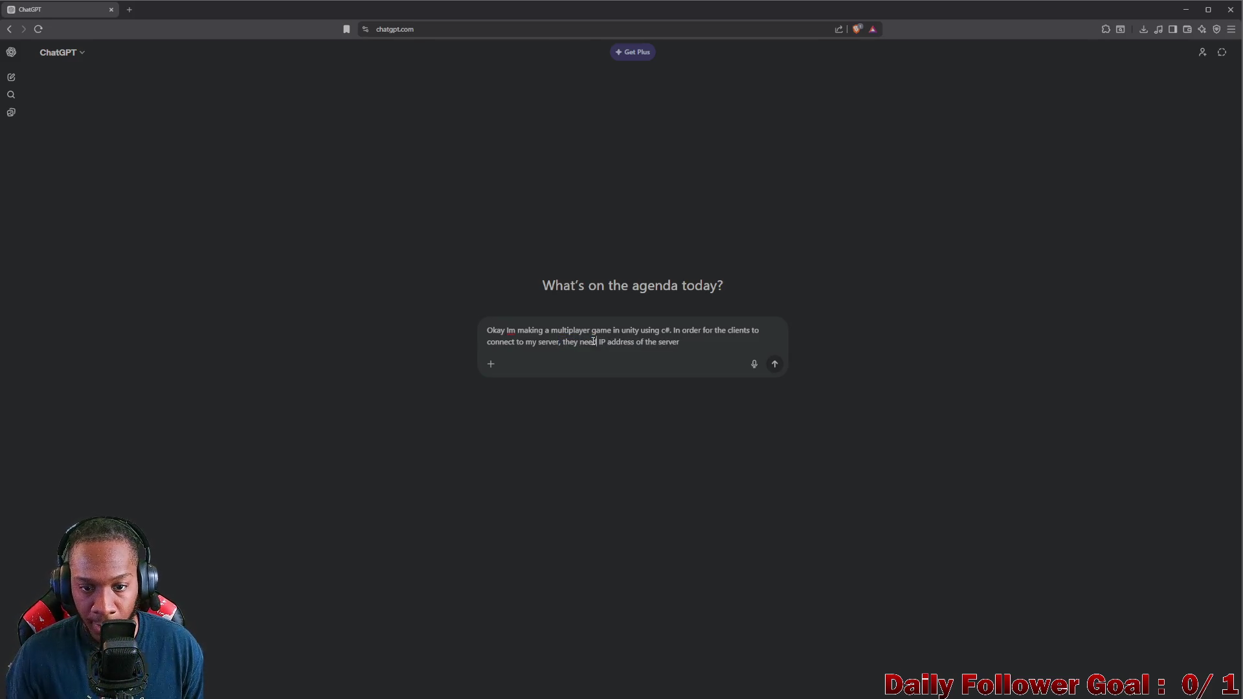
text(the)
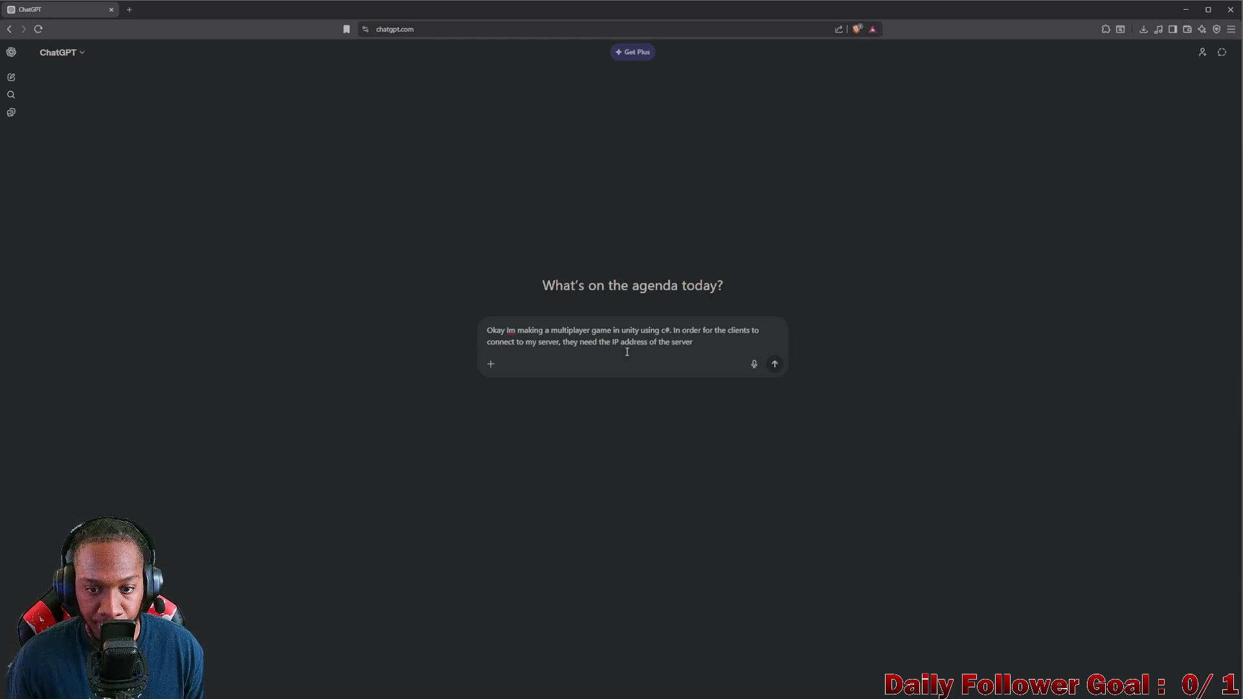
Step: Add that the AWS EC2 server isn't always active and its public IP changes every restart
click(702, 341)
text(Th)
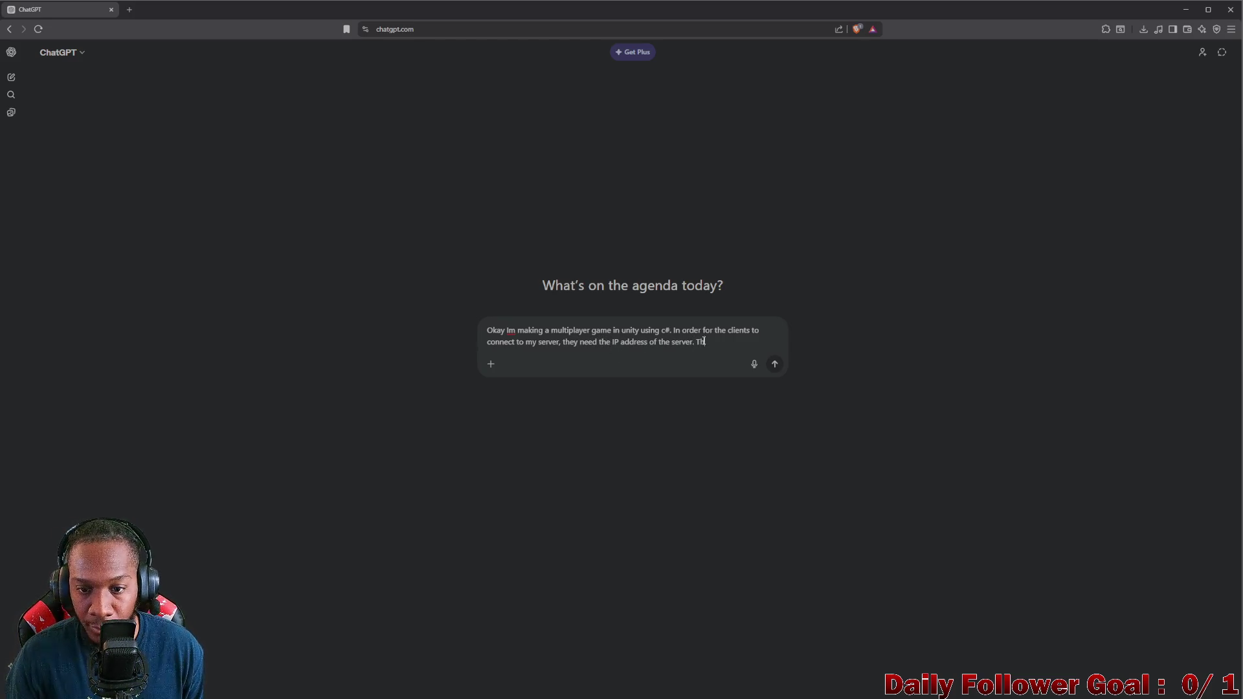
text(ere in )
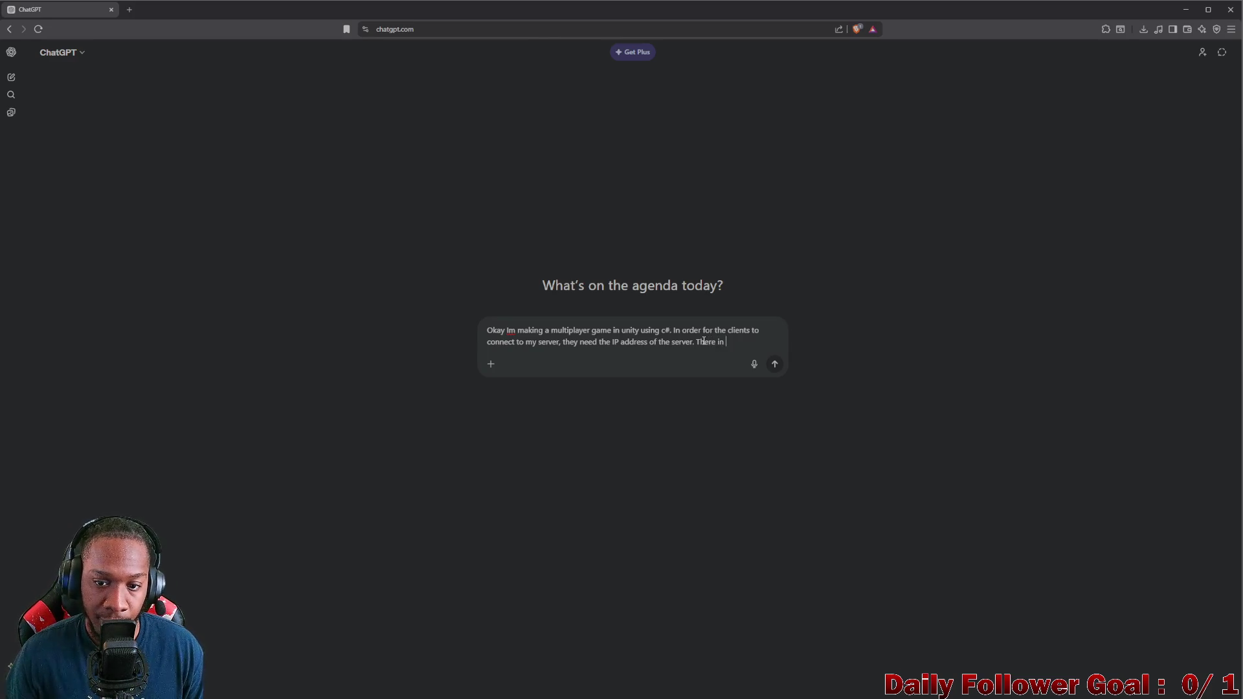
text(lies the p)
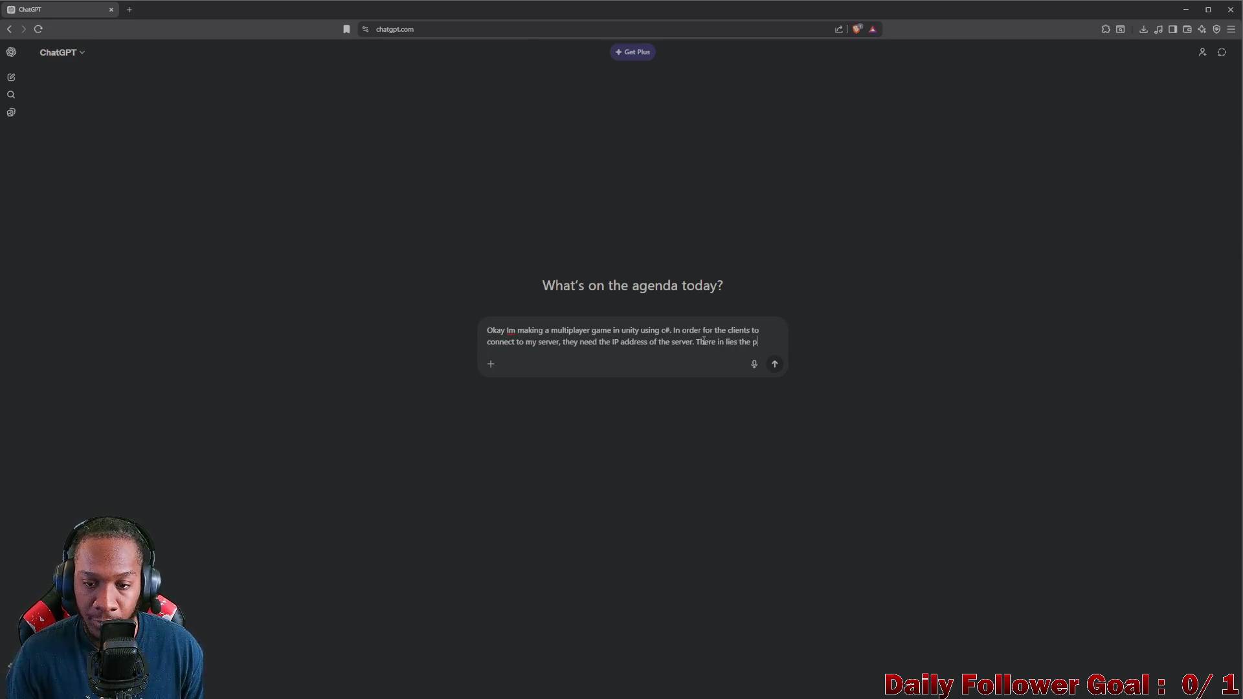
text(rom)
key(BackSpace)
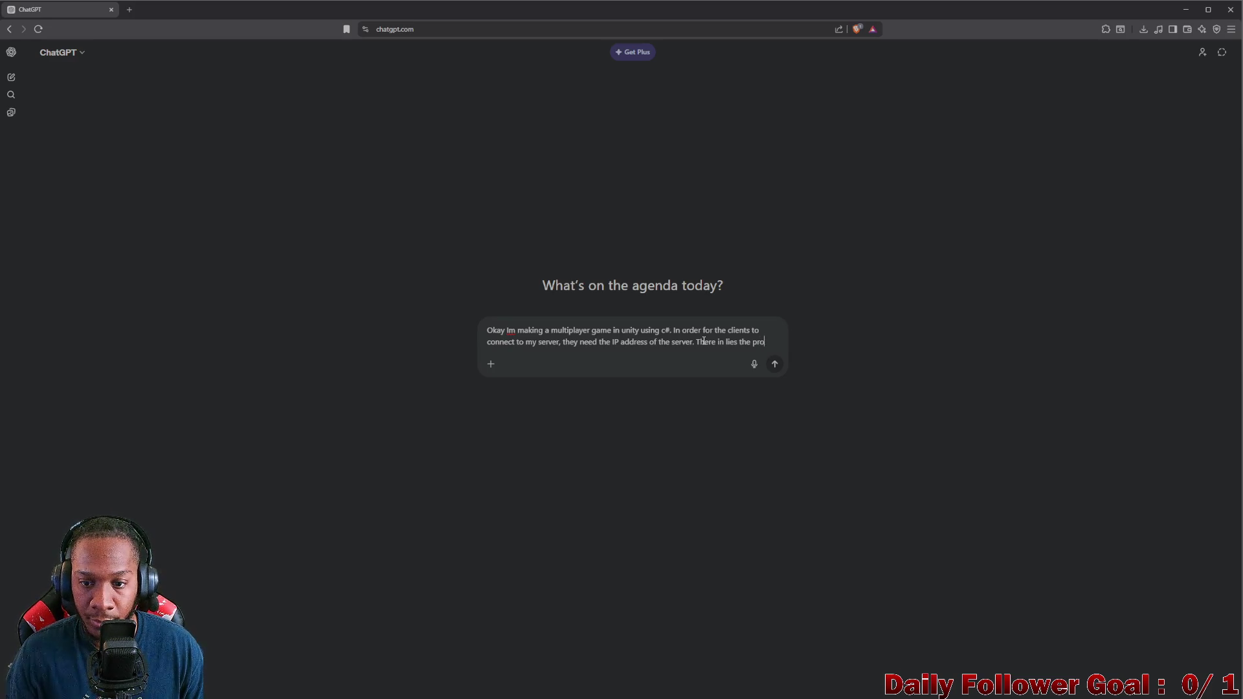
text(blem. )
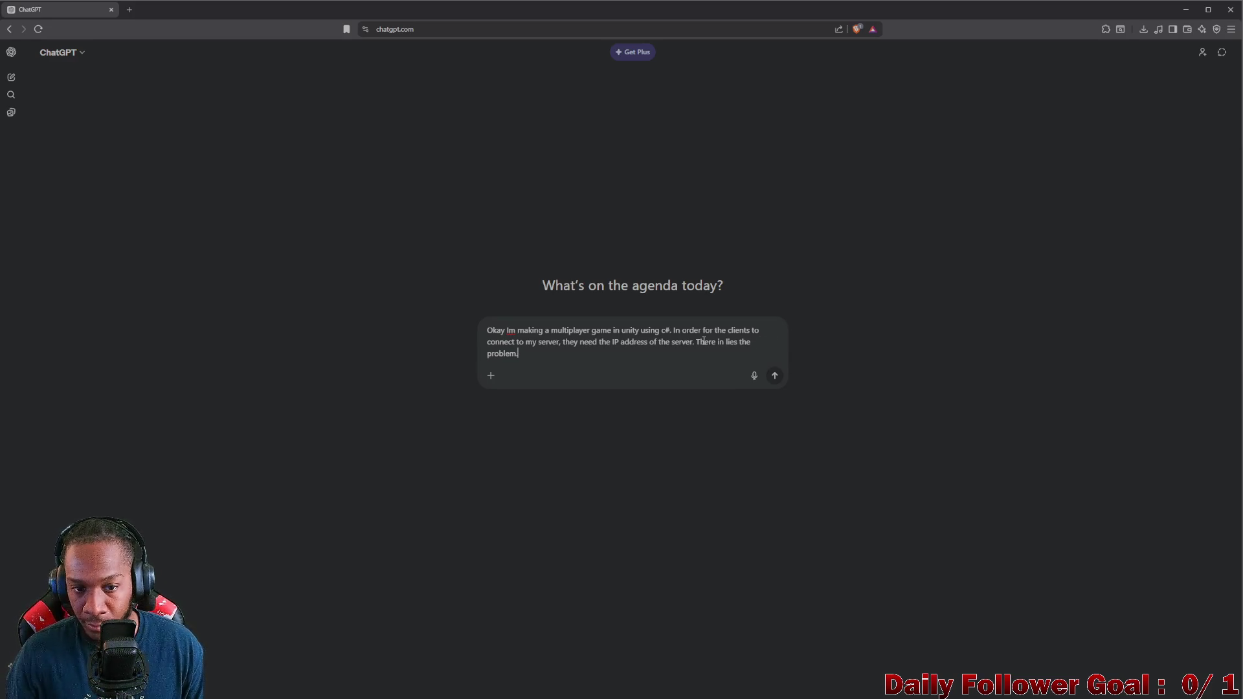
text(Since i)
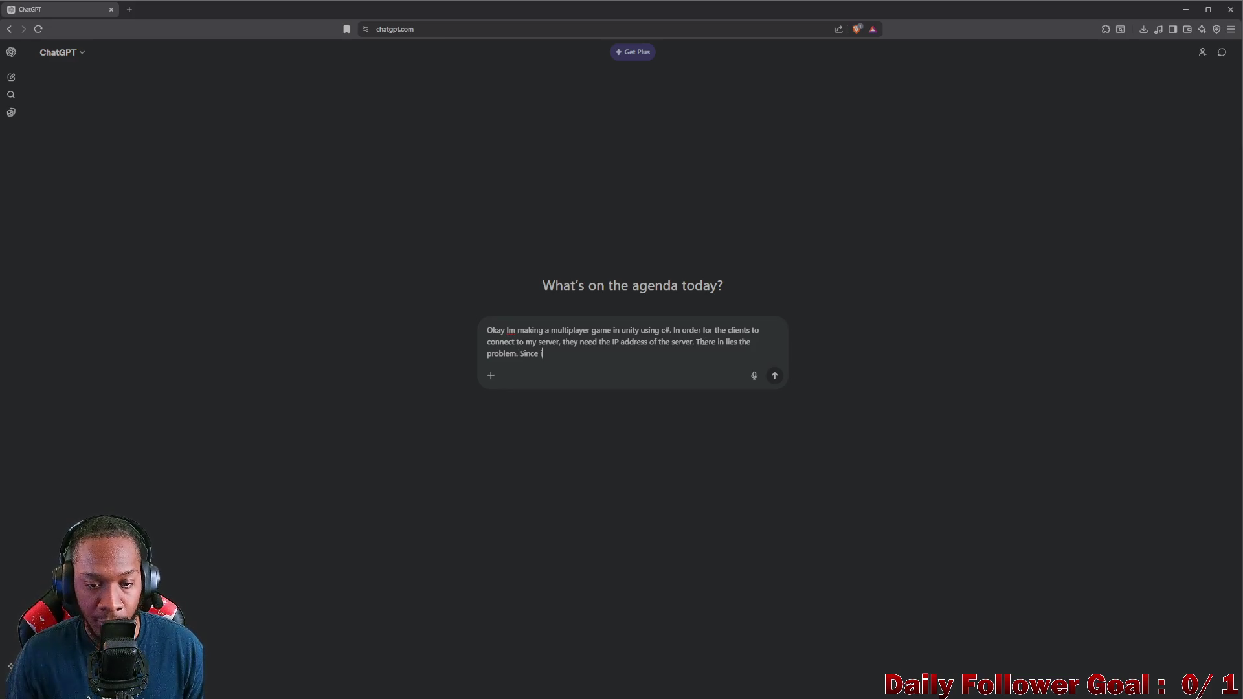
text(m just )
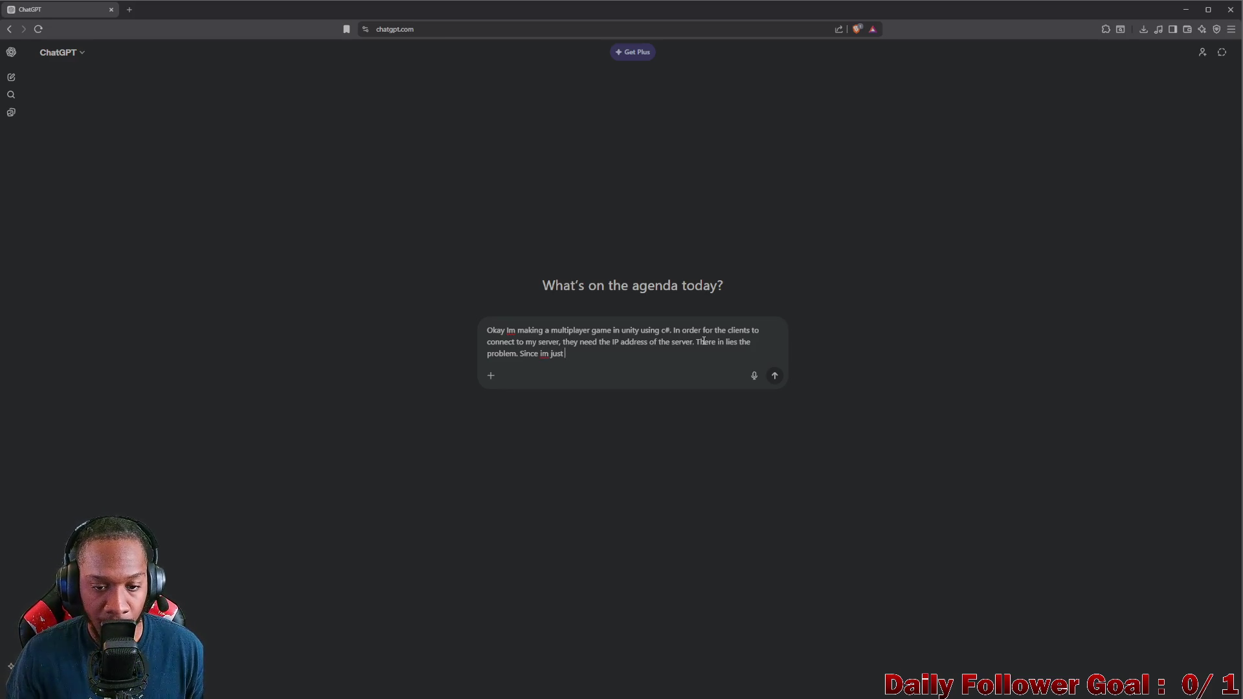
text(starting )
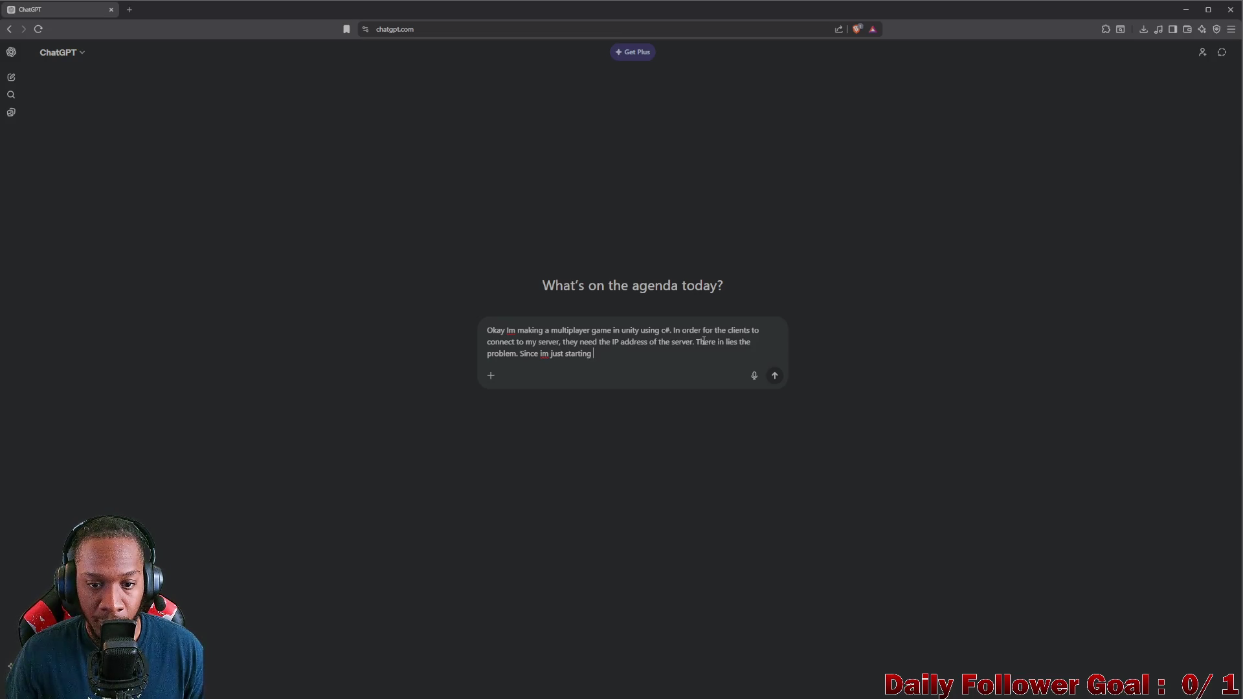
text(up and)
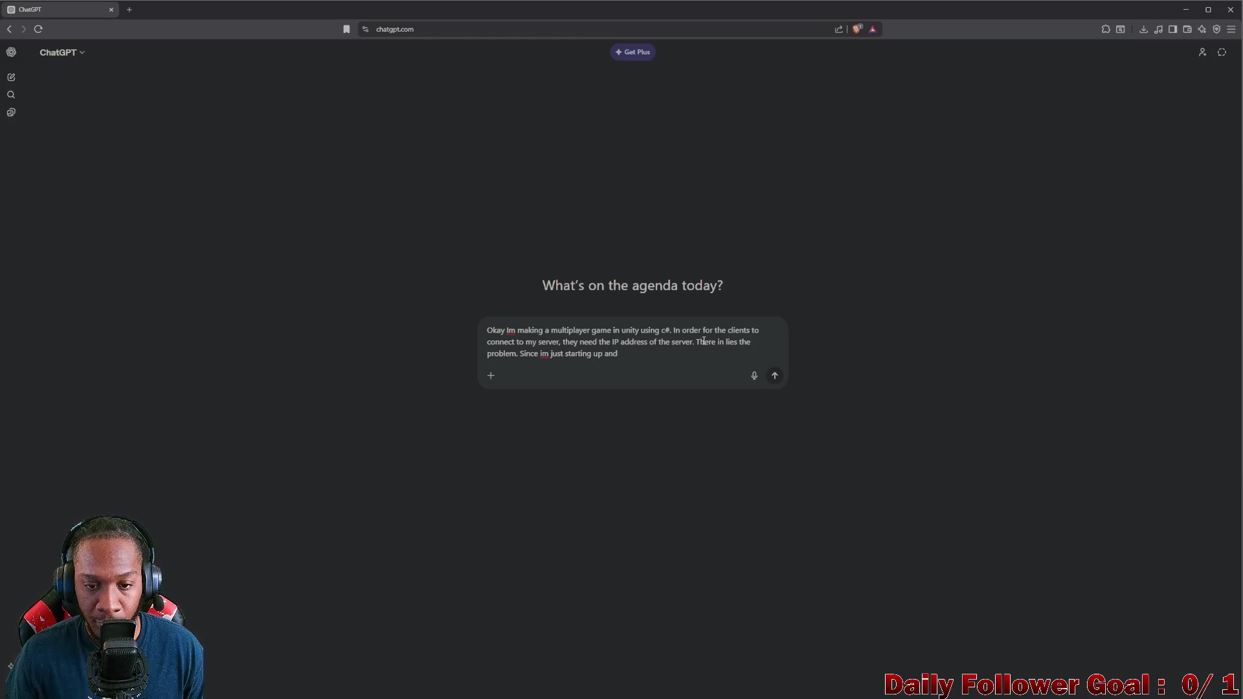
key(BackSpace)
key(BackSpace)
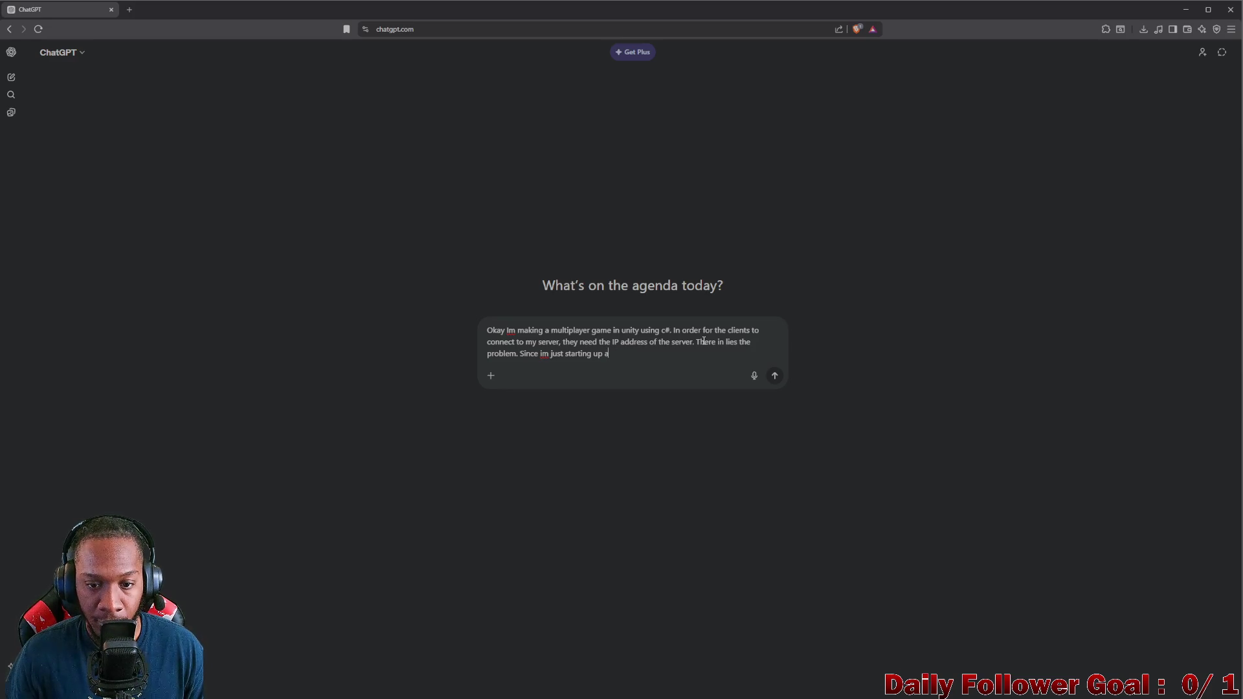
text(the ser)
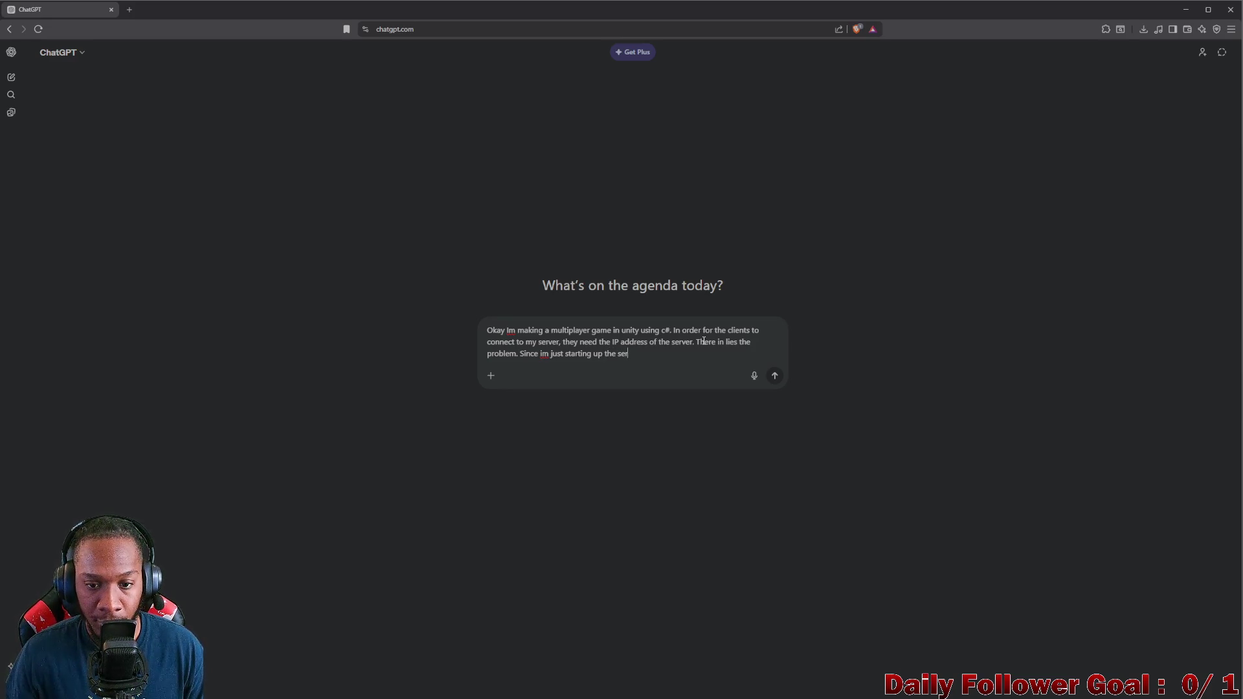
text(ver wi)
text(ll not )
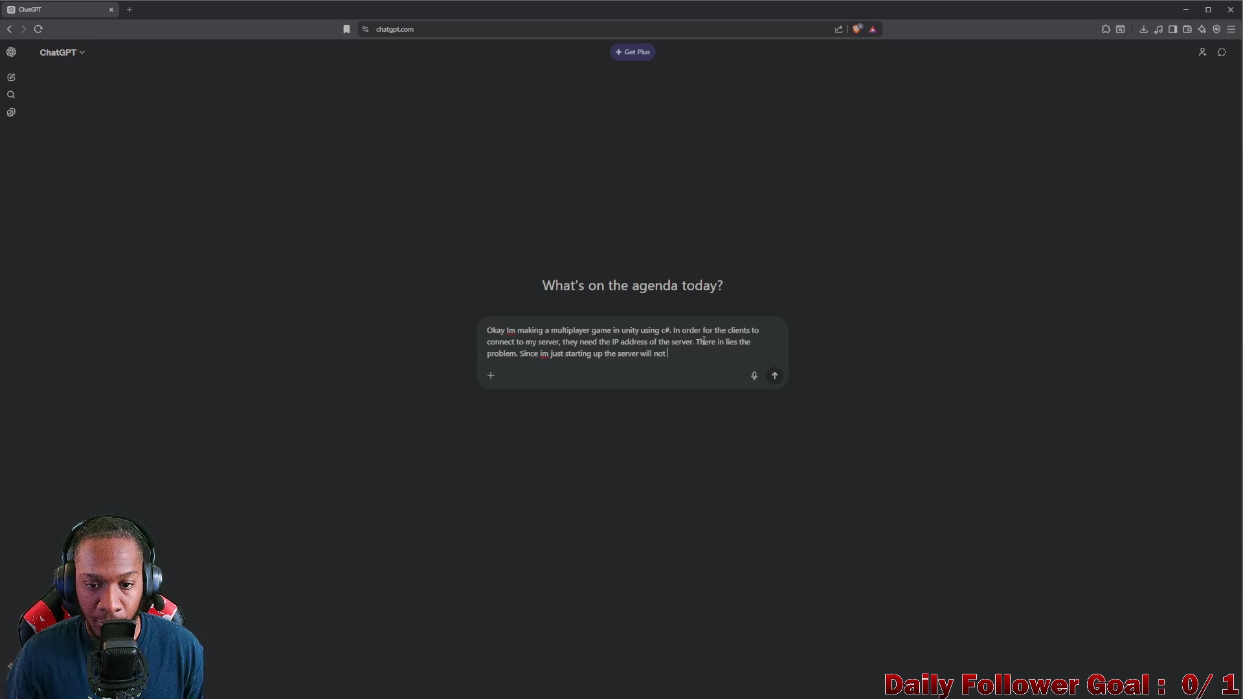
text(be acti)
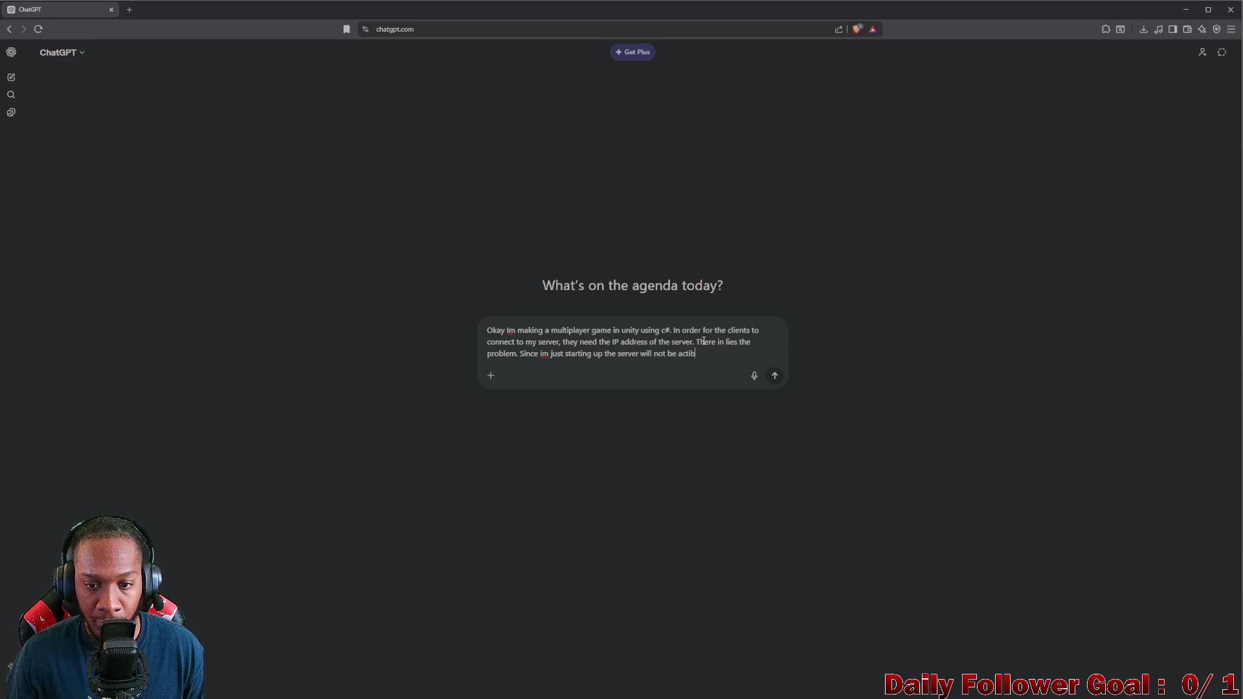
text(ve all the time. The s)
text(erver is)
key(BackSpace)
key(BackSpace)
text(wi)
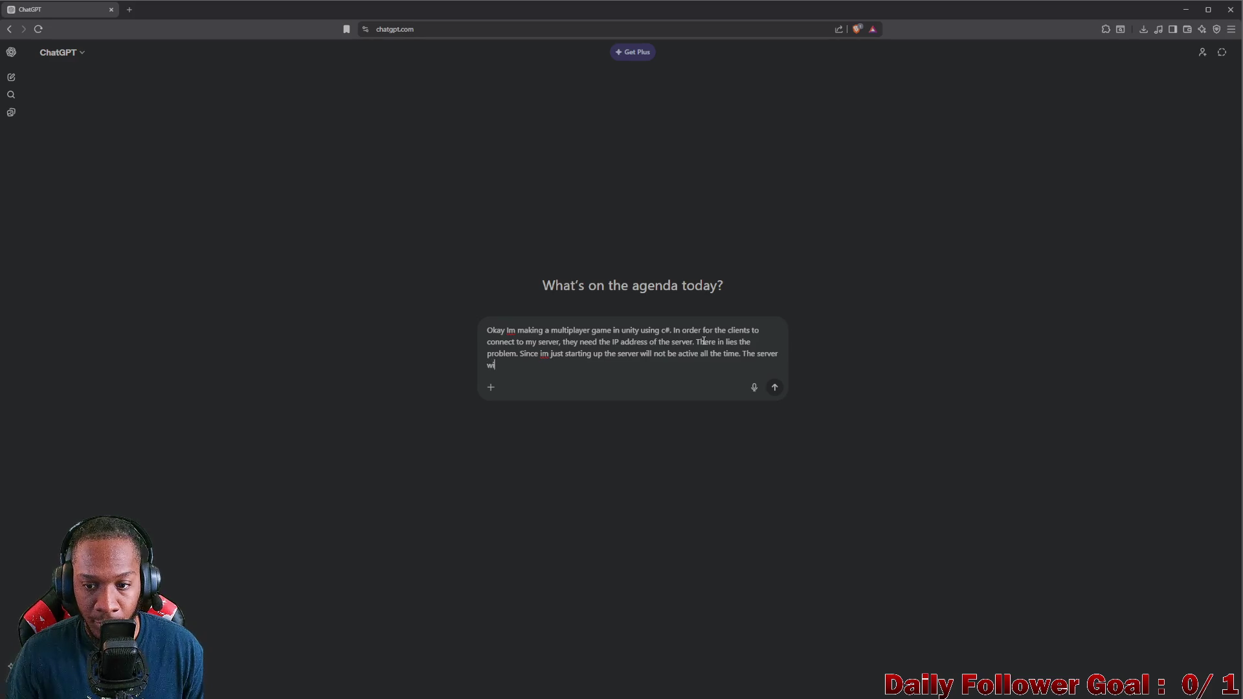
text(ll beerver)
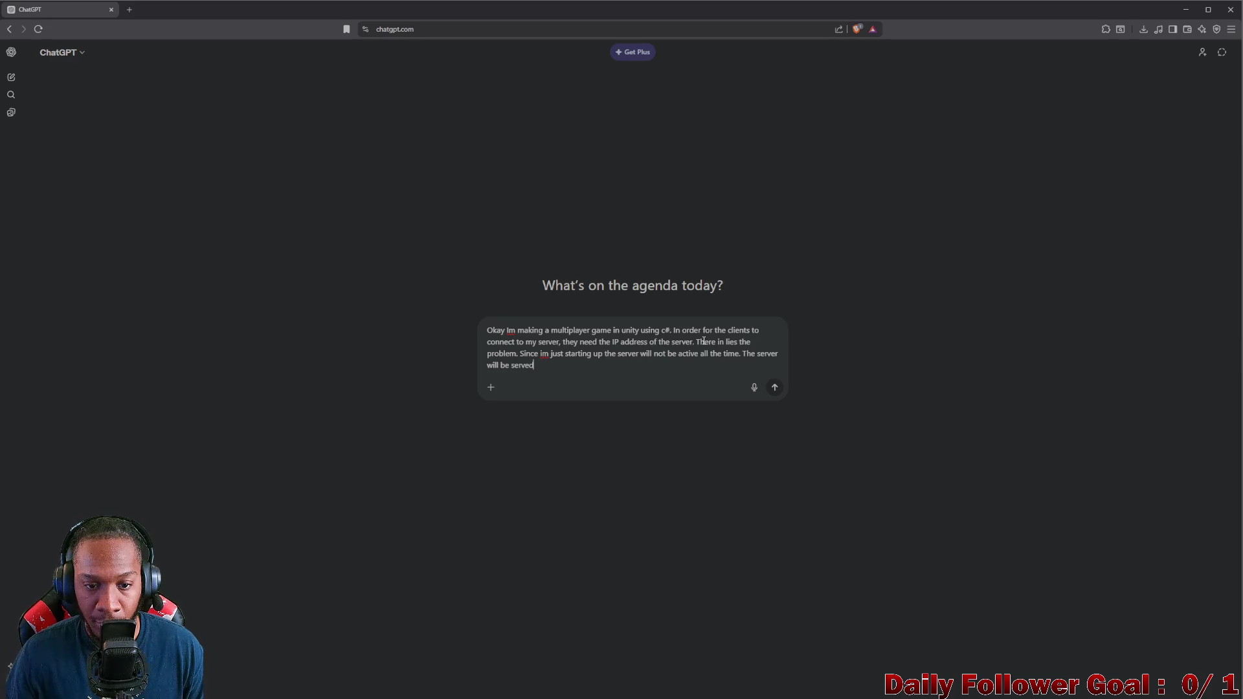
text(from an)
text( ec3)
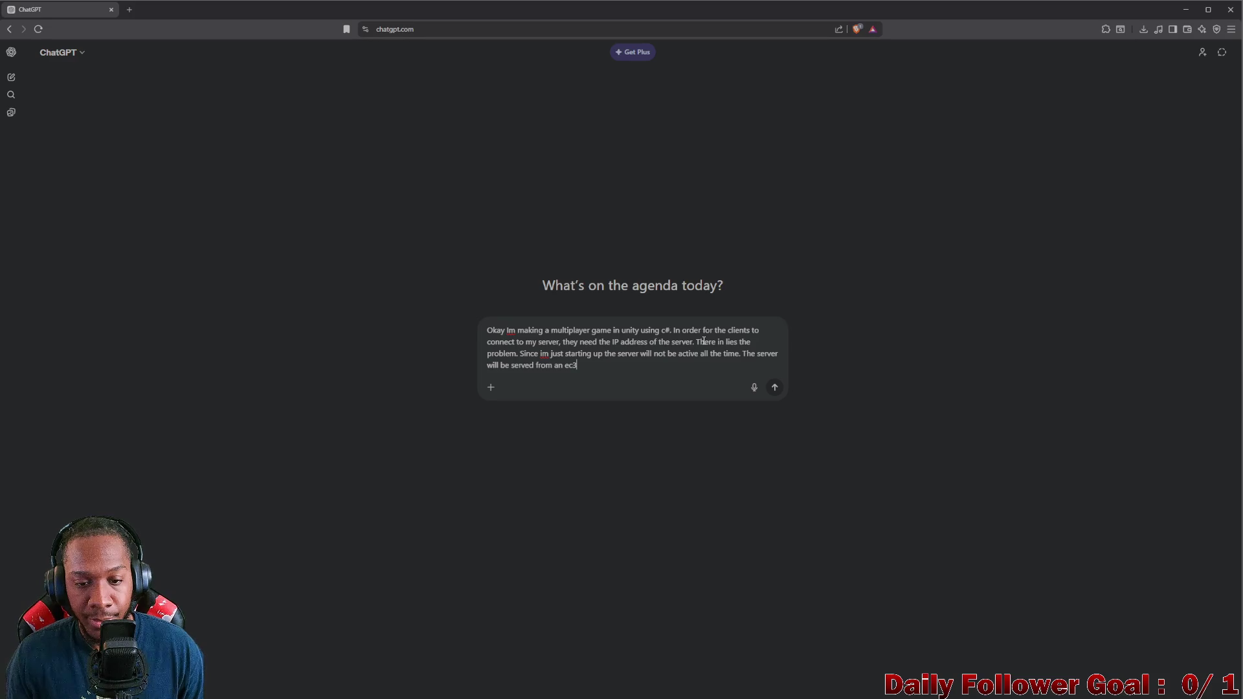
key(BackSpace)
text(2 instance )
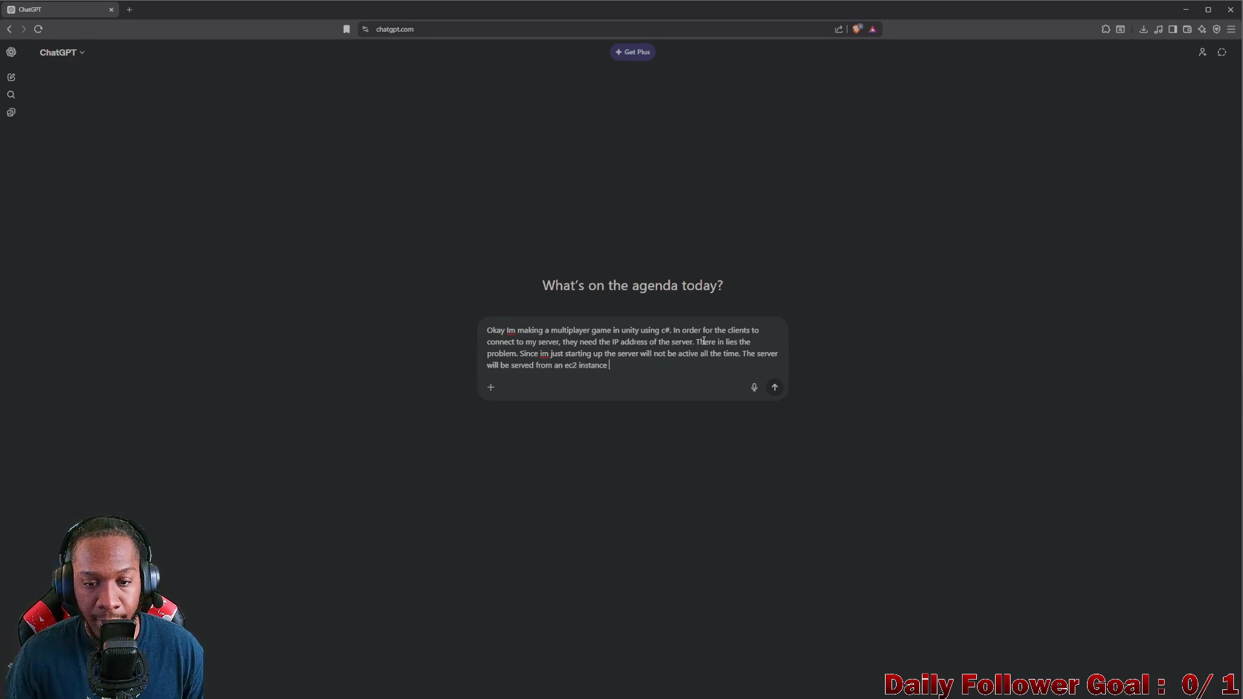
text(on aw)
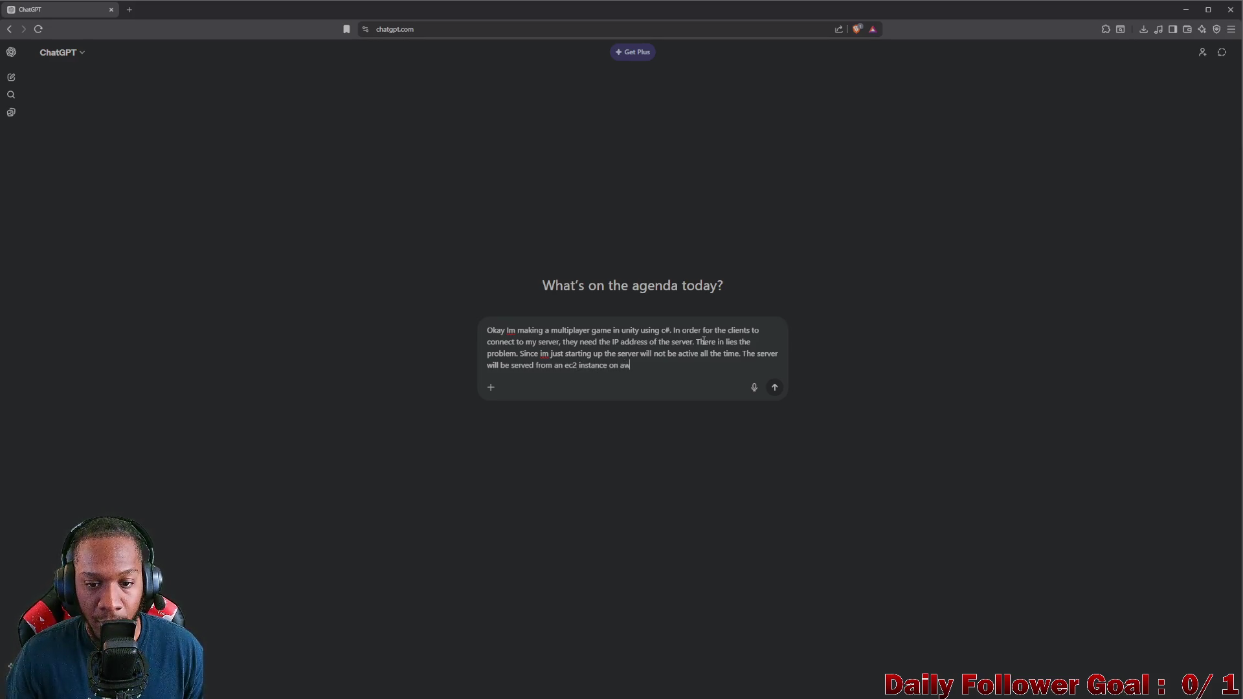
text(s. Ever)
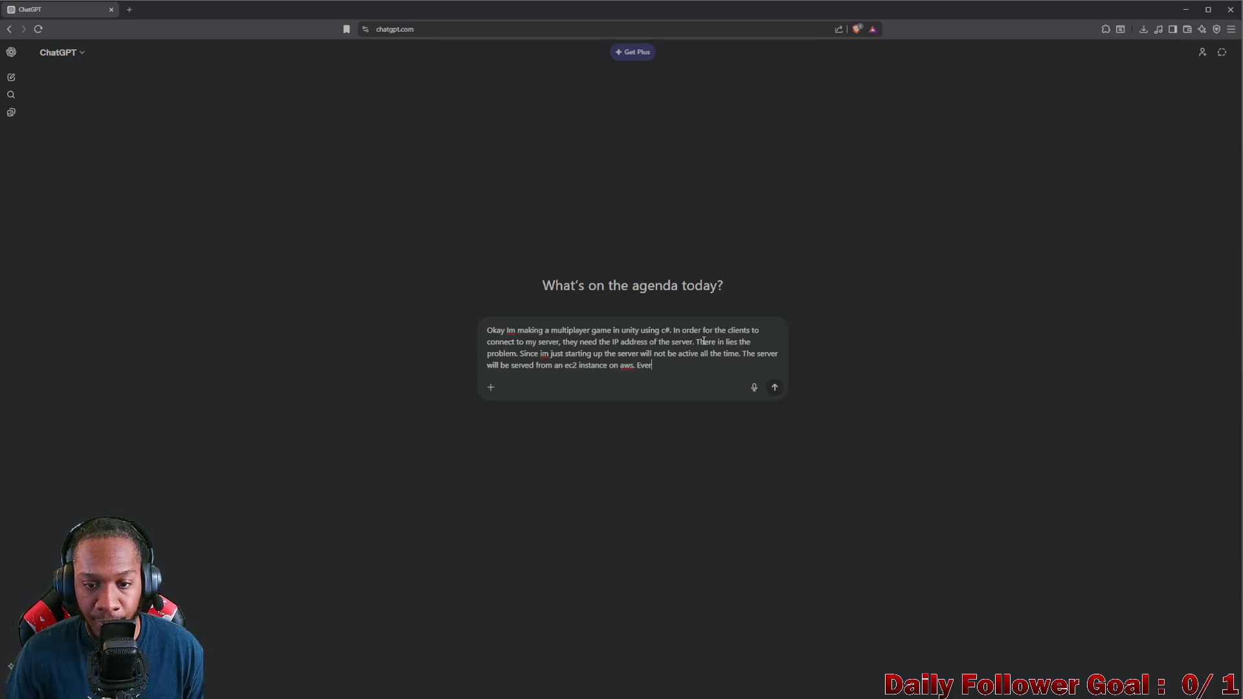
text(ytime I s)
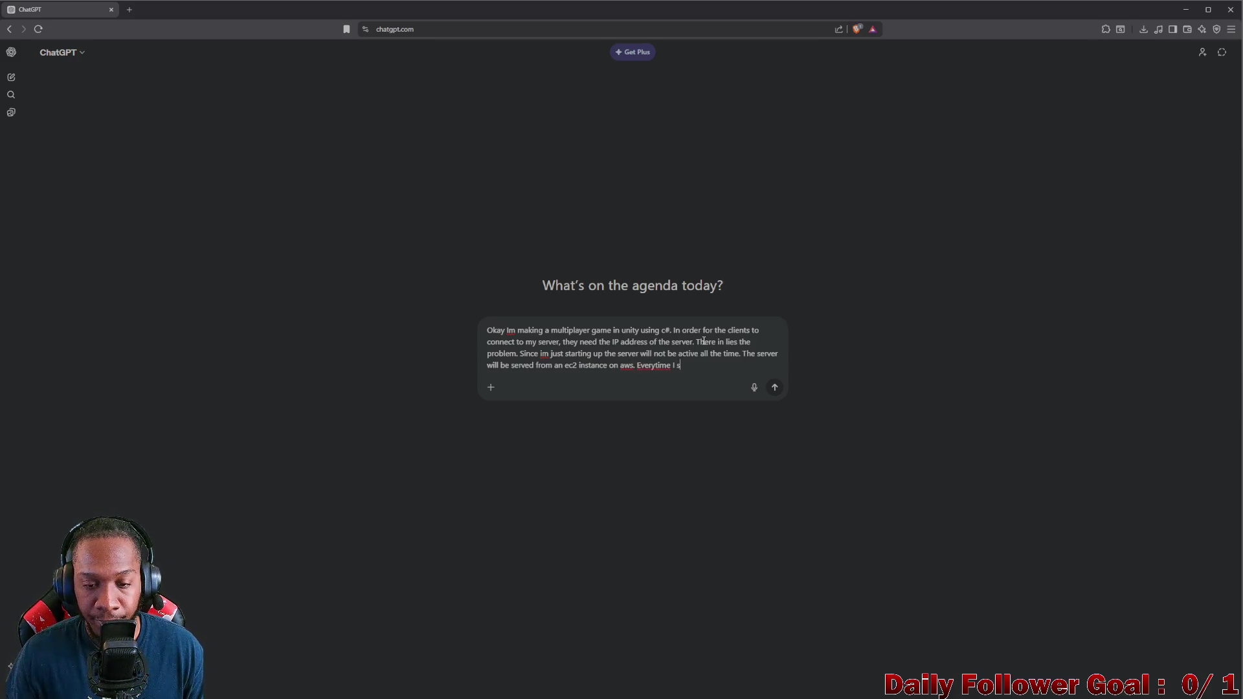
text(tart and )
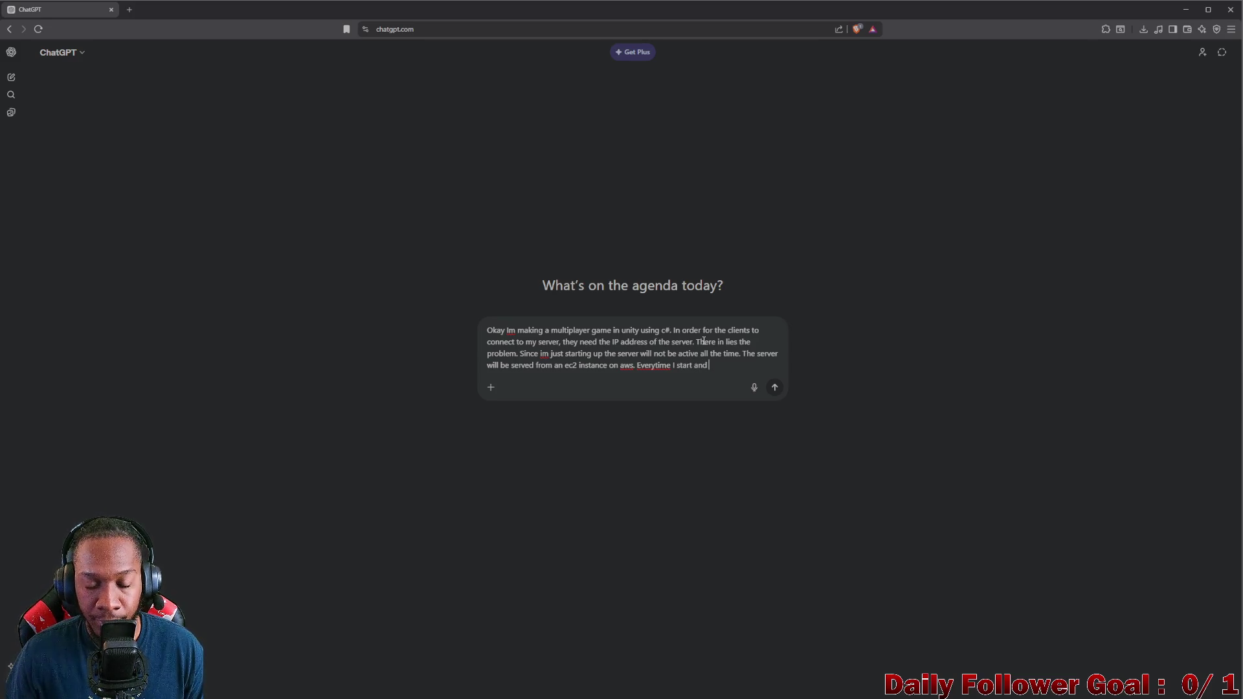
text(stop the ser)
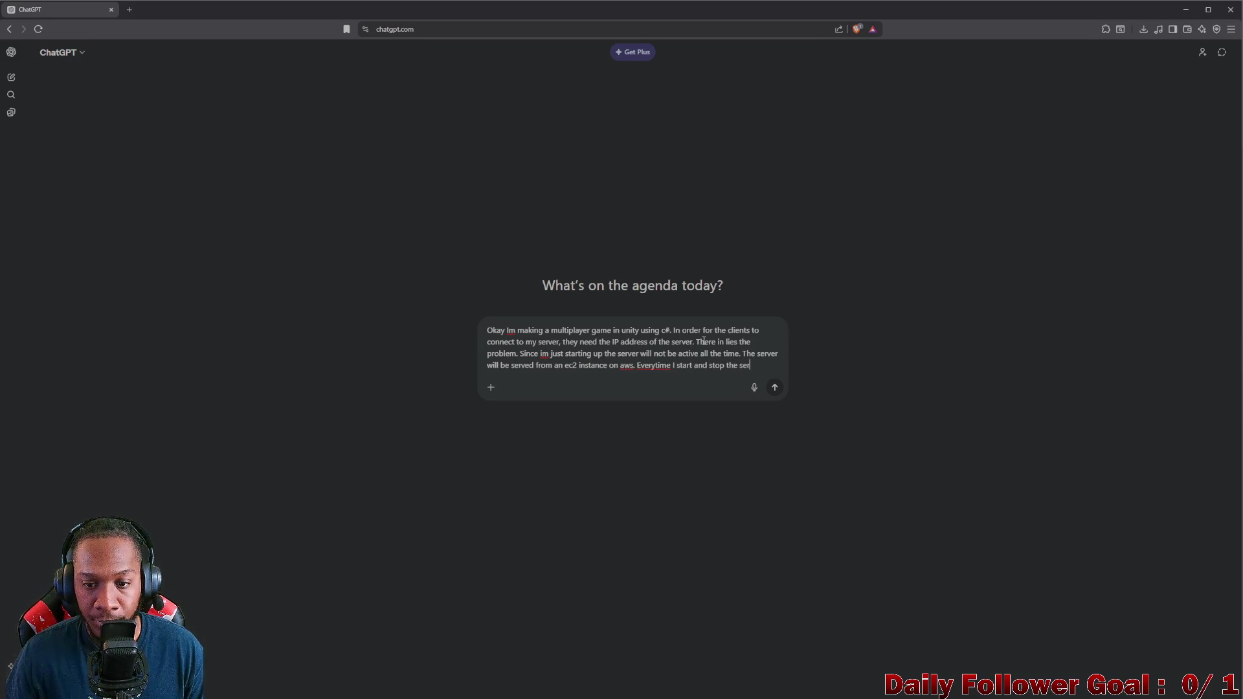
text(ver the p)
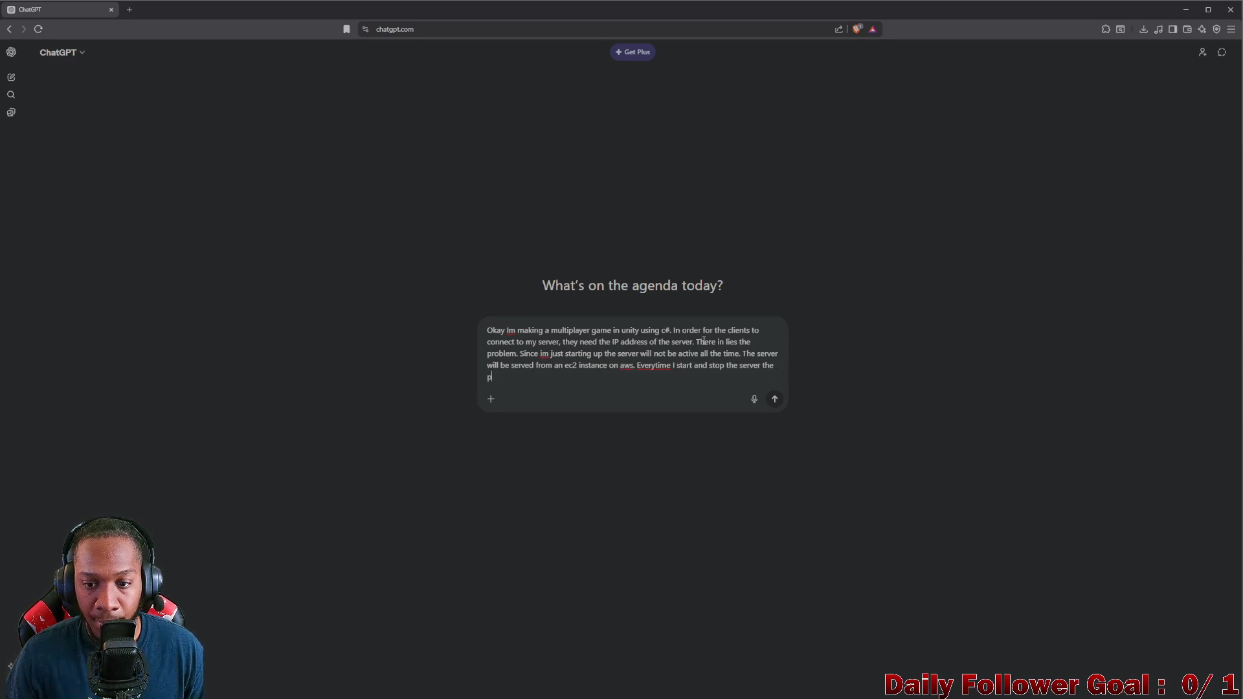
text(ublic ip wi)
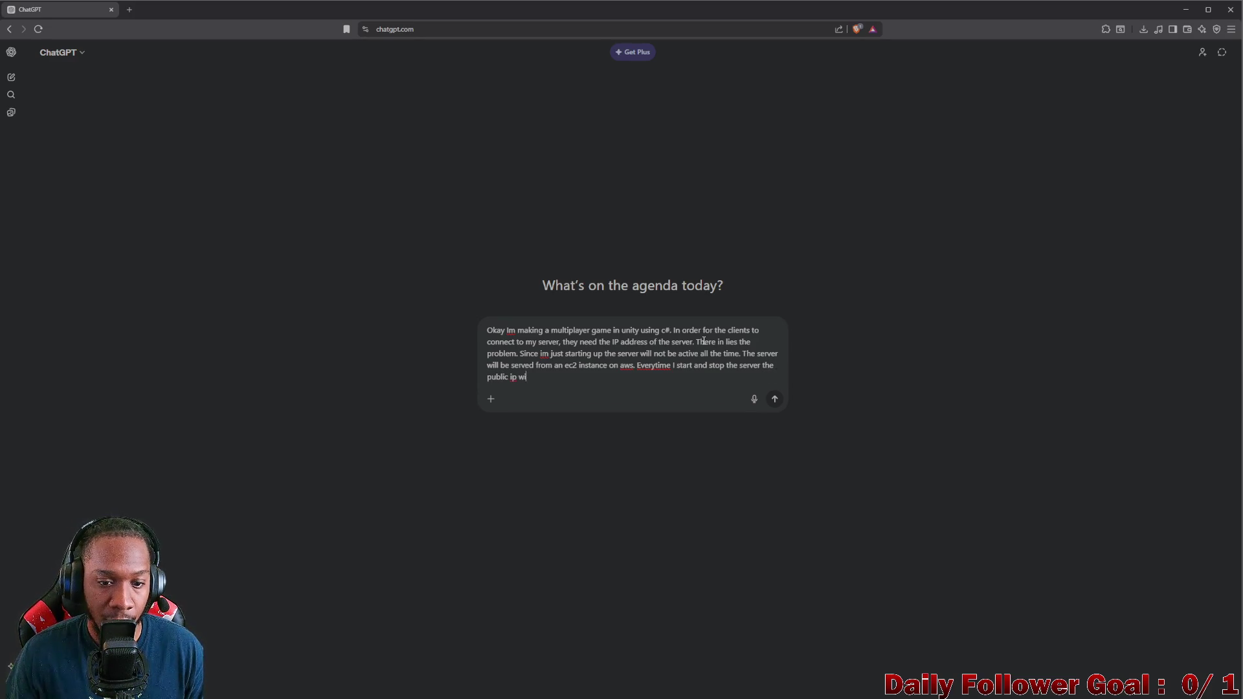
text(ll change. I)
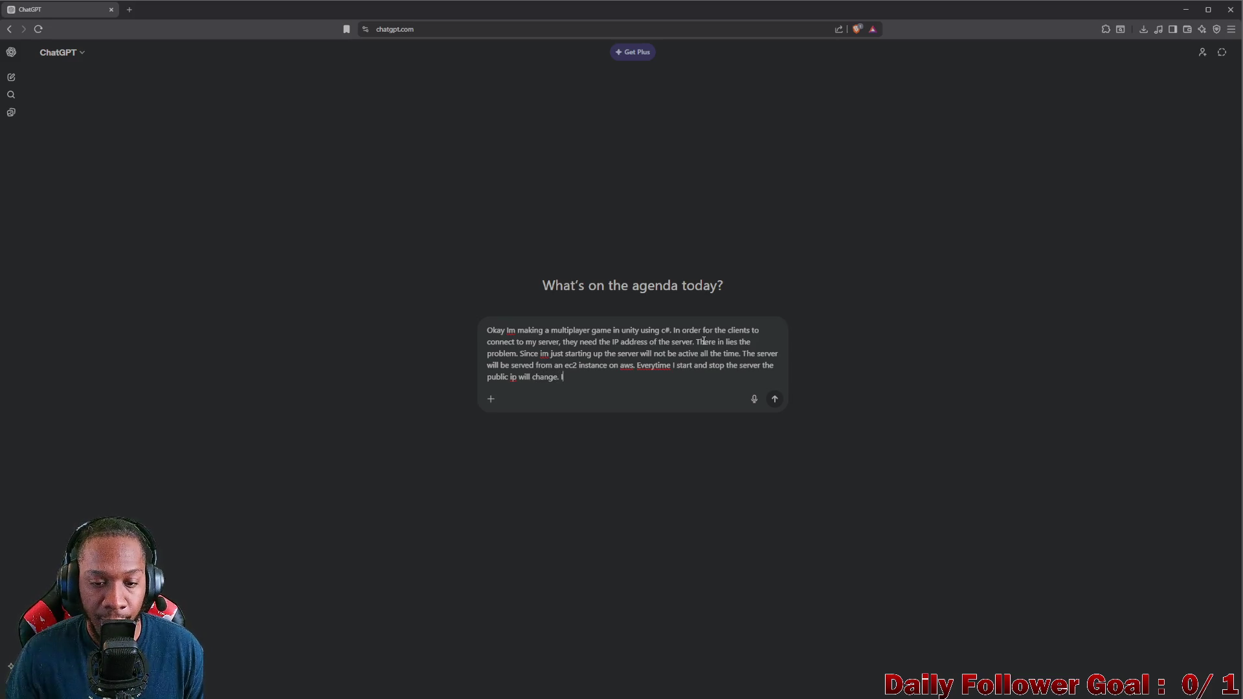
text( want to give)
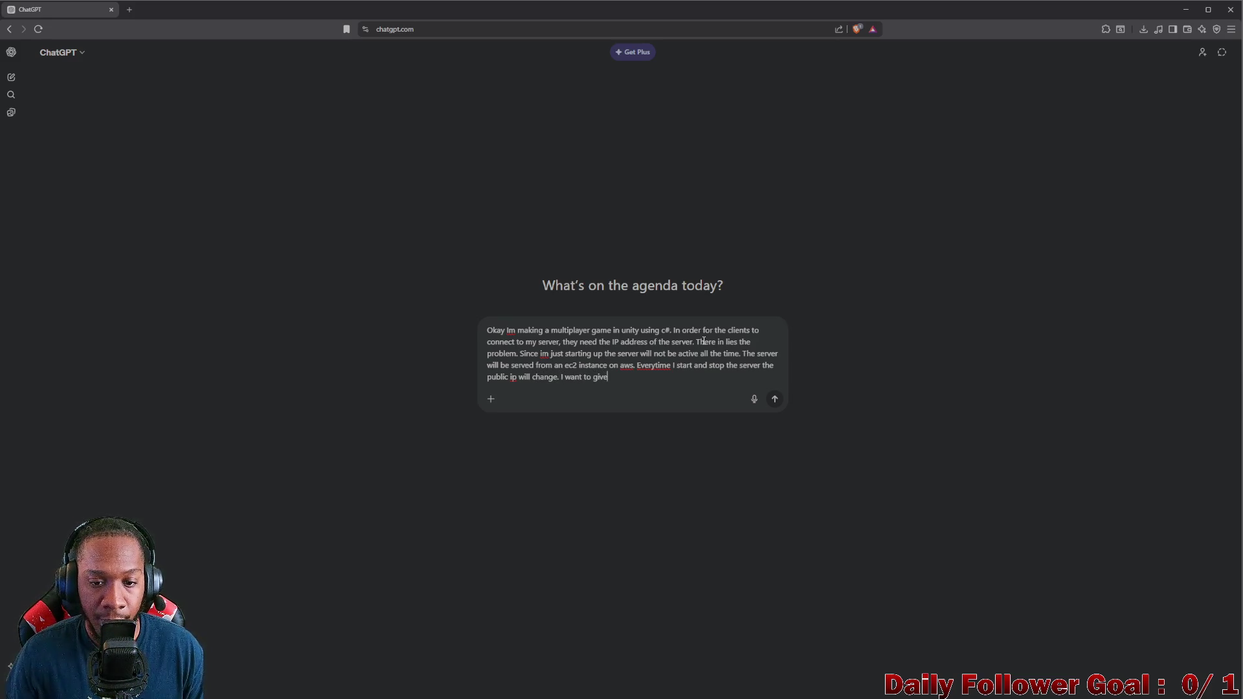
text( users in )
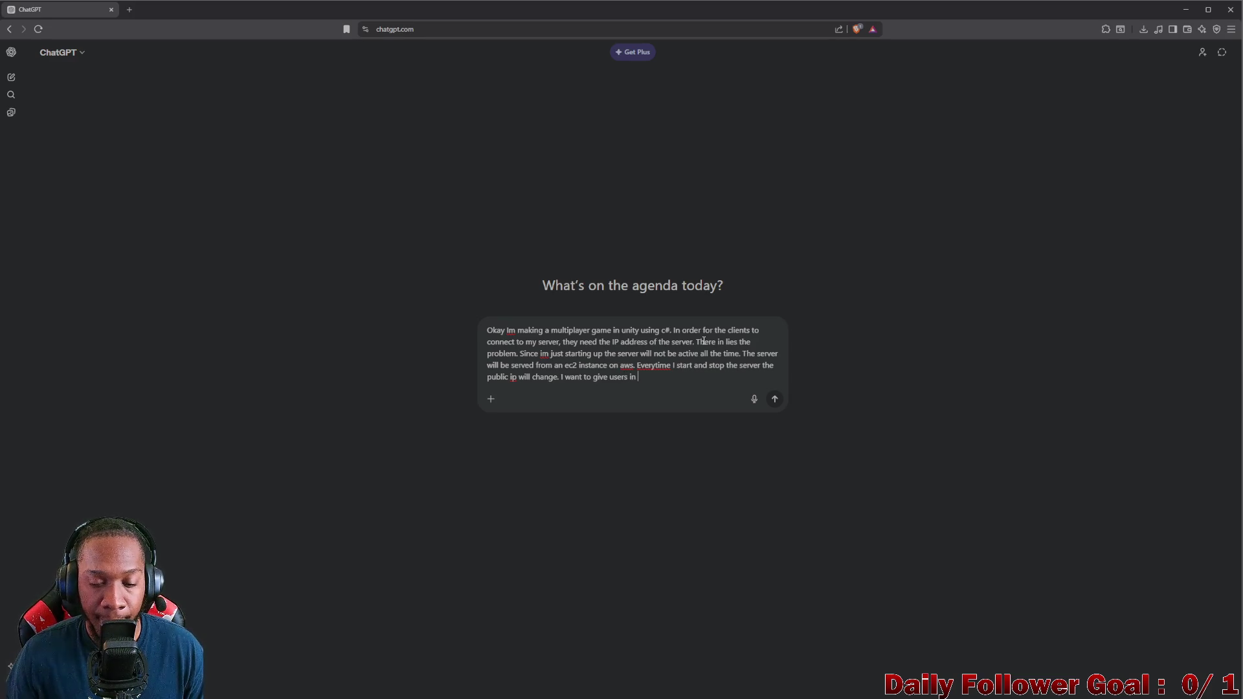
text(my app )
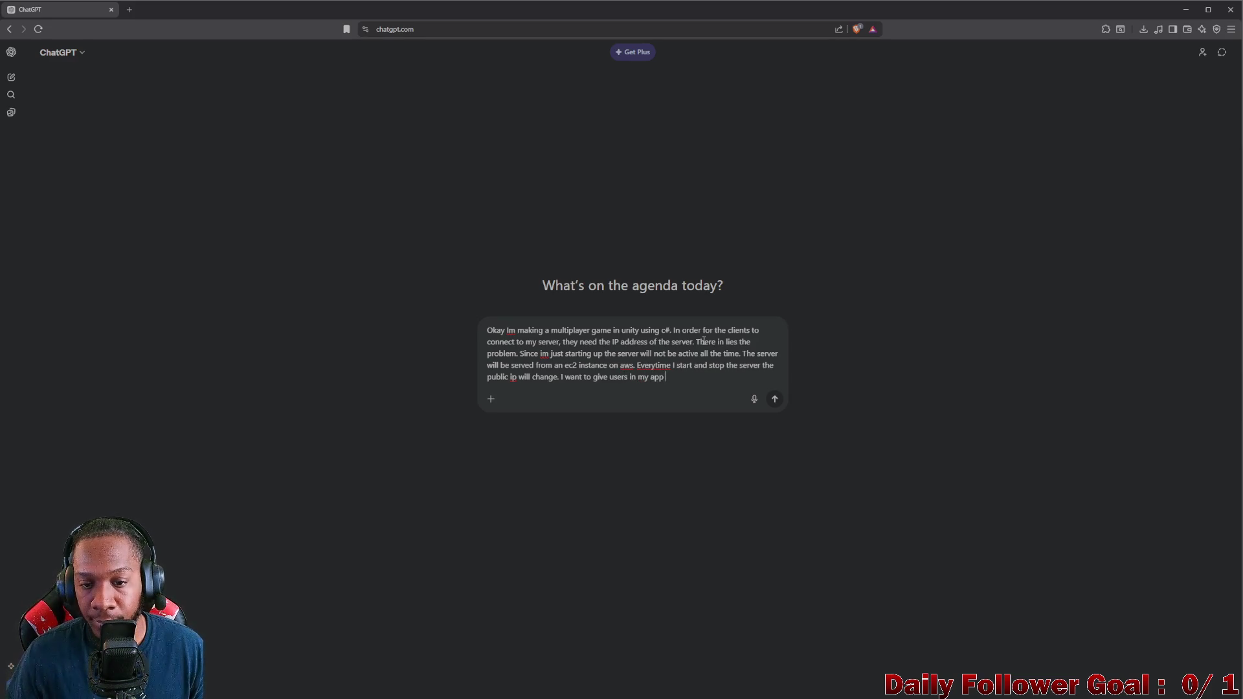
text(a way to )
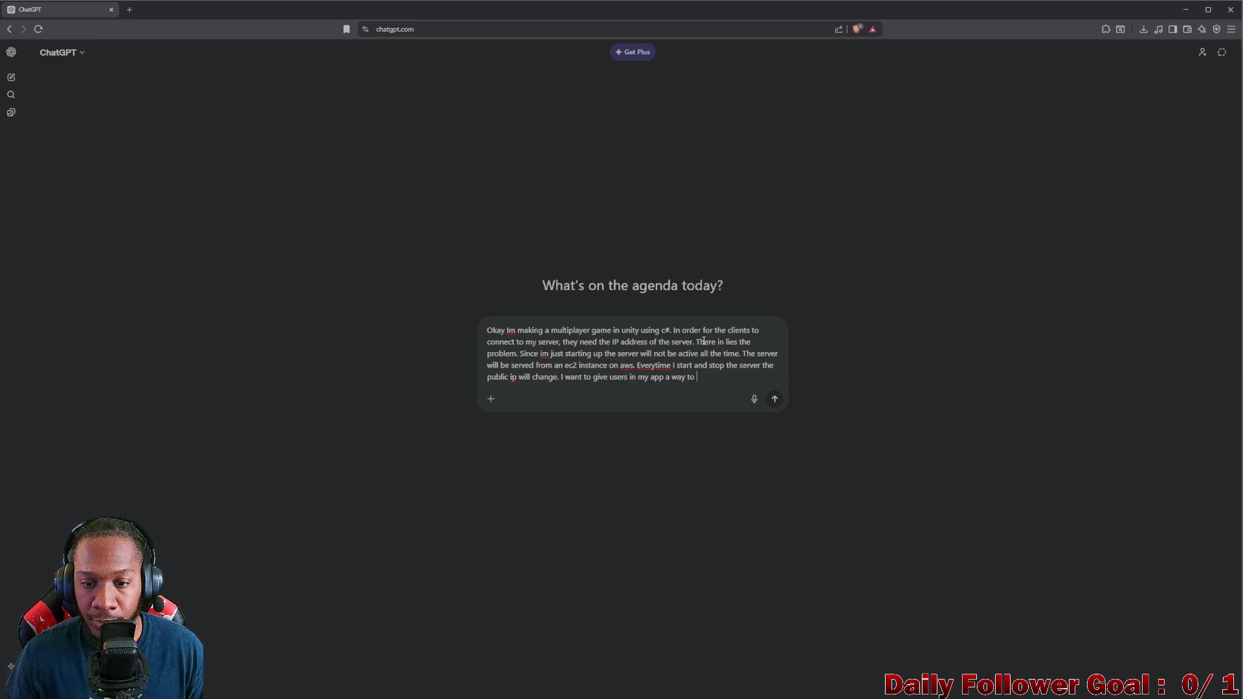
text(writew u)
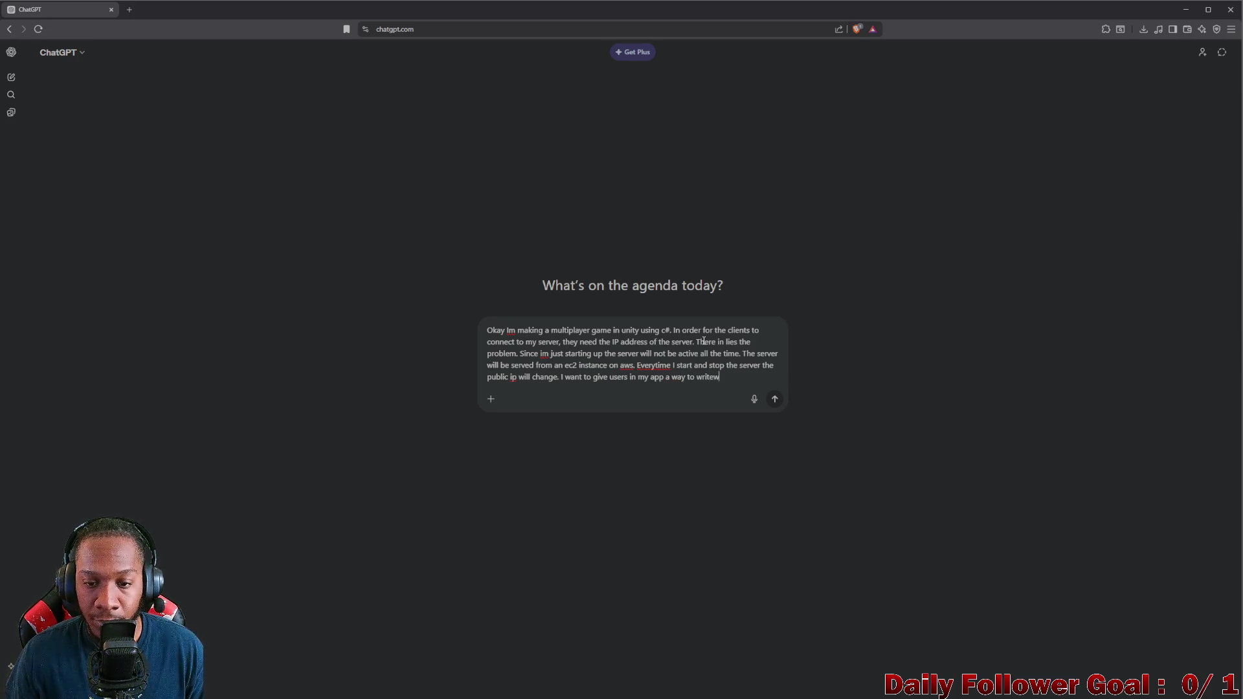
key(BackSpace)
Step: Finish the prompt: users enter the IP from Discord, saved and deleted in player prefs; send it
text(in )
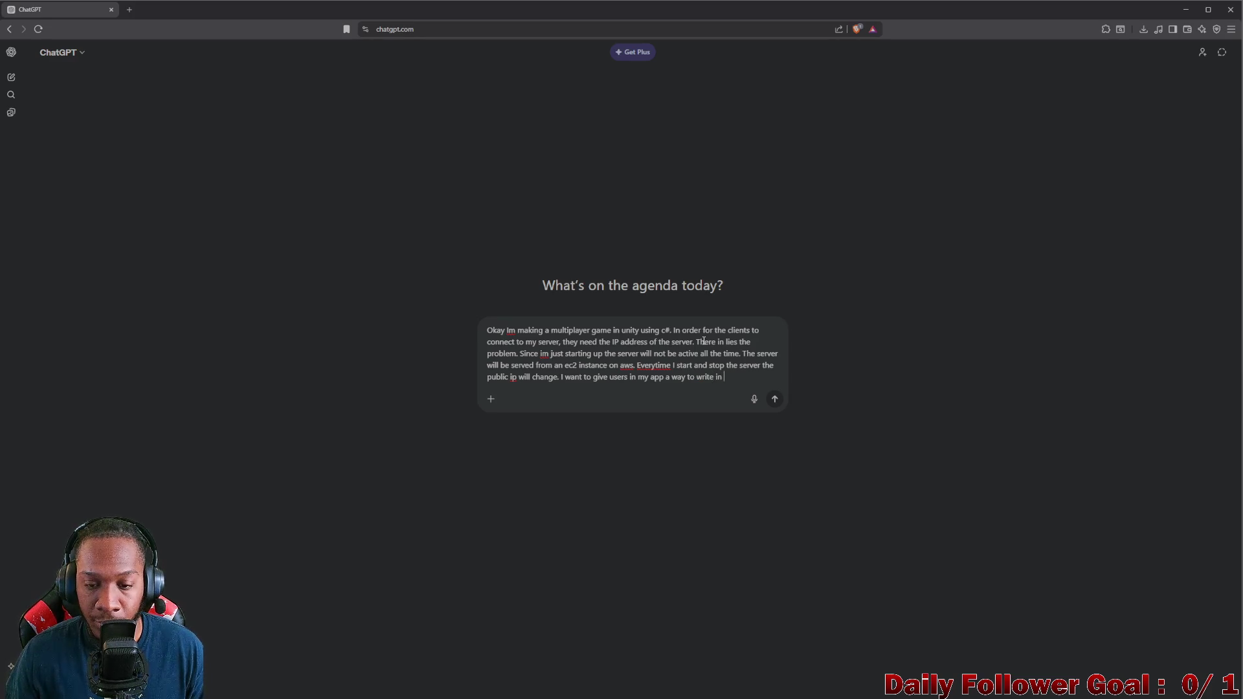
text(the server IP)
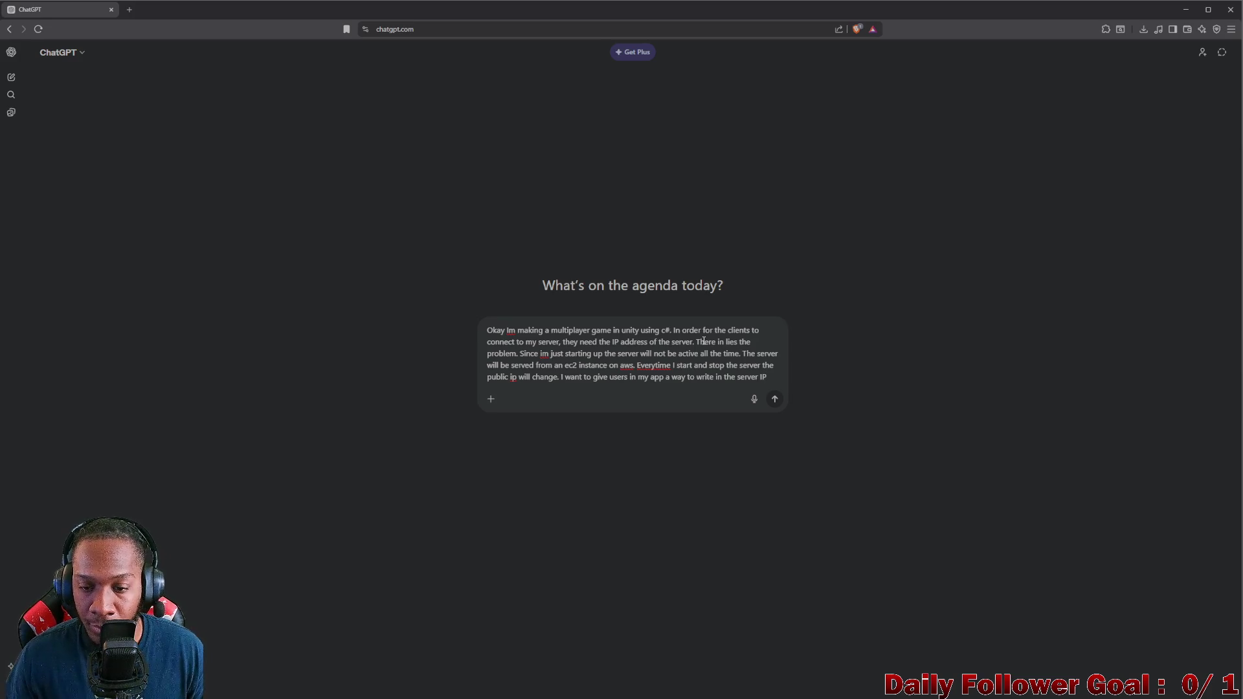
text( themsevl)
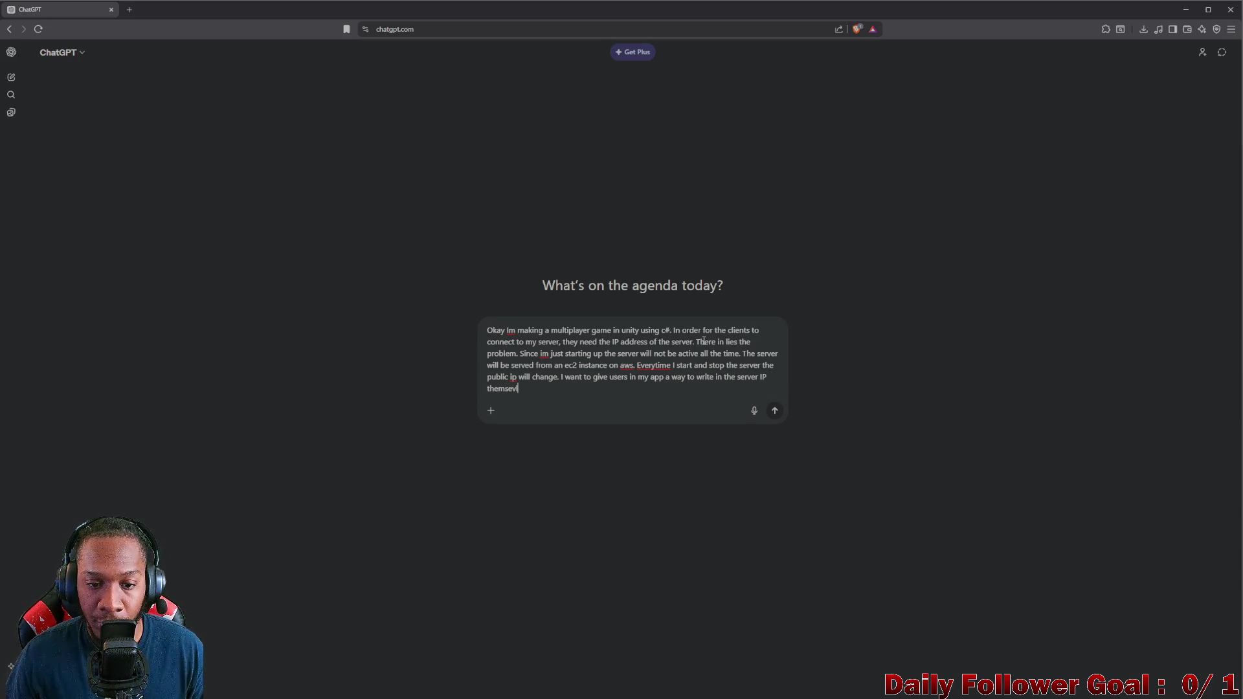
text(lves. T)
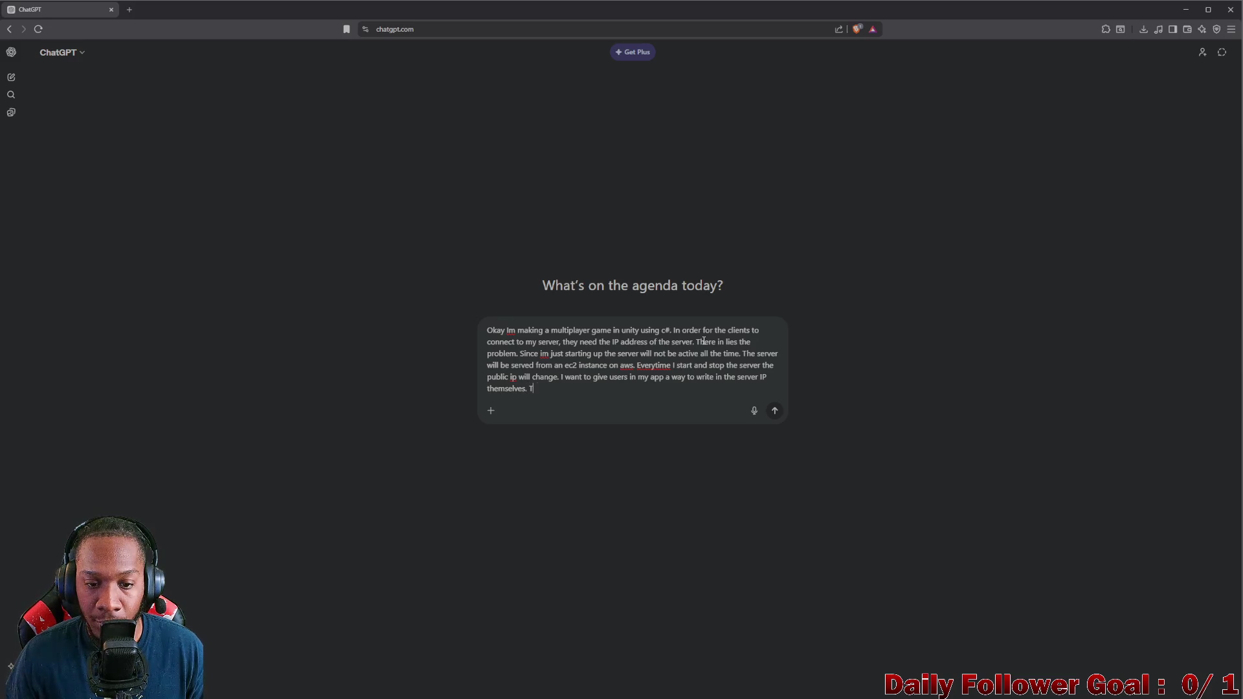
text( They c)
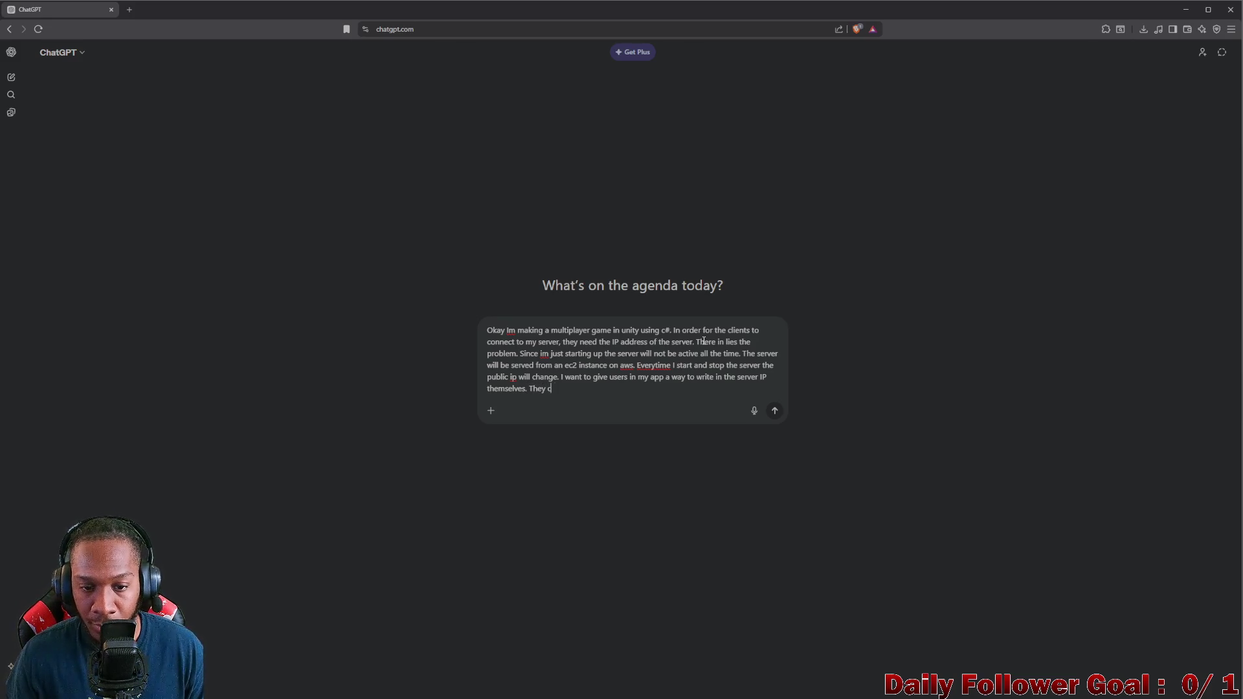
text(an get it from myu)
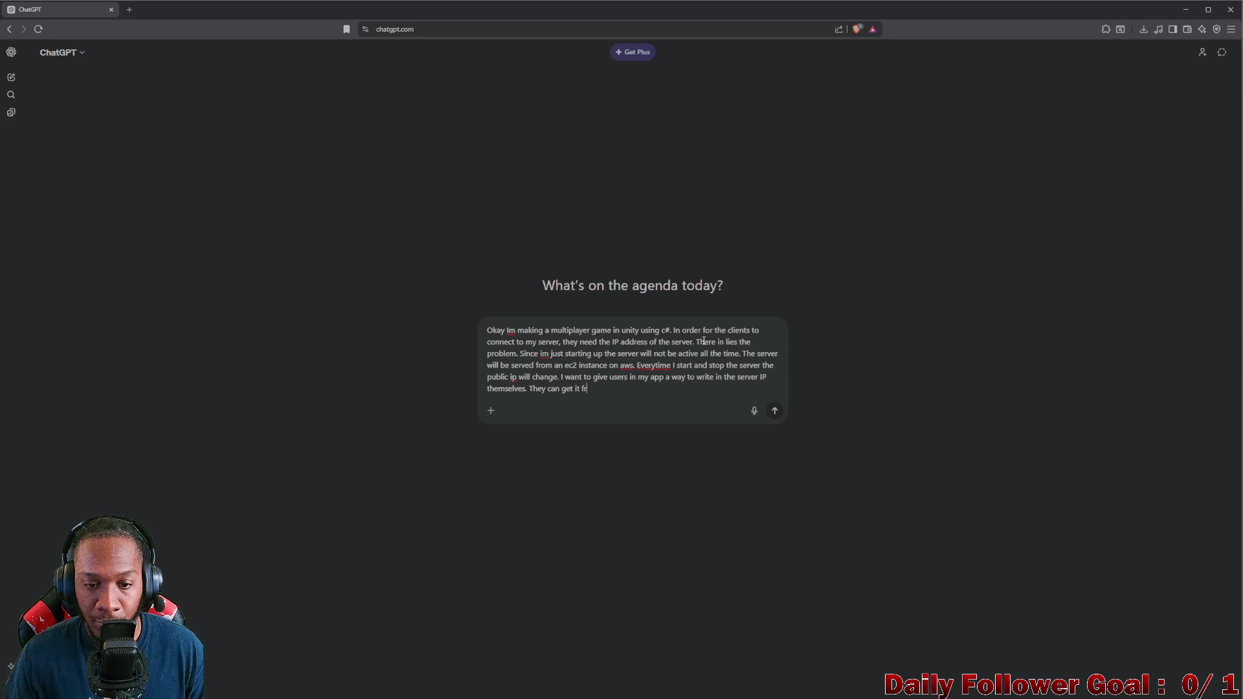
key(BackSpace)
text(di)
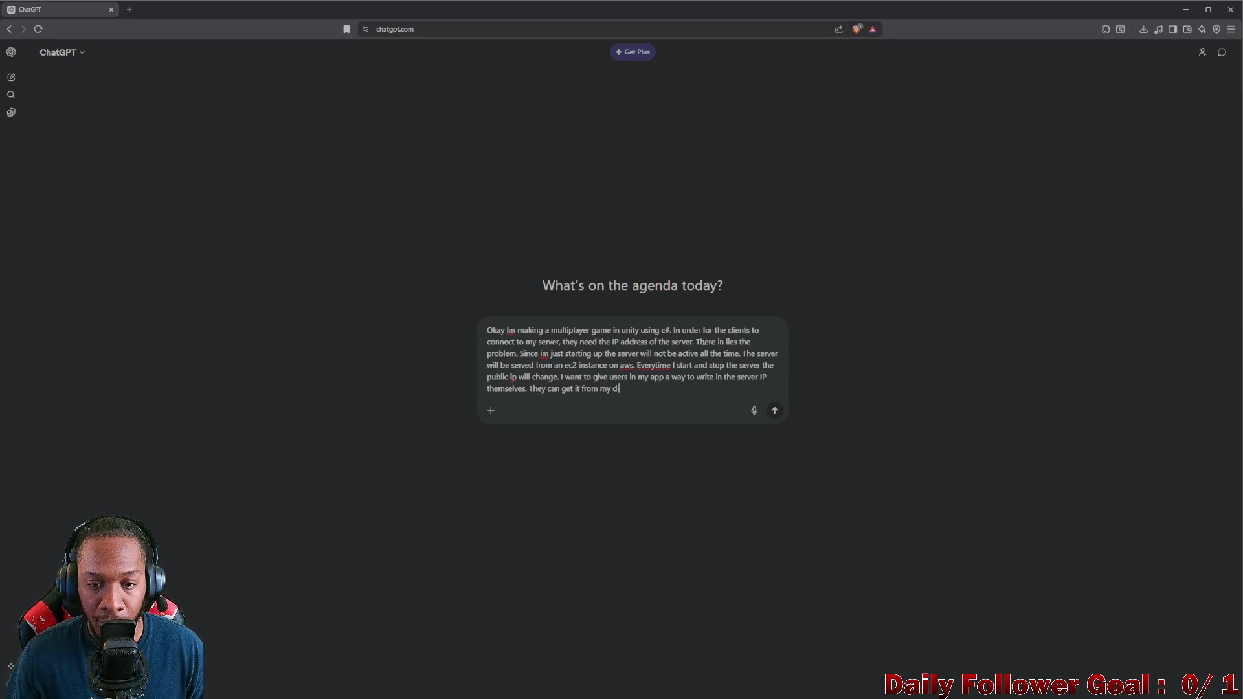
text(scord or so)
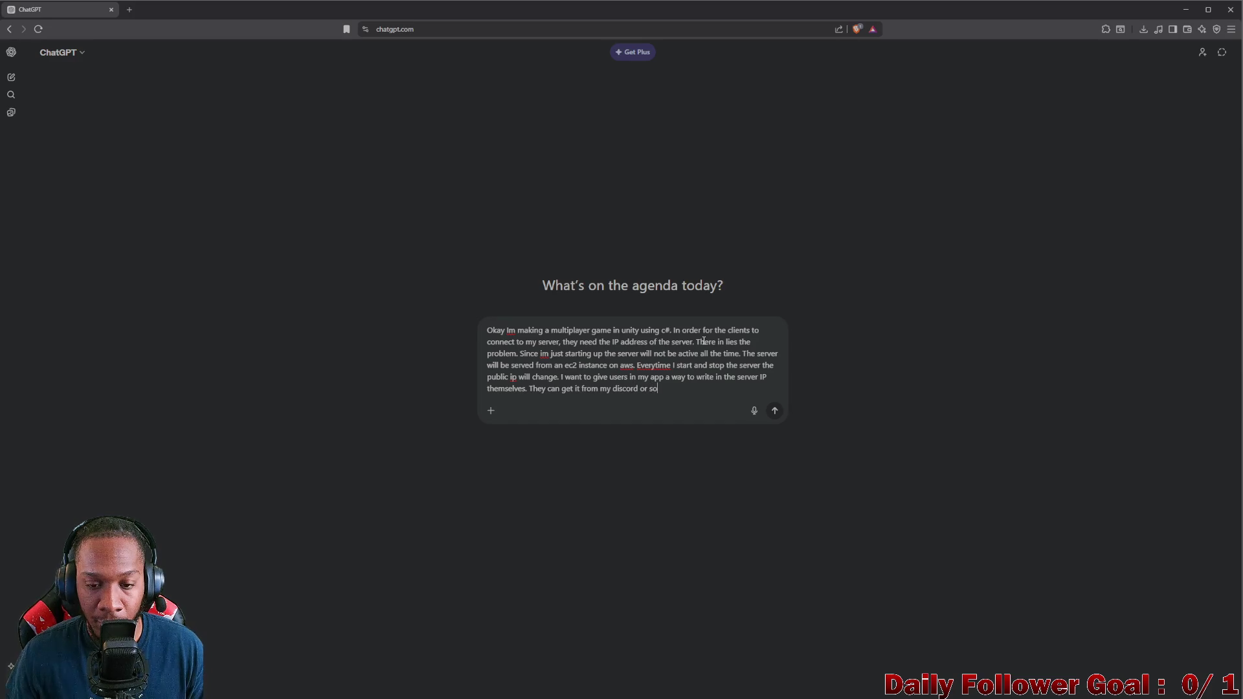
text(mething when i)
text(t updates)
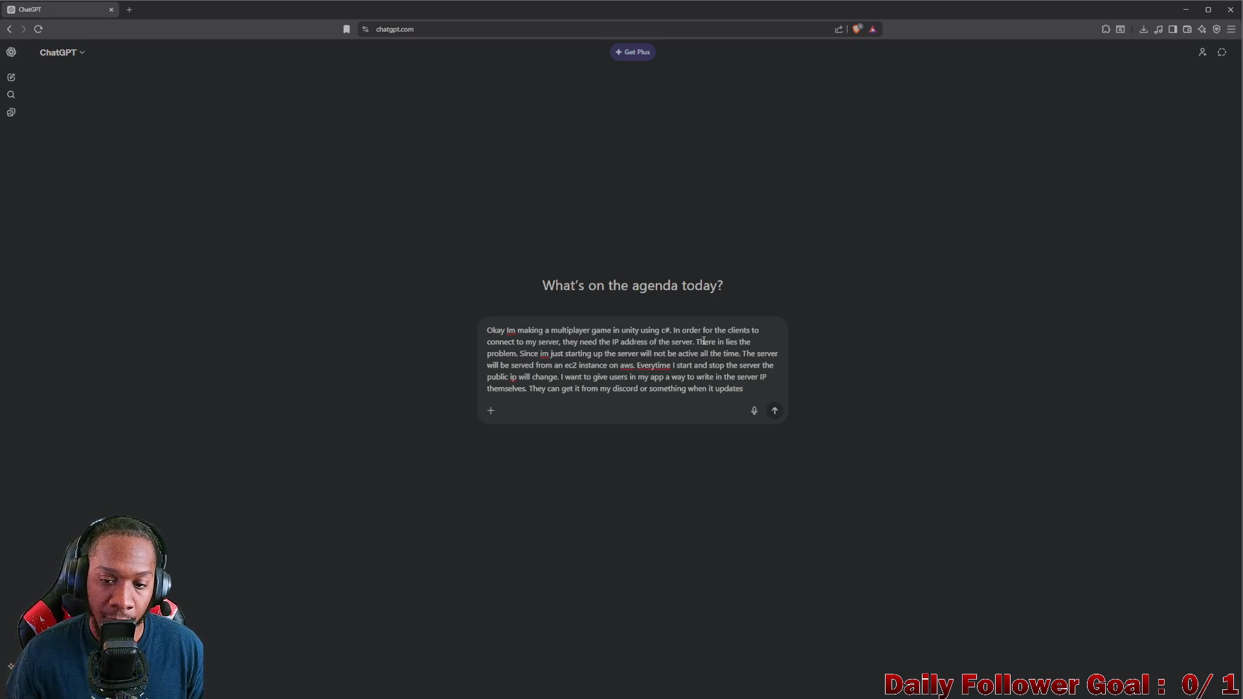
text(d. T)
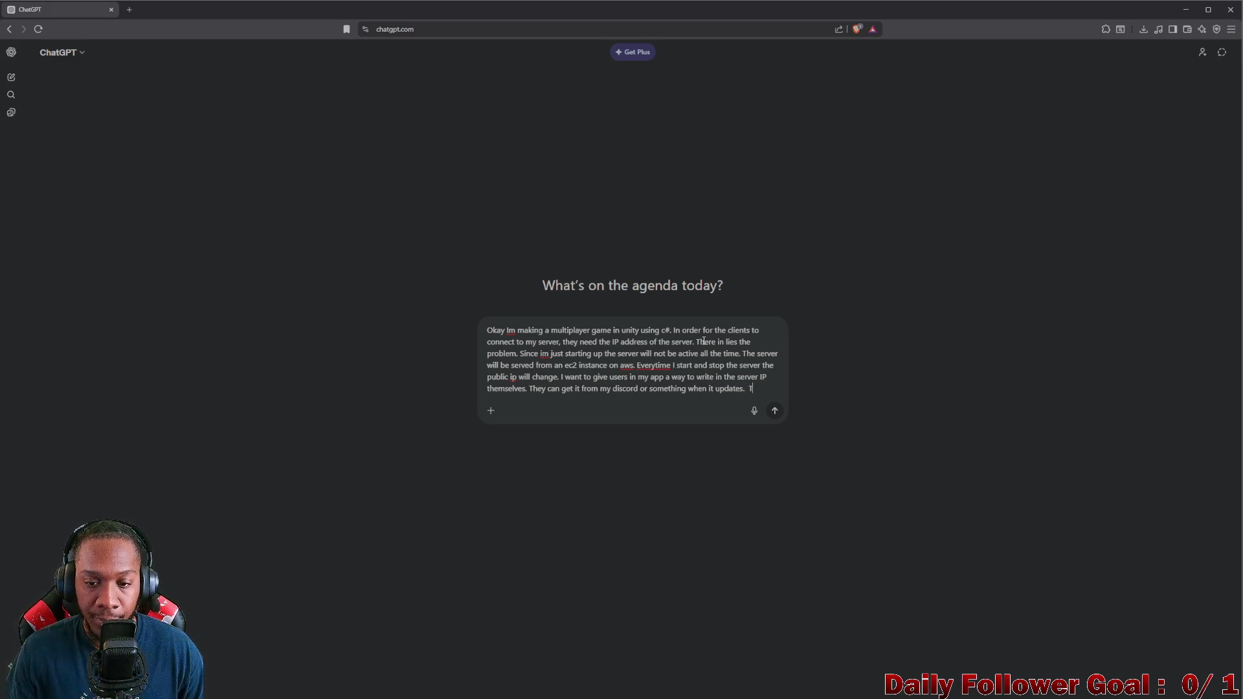
text(he server U)
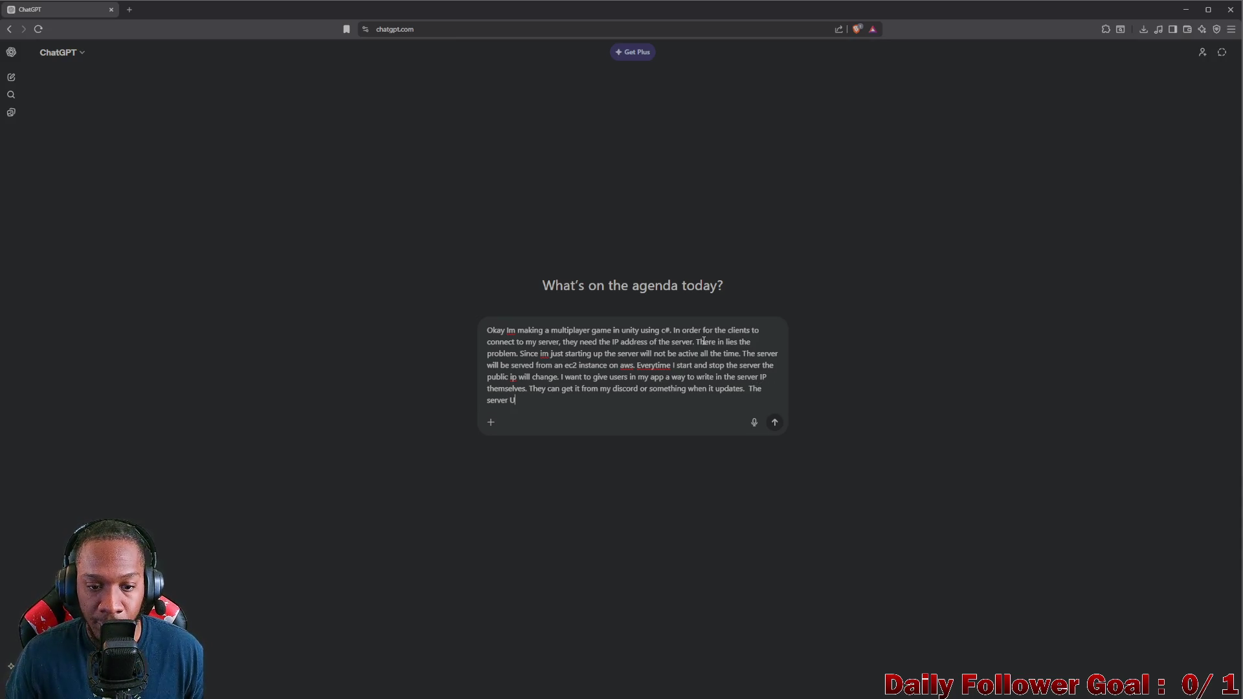
key(BackSpace)
text(IP)
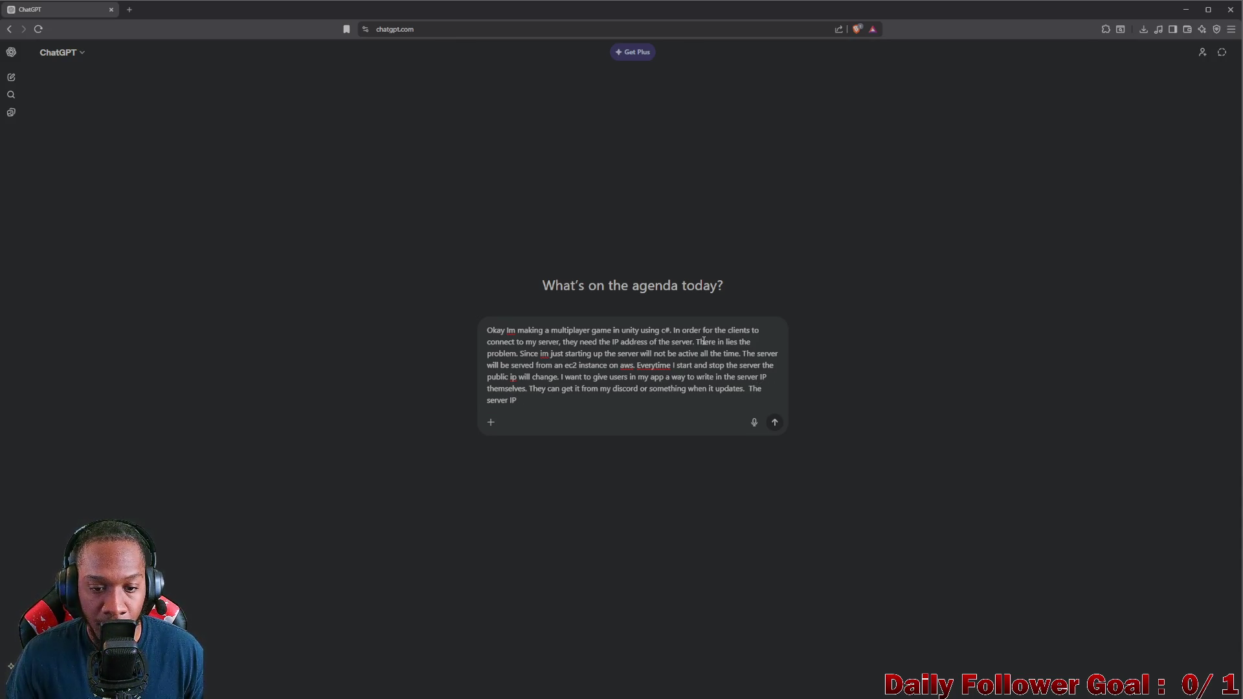
text( they define )
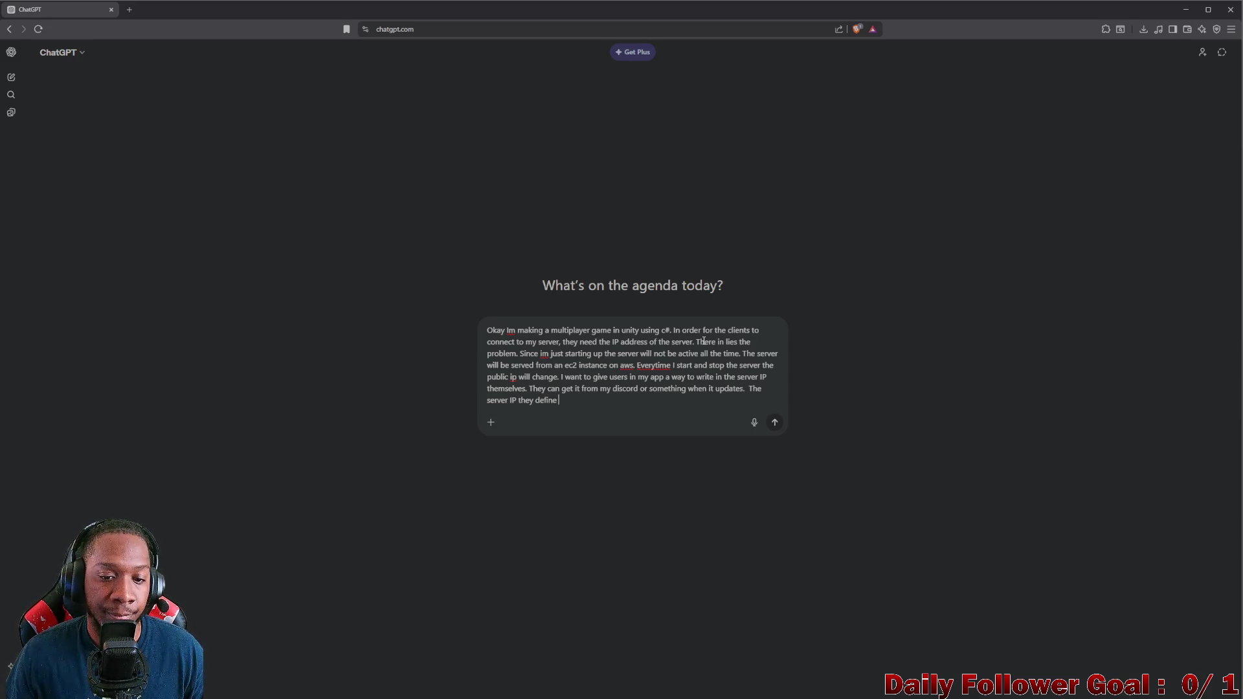
text(will nee)
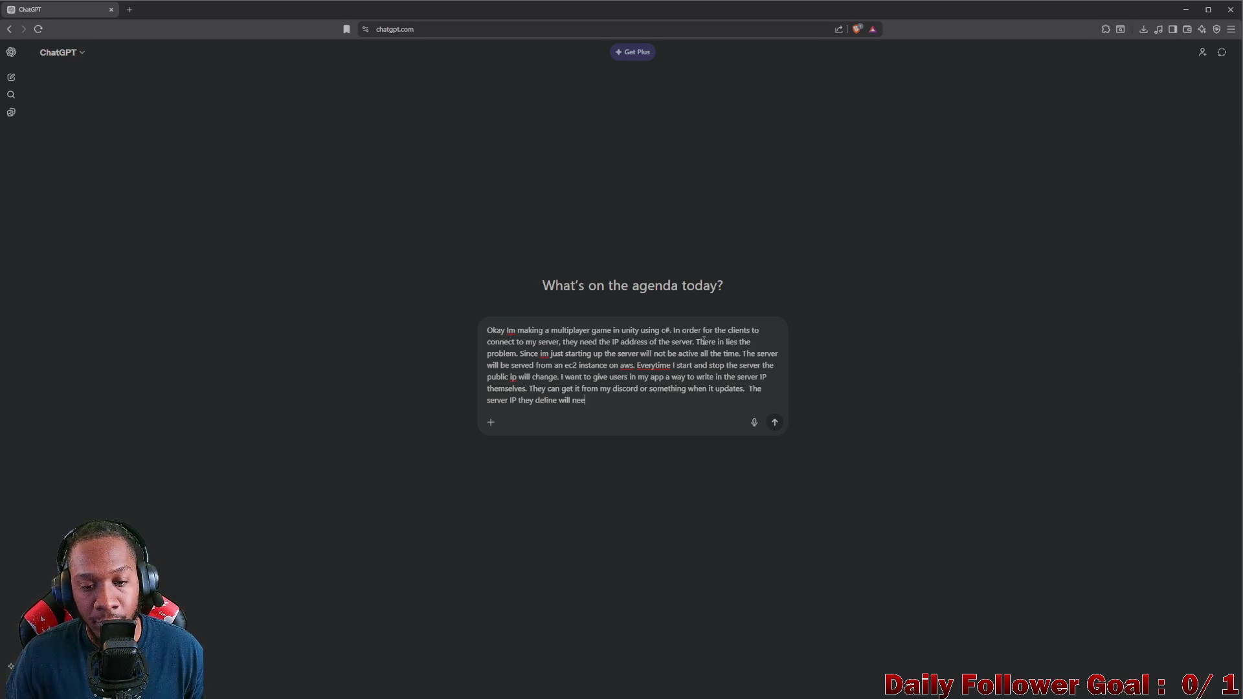
text(d to be save)
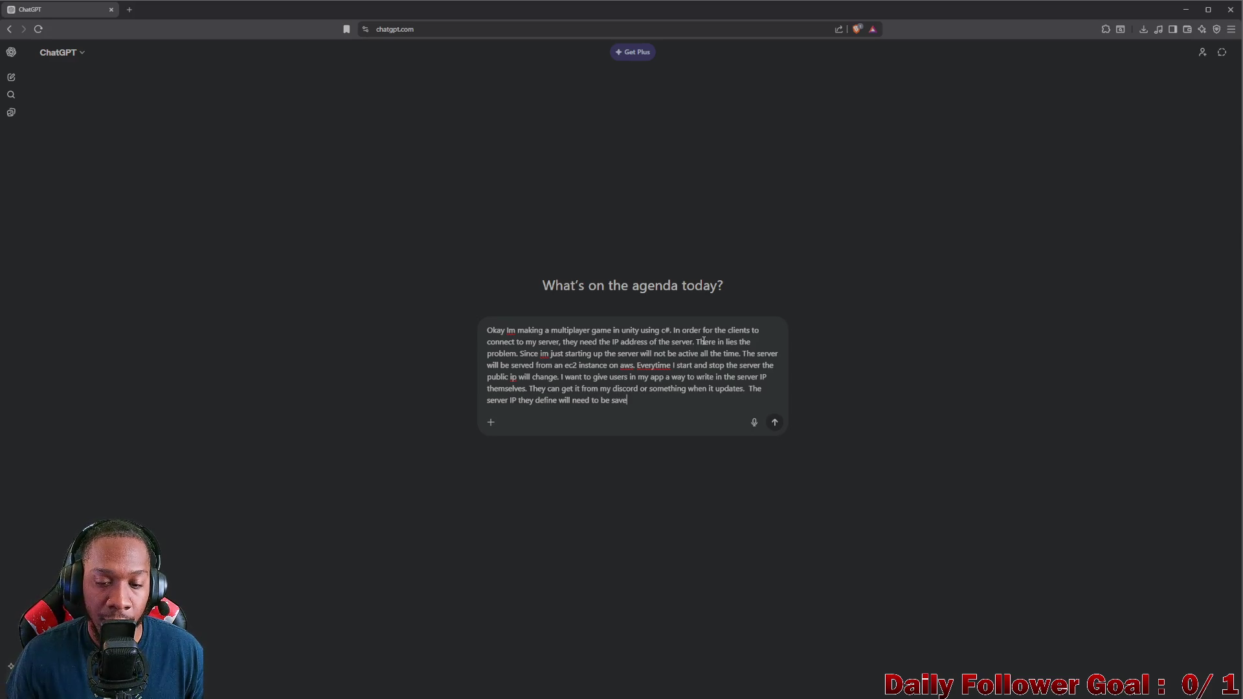
text(d in player )
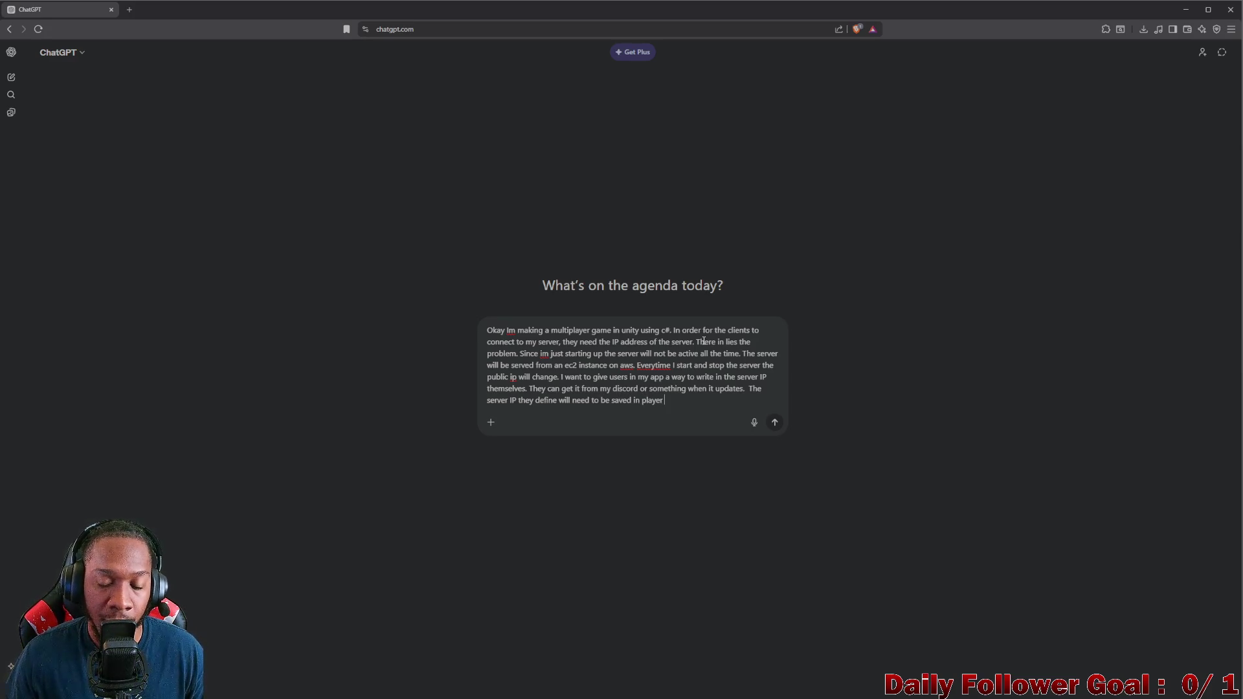
text(pregs)
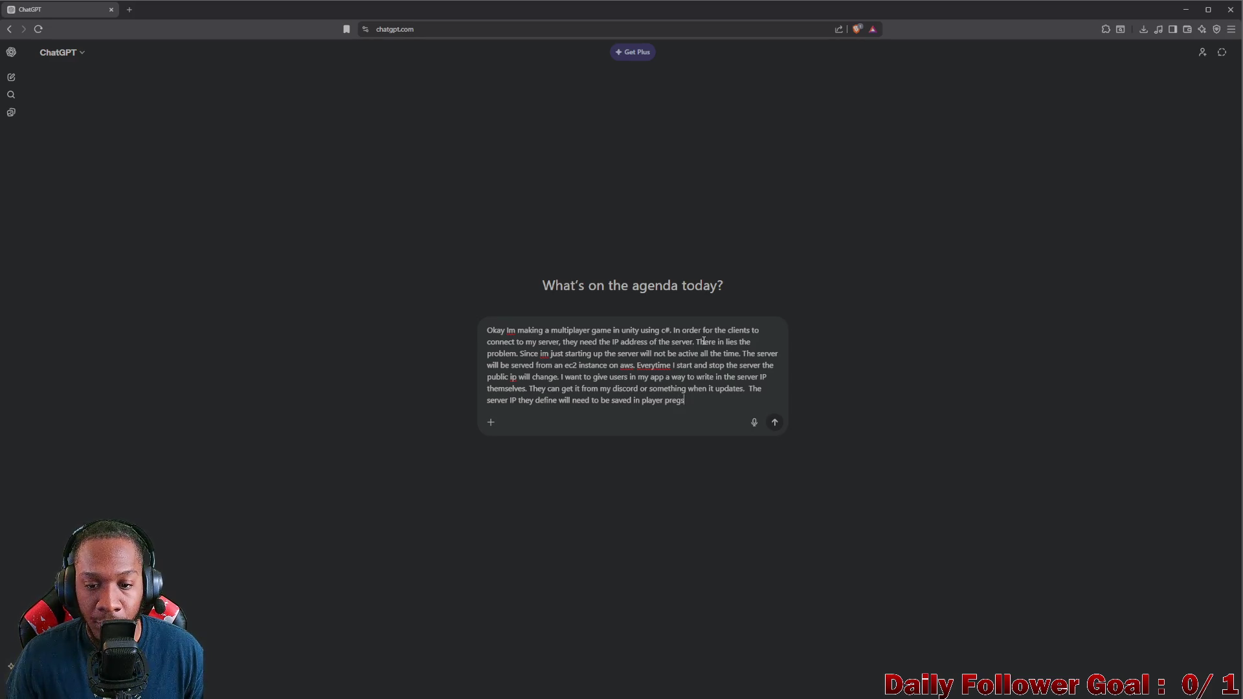
key(BackSpace)
key(BackSpace)
text(d to be saved in player prefs and they)
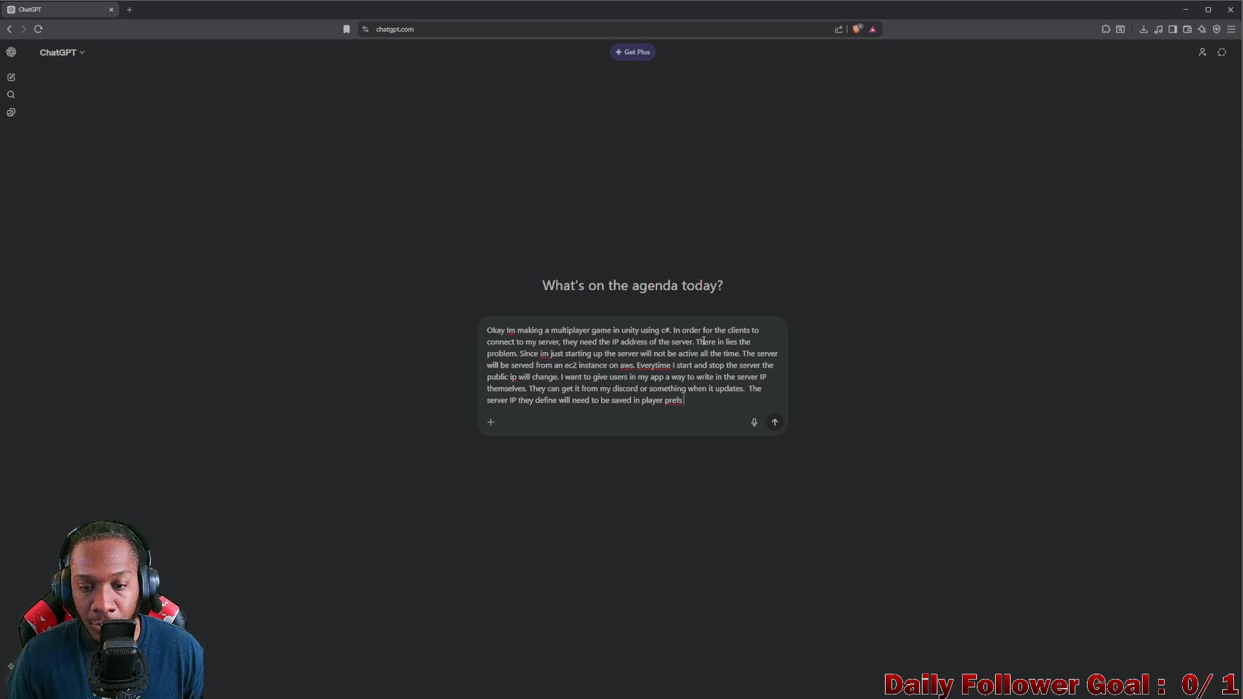
text( nee)
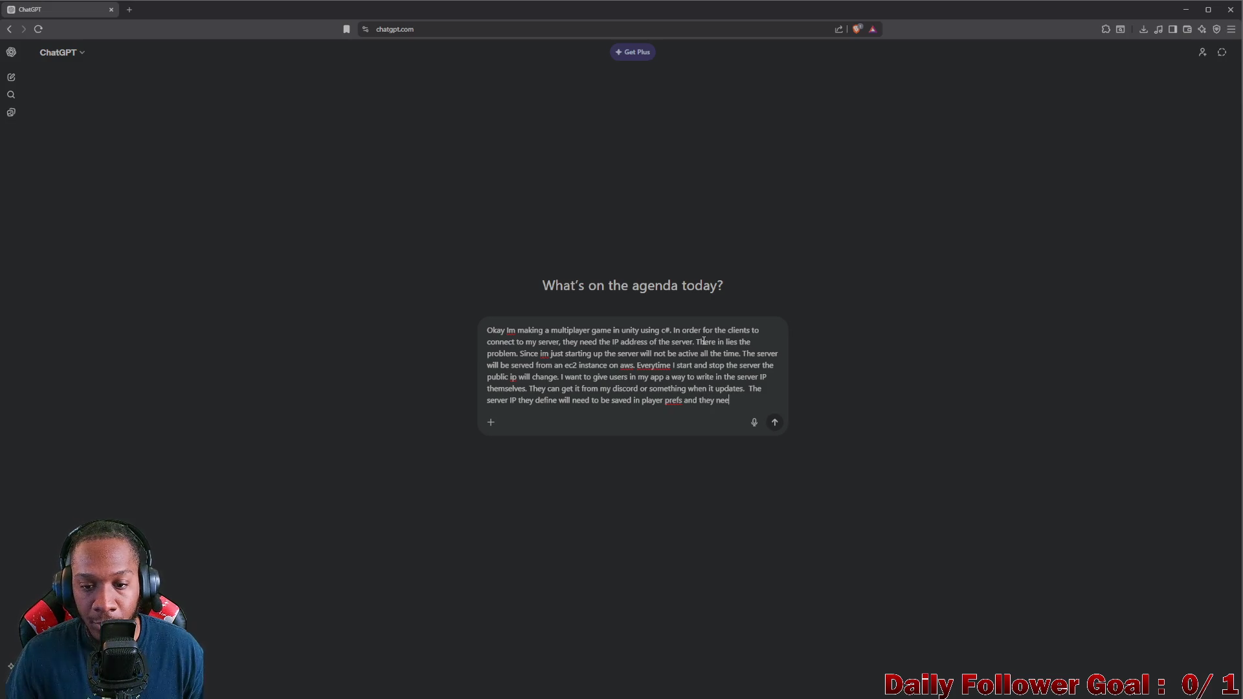
text(d code to delte)
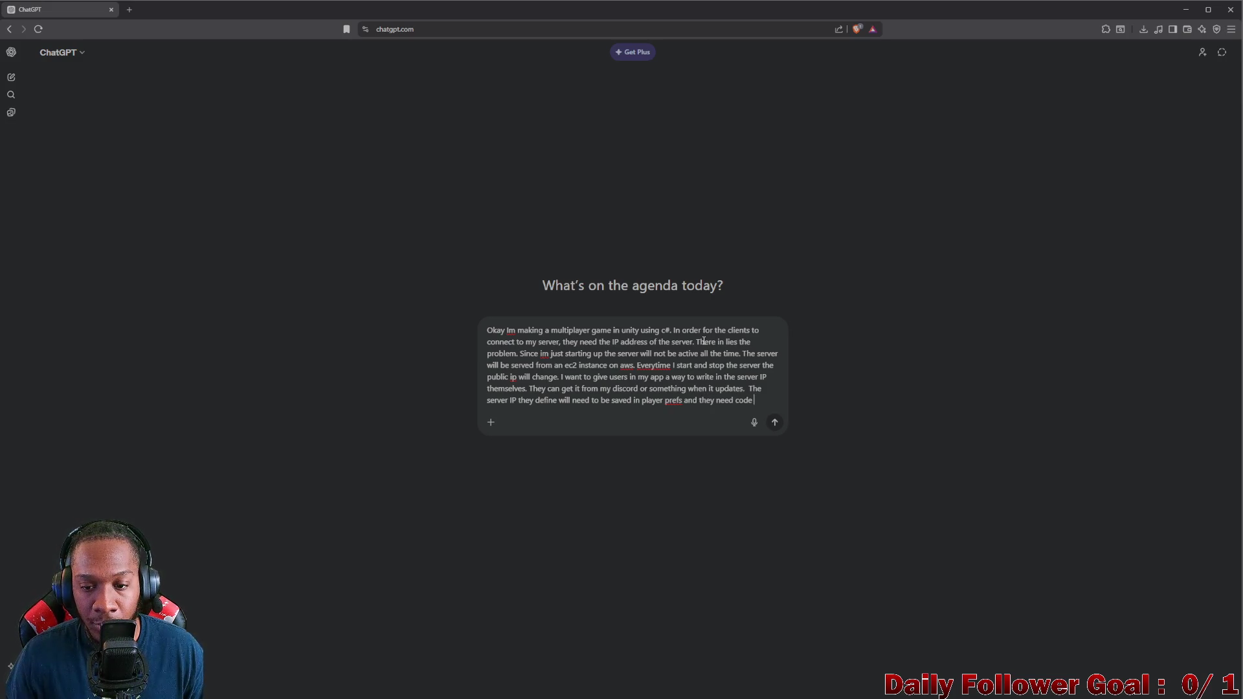
key(BackSpace)
text(lete it )
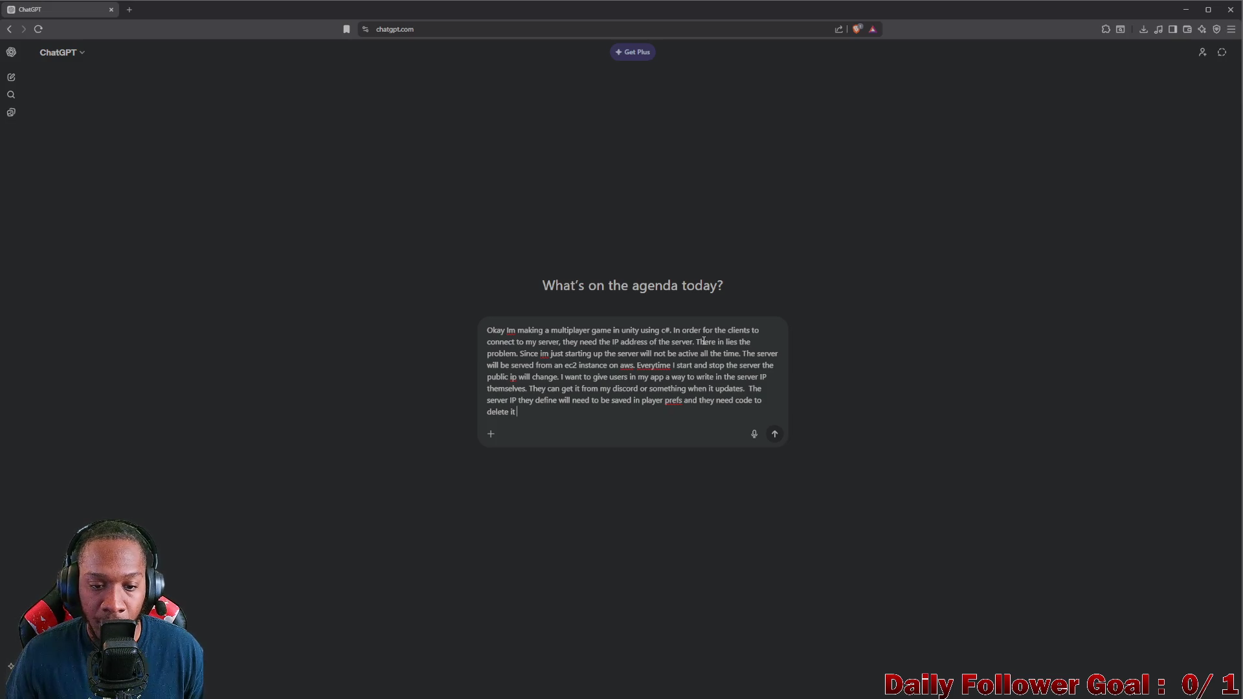
text(as well as s)
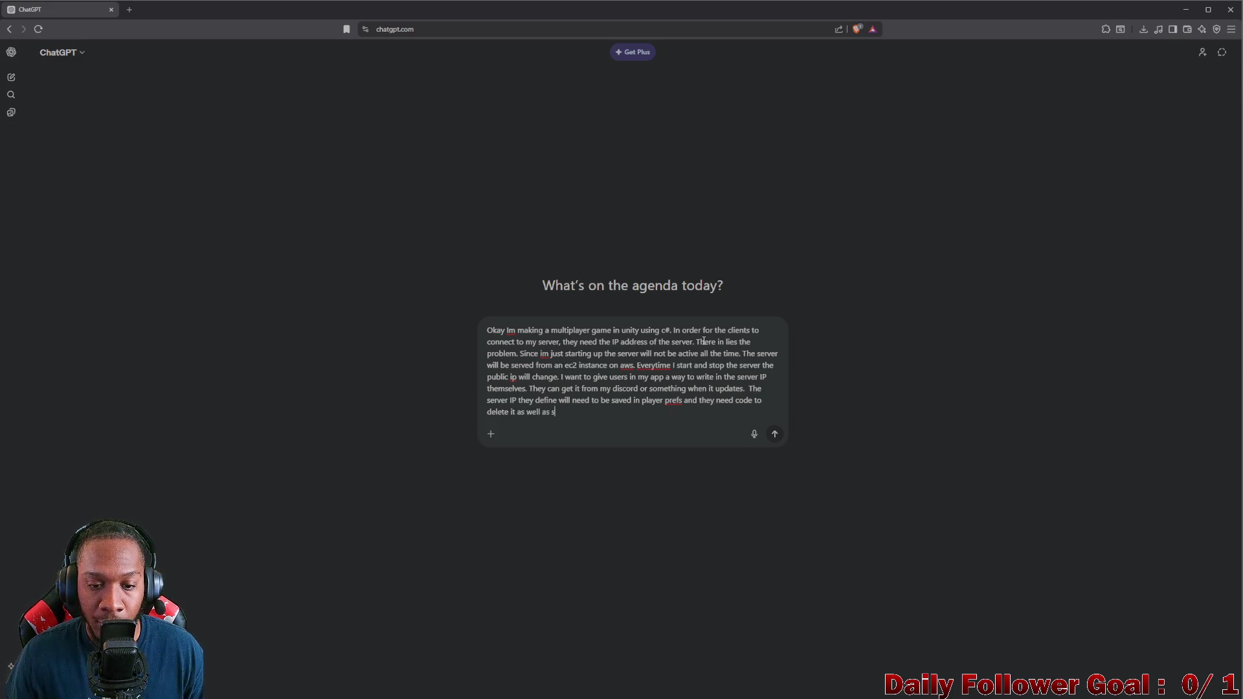
text(ave it,)
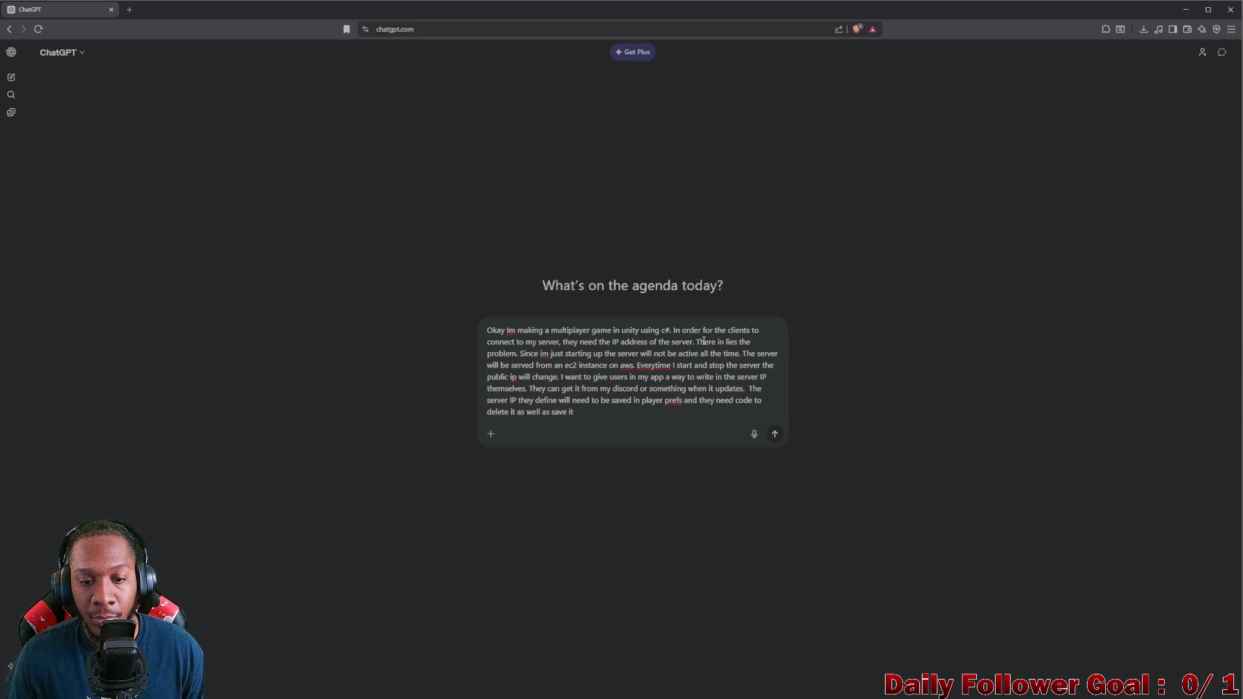
key(Return)
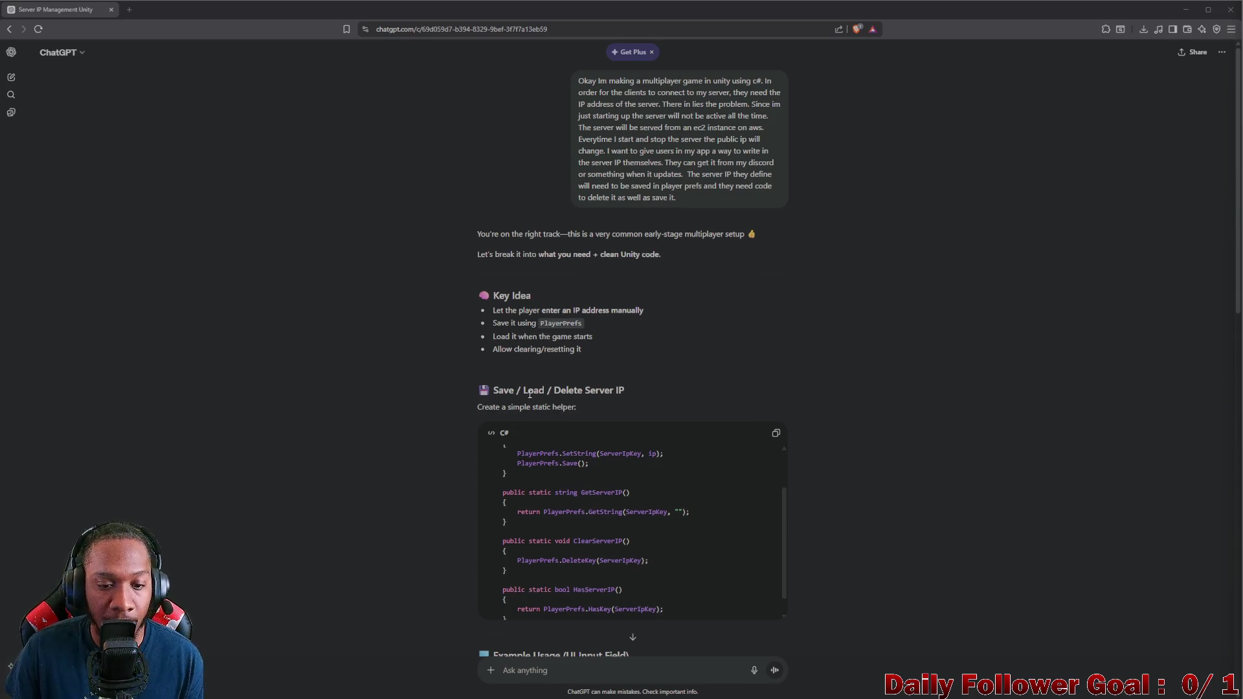
Step: Read through the C# answer, highlighting the using lines, Start method and OnSaveButtonClicked handler
scroll(526, 409, down, 2)
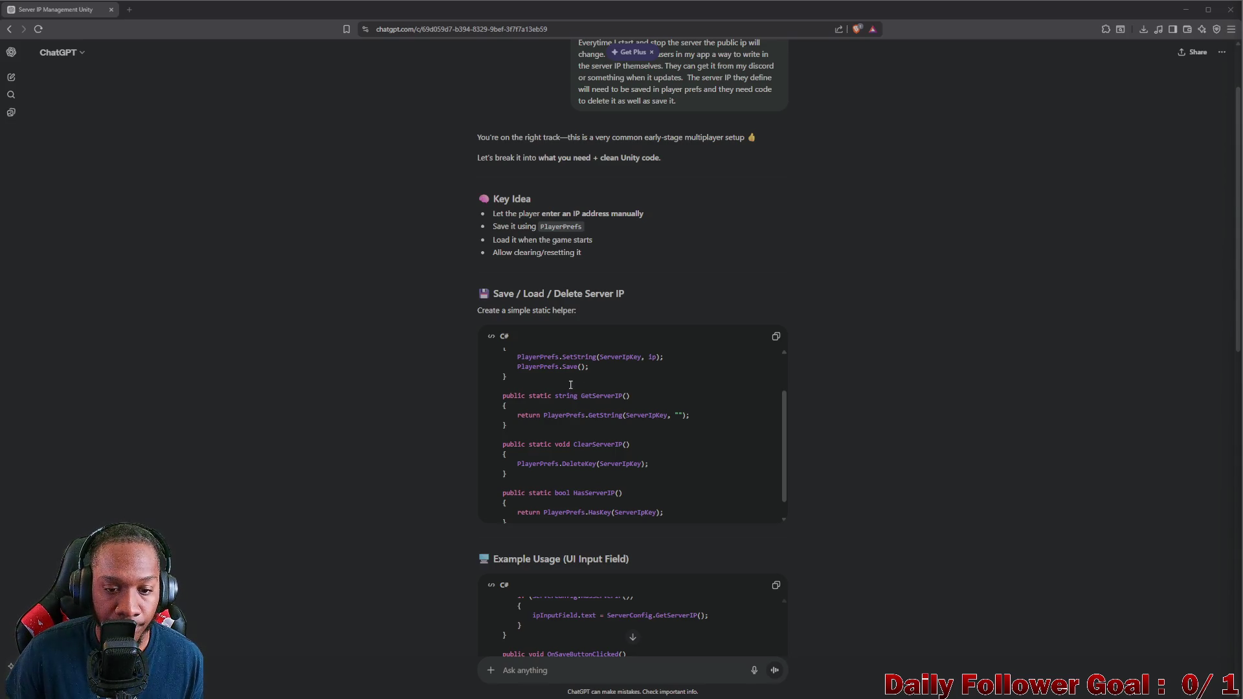
scroll(567, 388, down, 1)
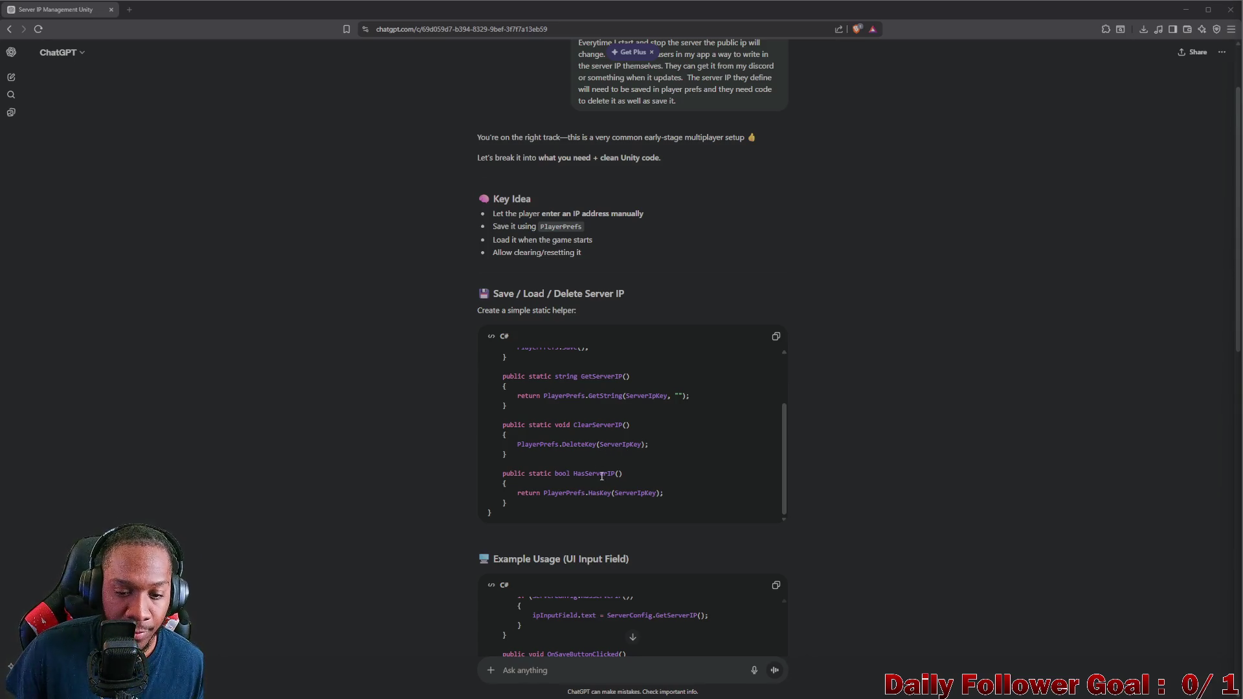
scroll(601, 476, down, 3)
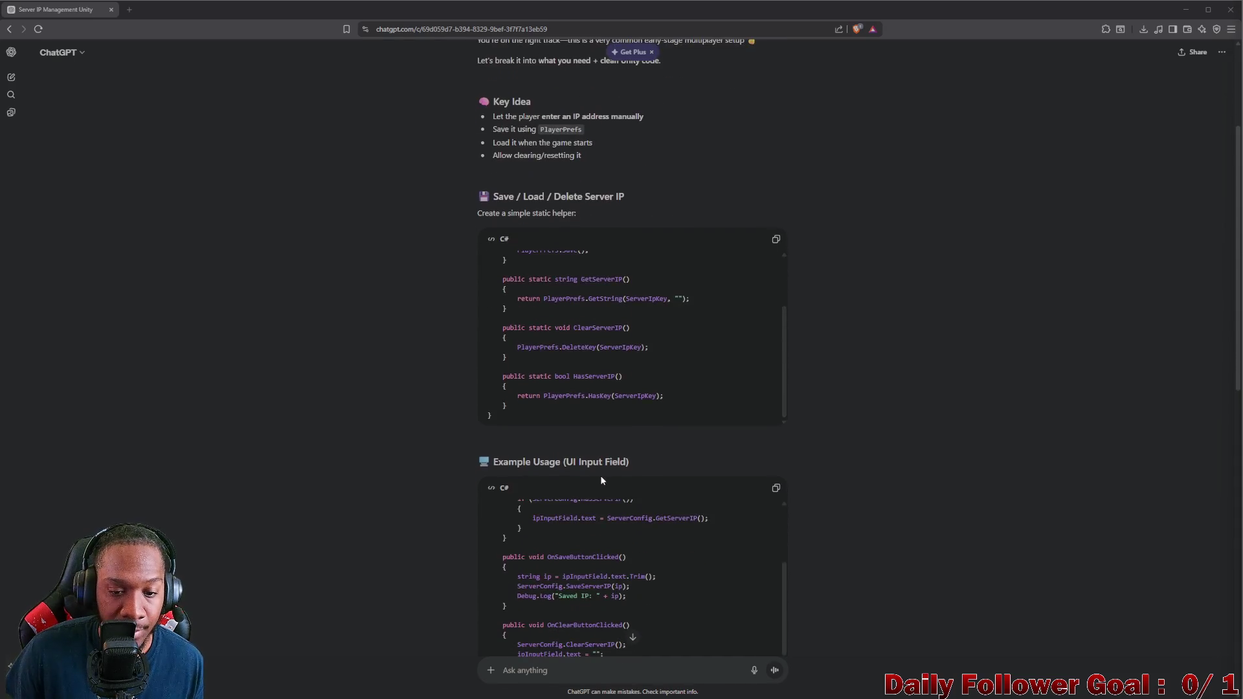
scroll(605, 482, up, 2)
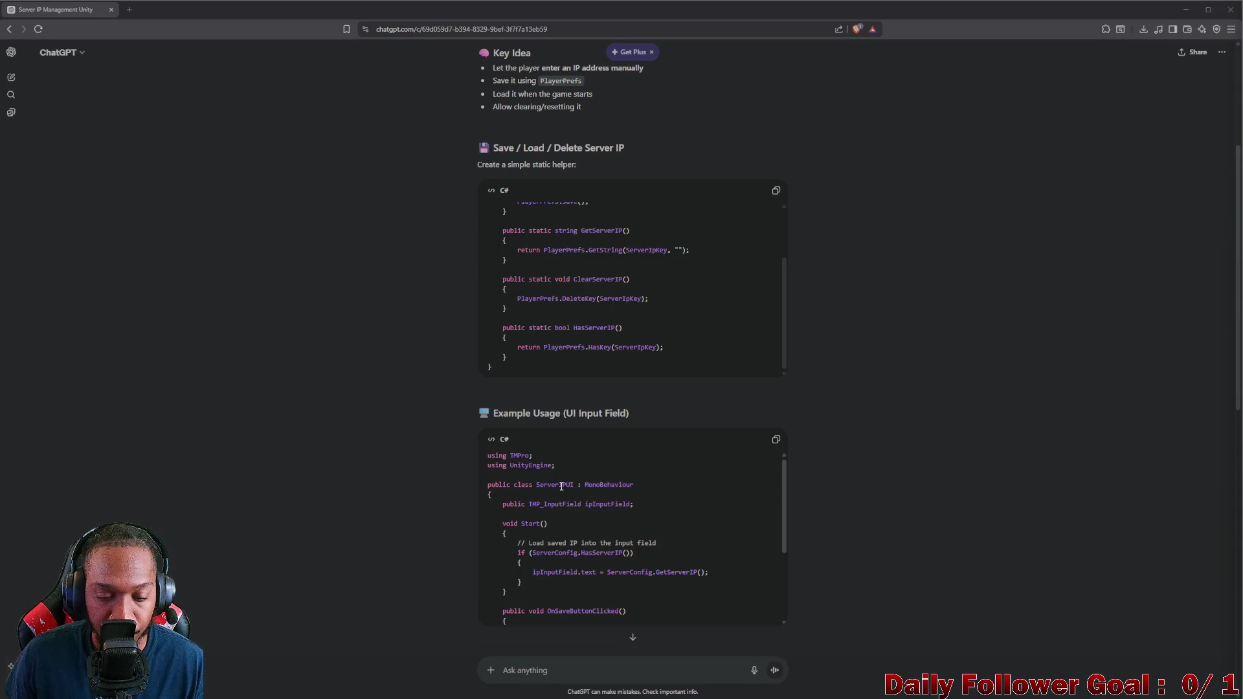
scroll(561, 486, down, 2)
scroll(560, 486, up, 2)
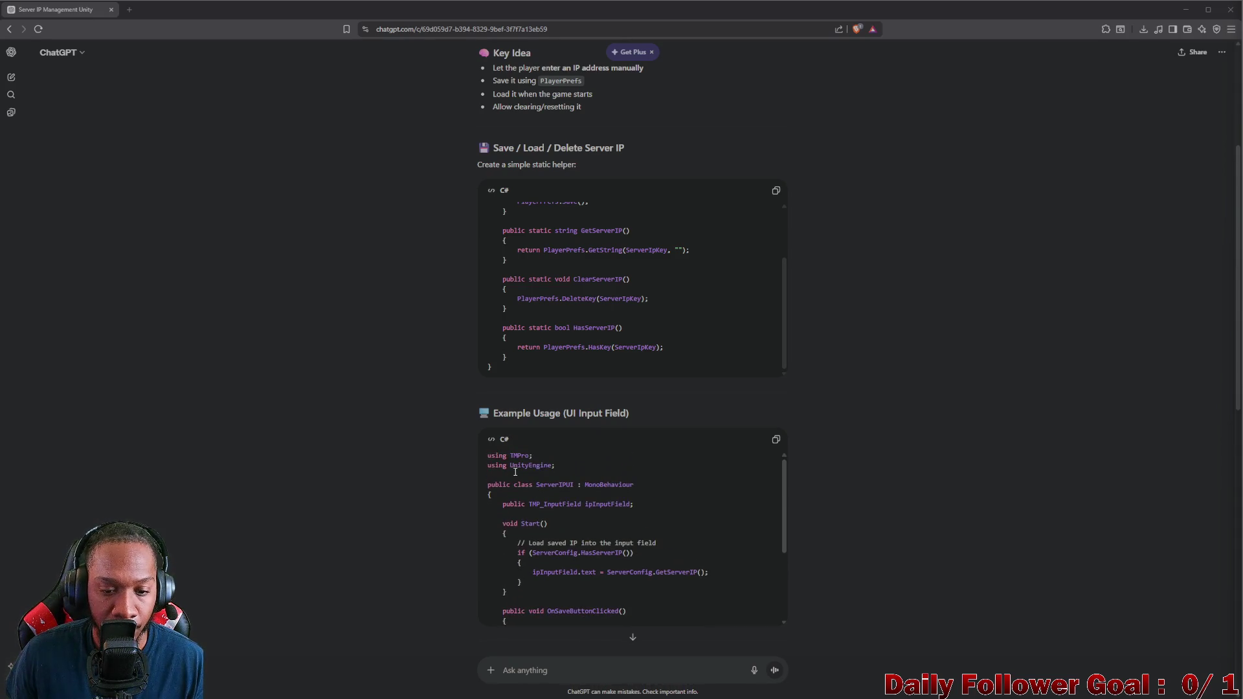
mouse_move(487, 455)
mouse_down()
mouse_move(569, 486)
mouse_move(631, 486)
mouse_up()
scroll(563, 486, down, 1)
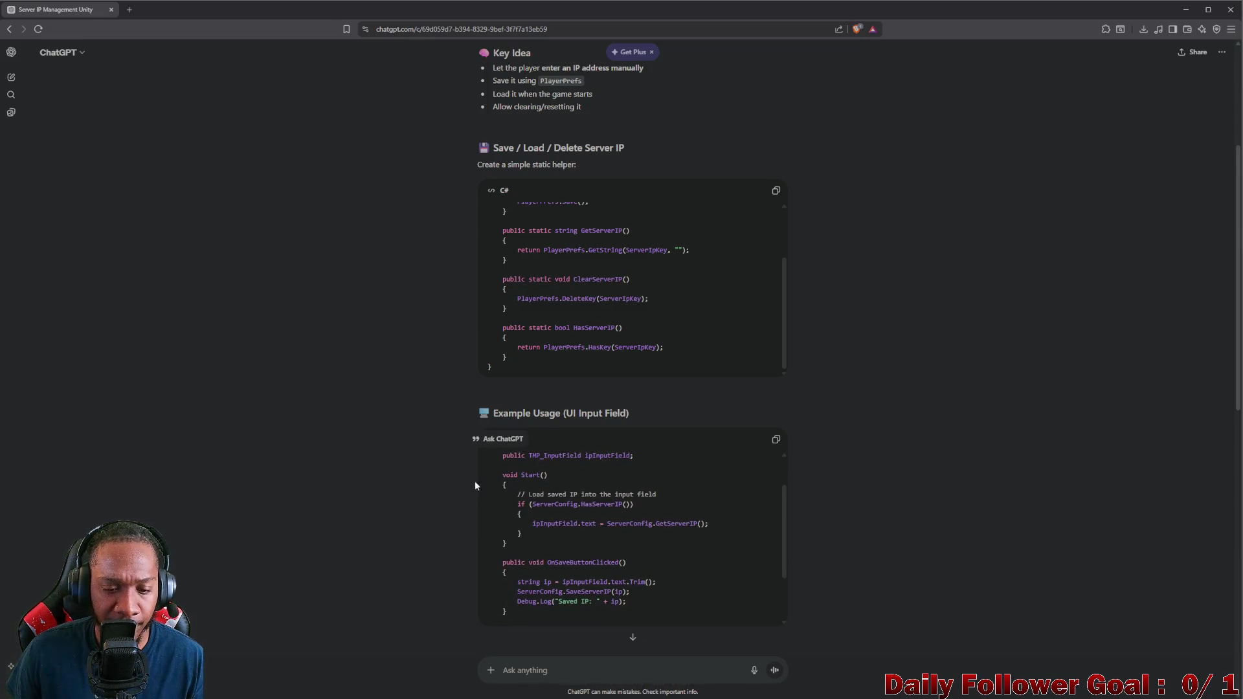
mouse_move(512, 477)
mouse_down()
mouse_move(550, 486)
mouse_move(507, 544)
mouse_move(522, 533)
mouse_up()
click(543, 498)
scroll(518, 525, down, 2)
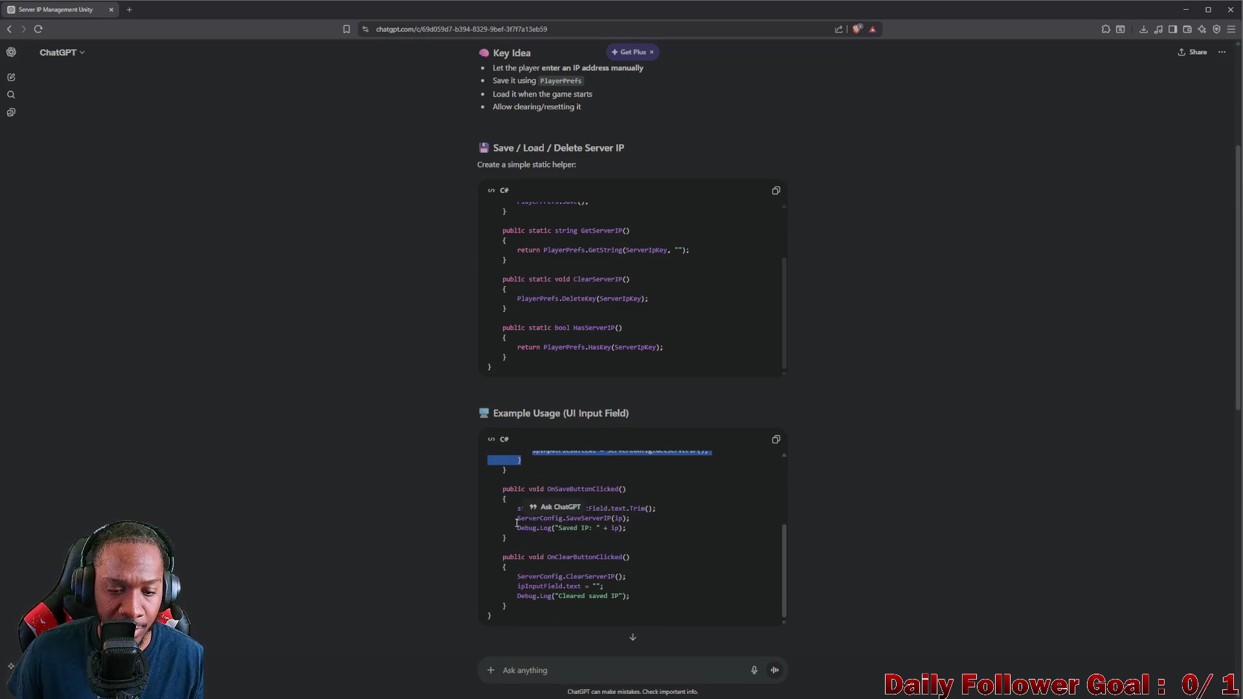
click(505, 485)
mouse_move(495, 488)
mouse_down()
mouse_move(511, 517)
mouse_move(632, 509)
mouse_move(511, 507)
mouse_up()
click(536, 516)
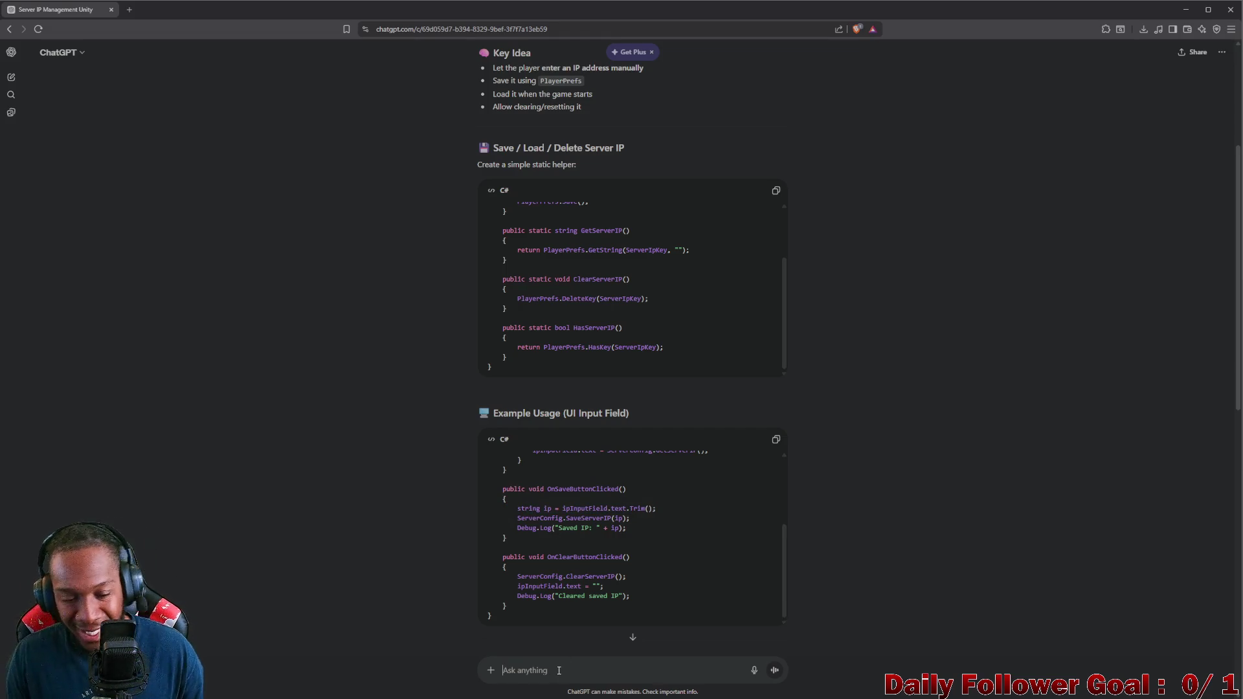
scroll(578, 559, down, 1)
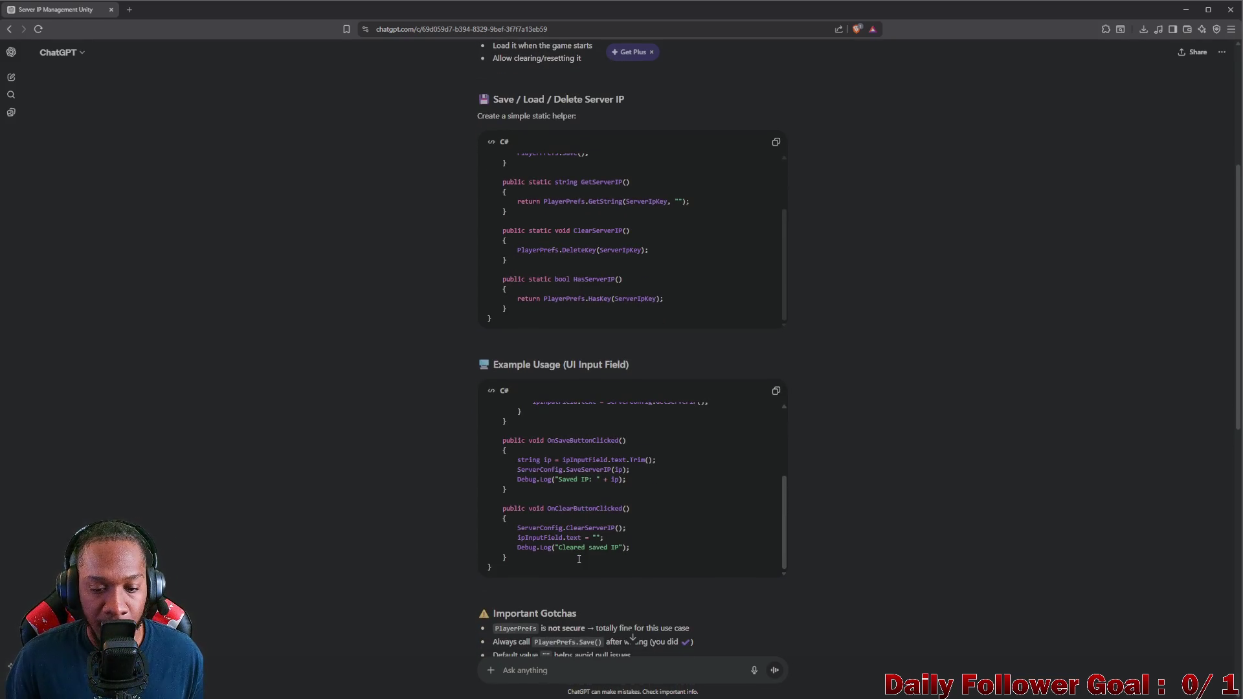
scroll(577, 559, down, 2)
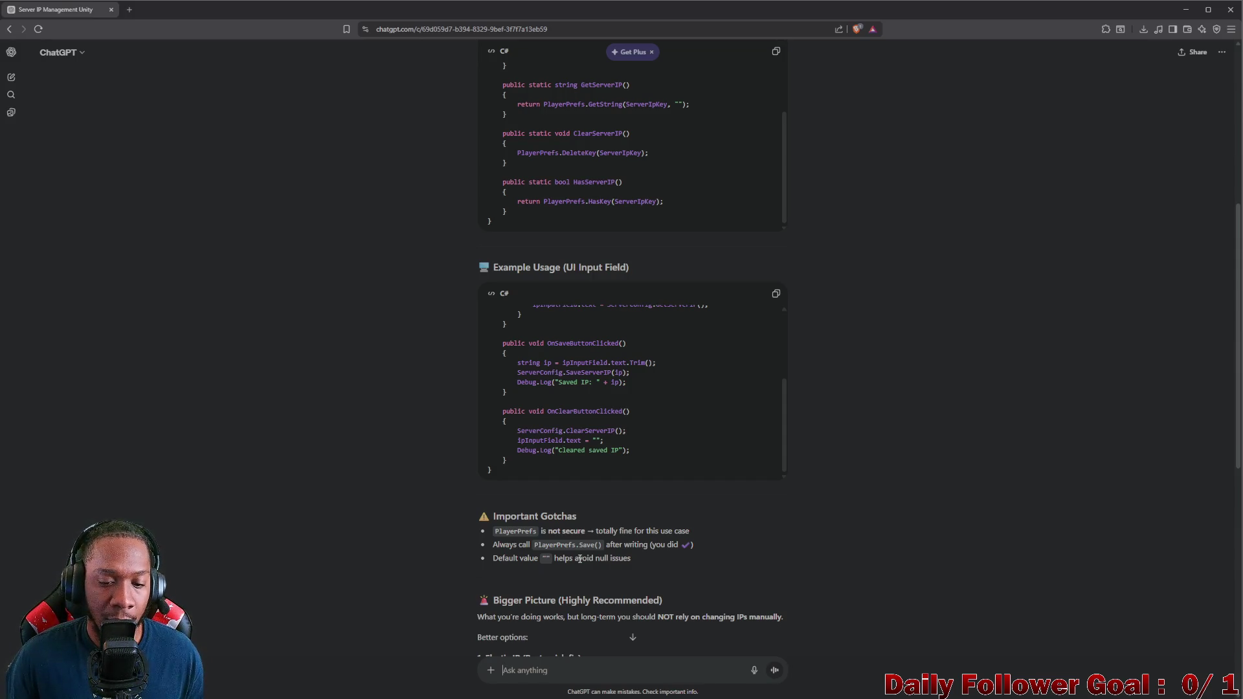
scroll(585, 537, down, 1)
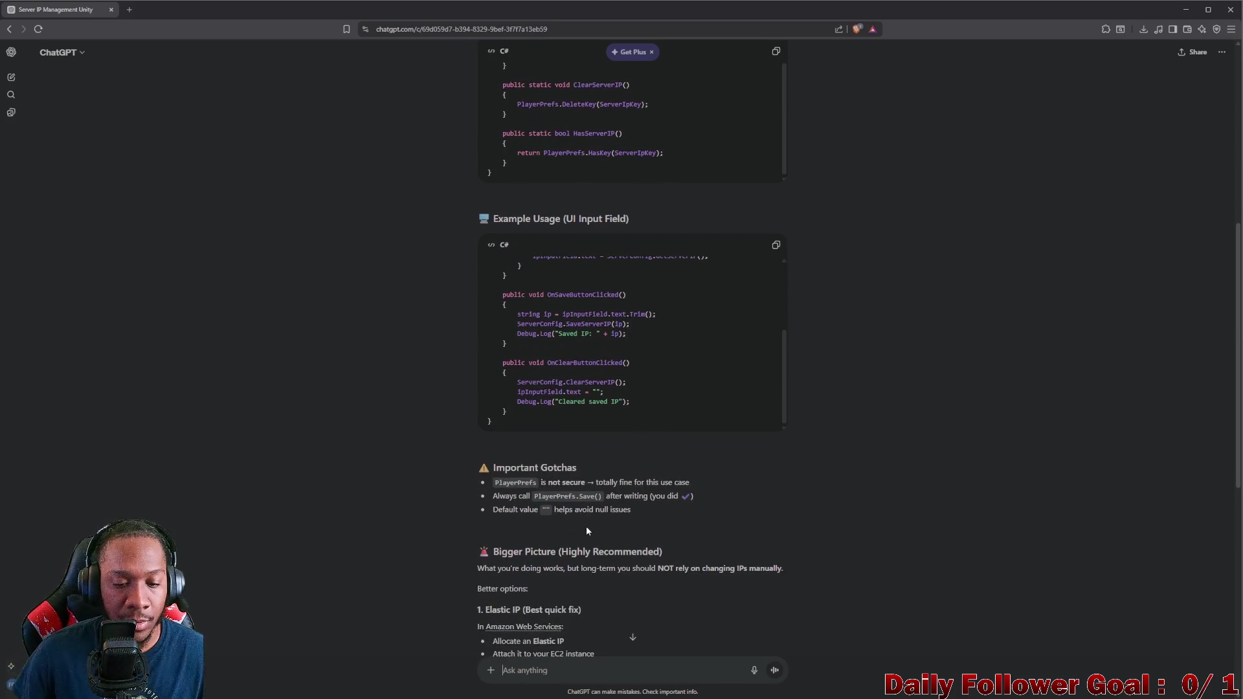
scroll(595, 522, down, 1)
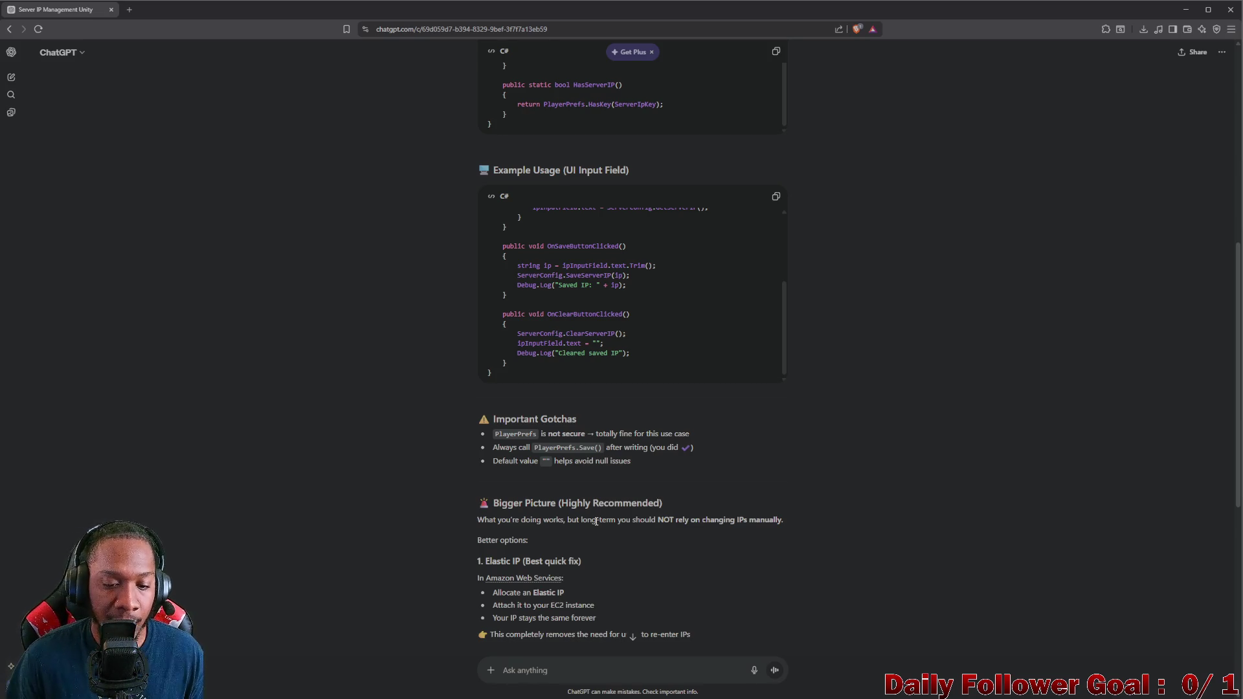
scroll(585, 527, down, 2)
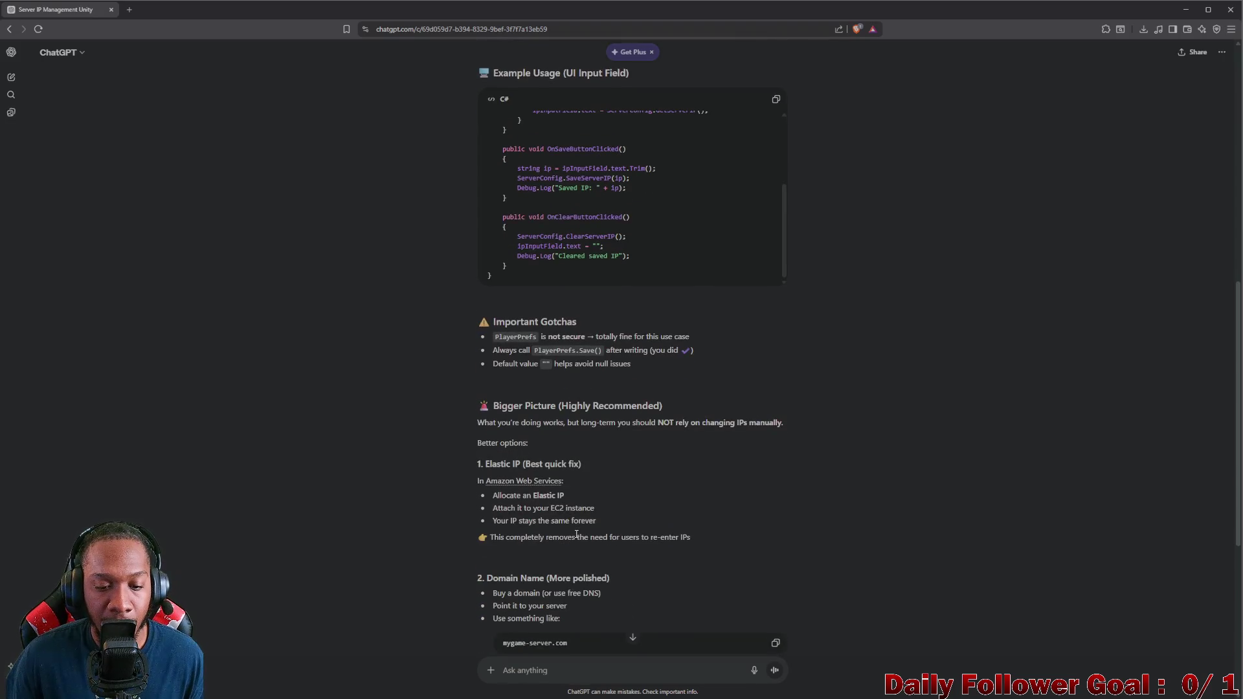
scroll(573, 537, down, 5)
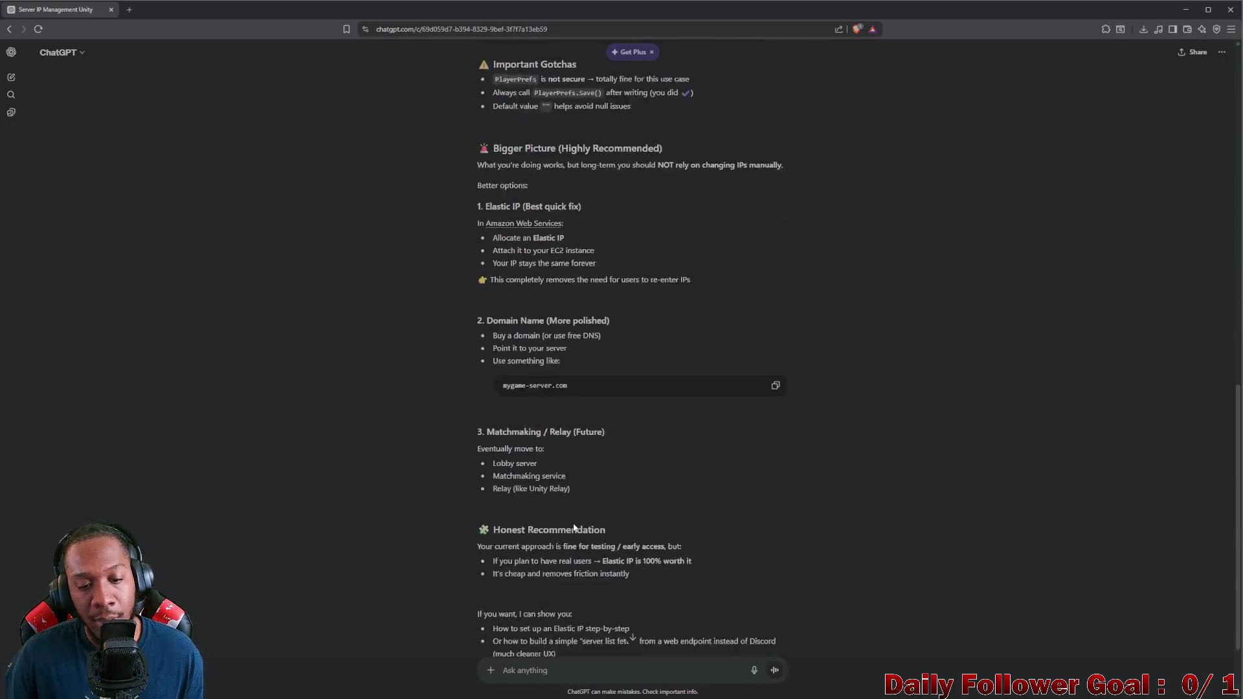
scroll(608, 417, up, 3)
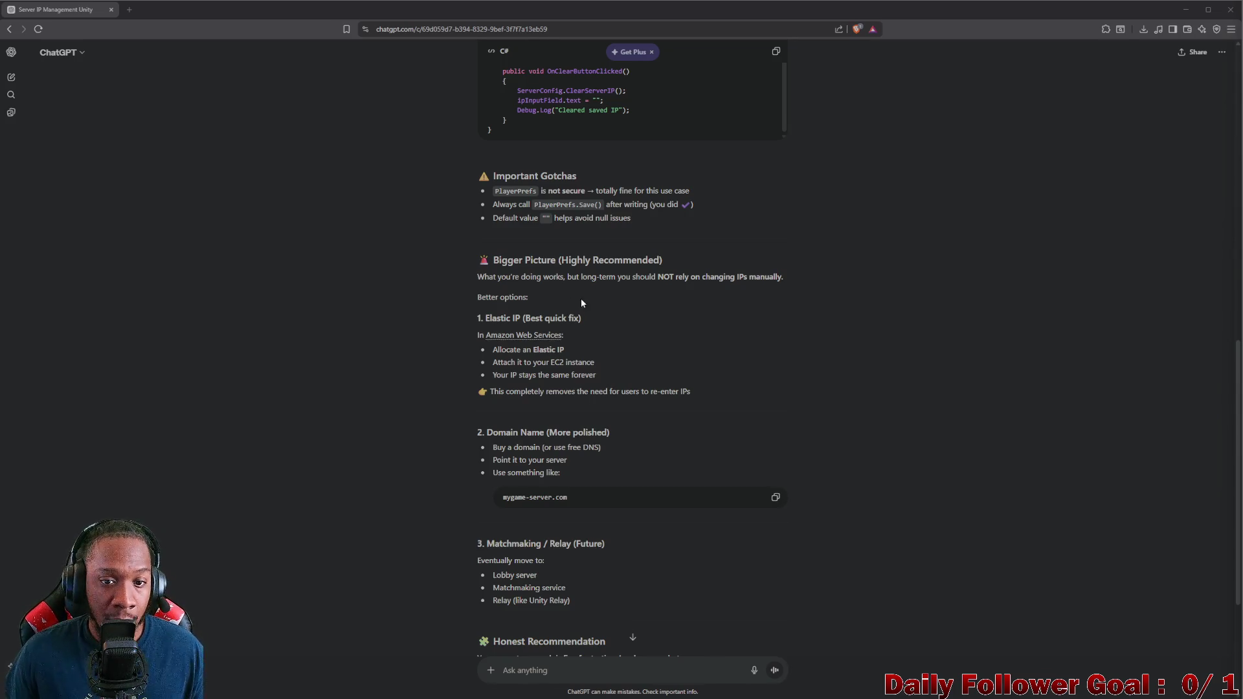
Step: Scroll to the ServerConfig code block, then minimize the browser to show Unity's Lobby scene
scroll(582, 304, down, 4)
scroll(586, 317, up, 7)
scroll(615, 323, down, 2)
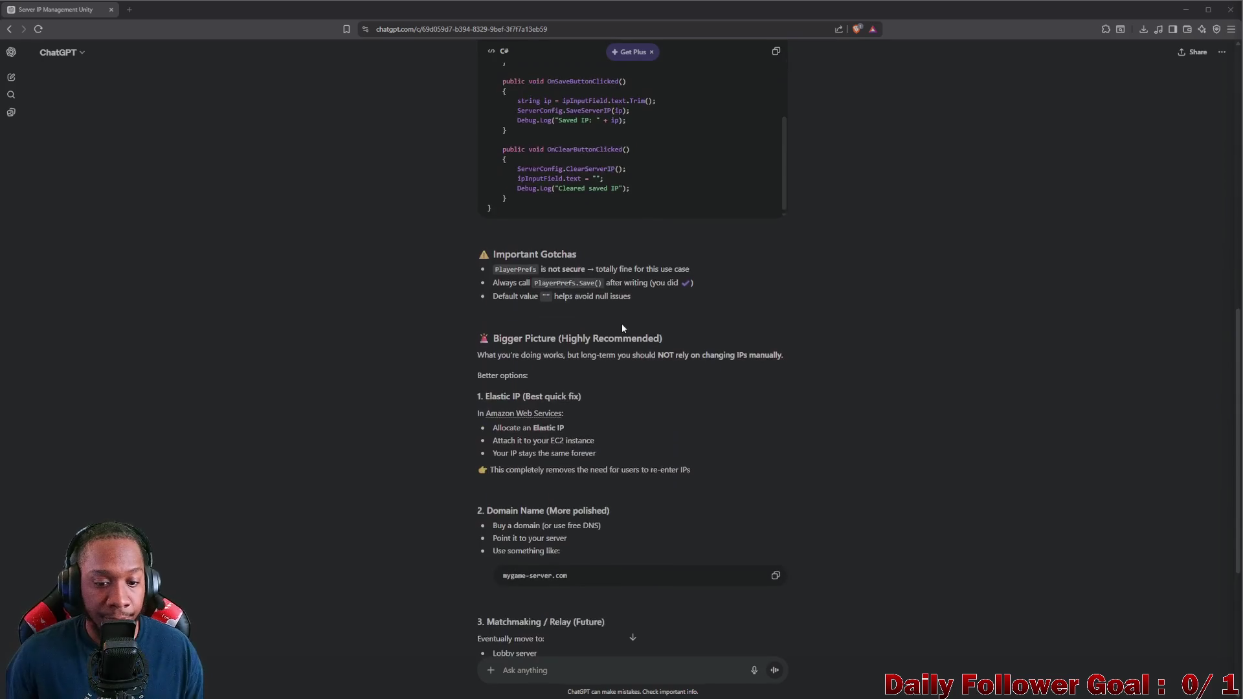
scroll(624, 330, down, 5)
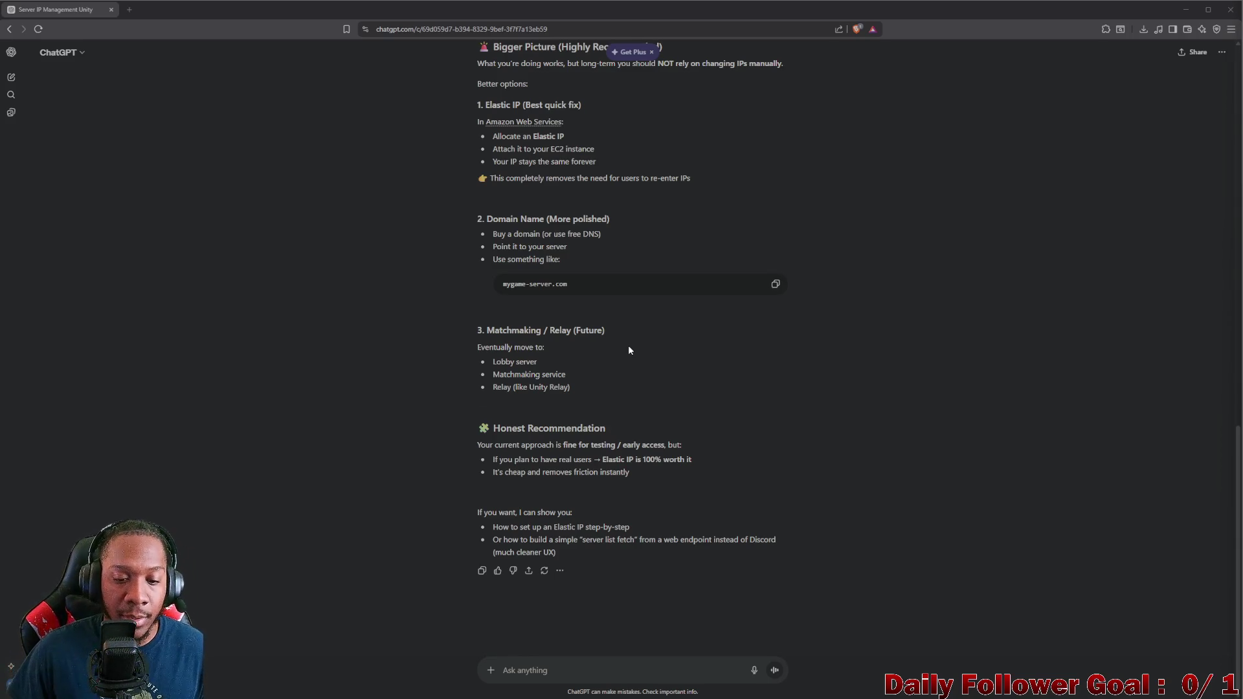
scroll(608, 343, up, 8)
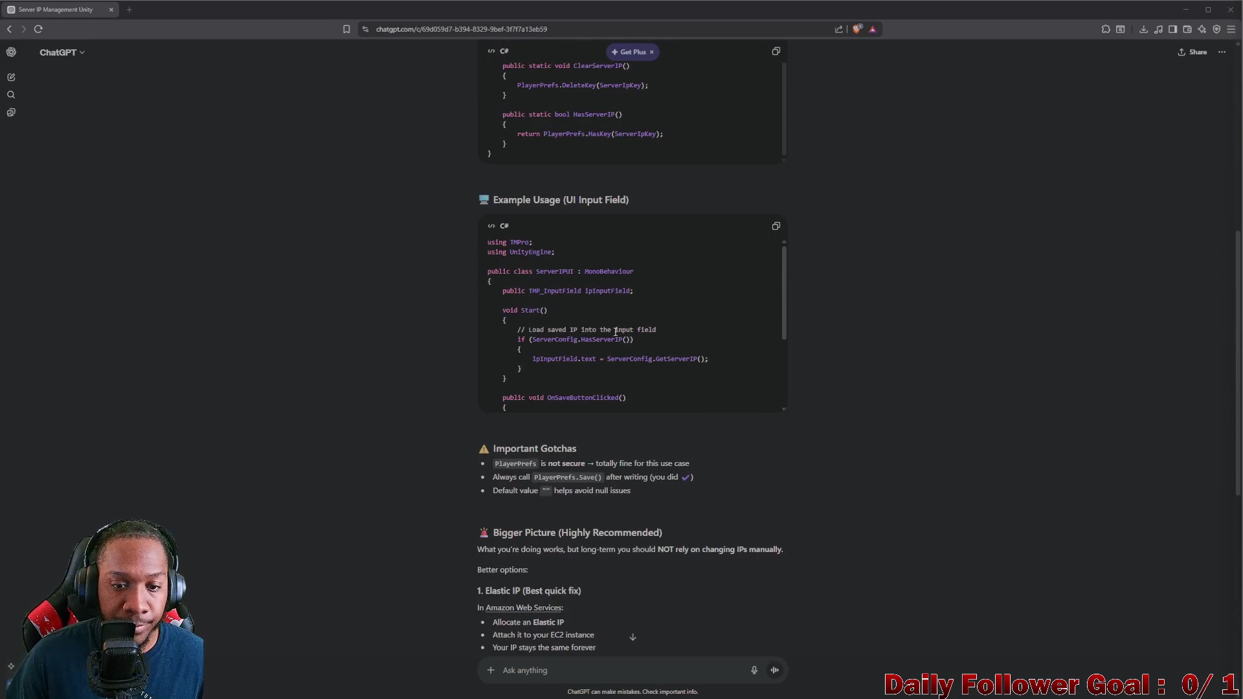
scroll(615, 332, up, 4)
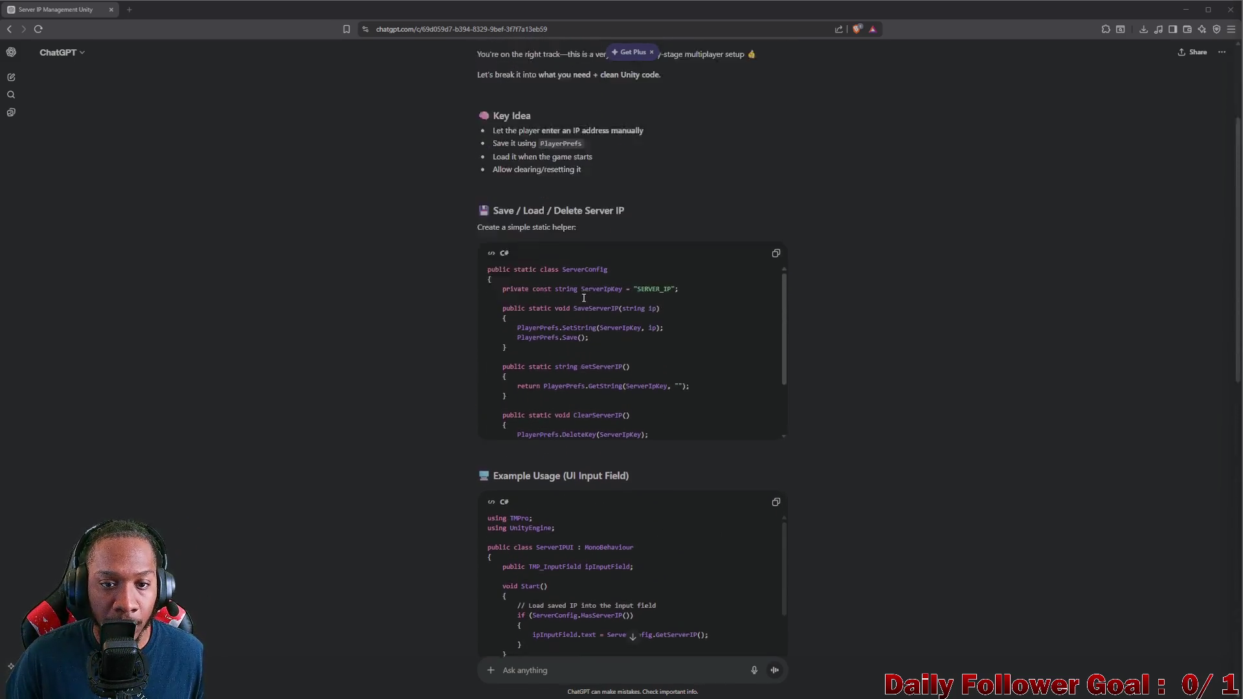
scroll(583, 298, up, 2)
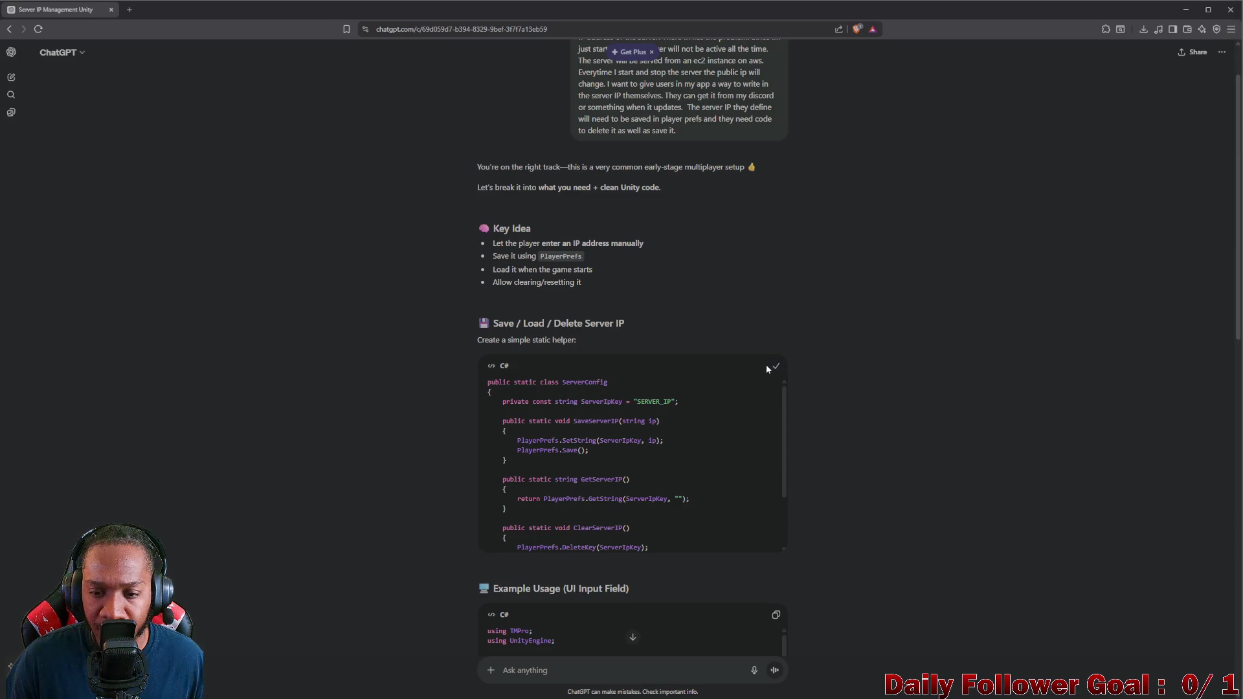
click(1186, 9)
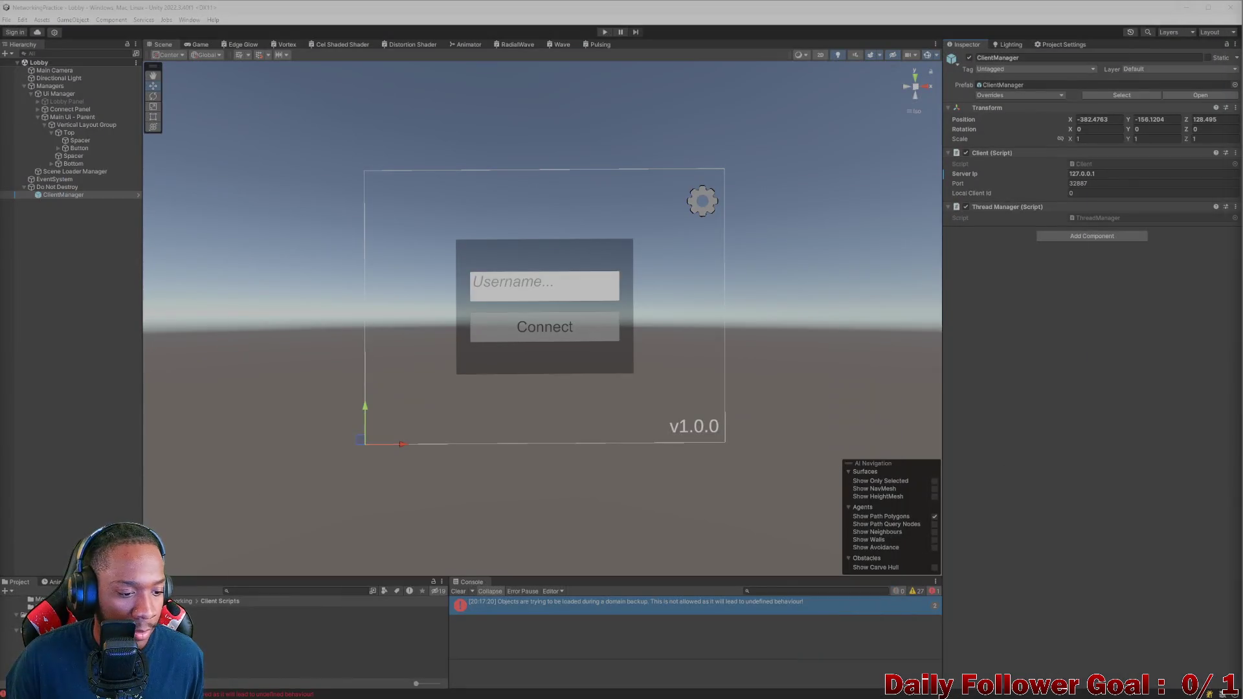
Step: In Assets > Server Logic, create the C# script ServerConfig via Create > C# Script
click(19, 651)
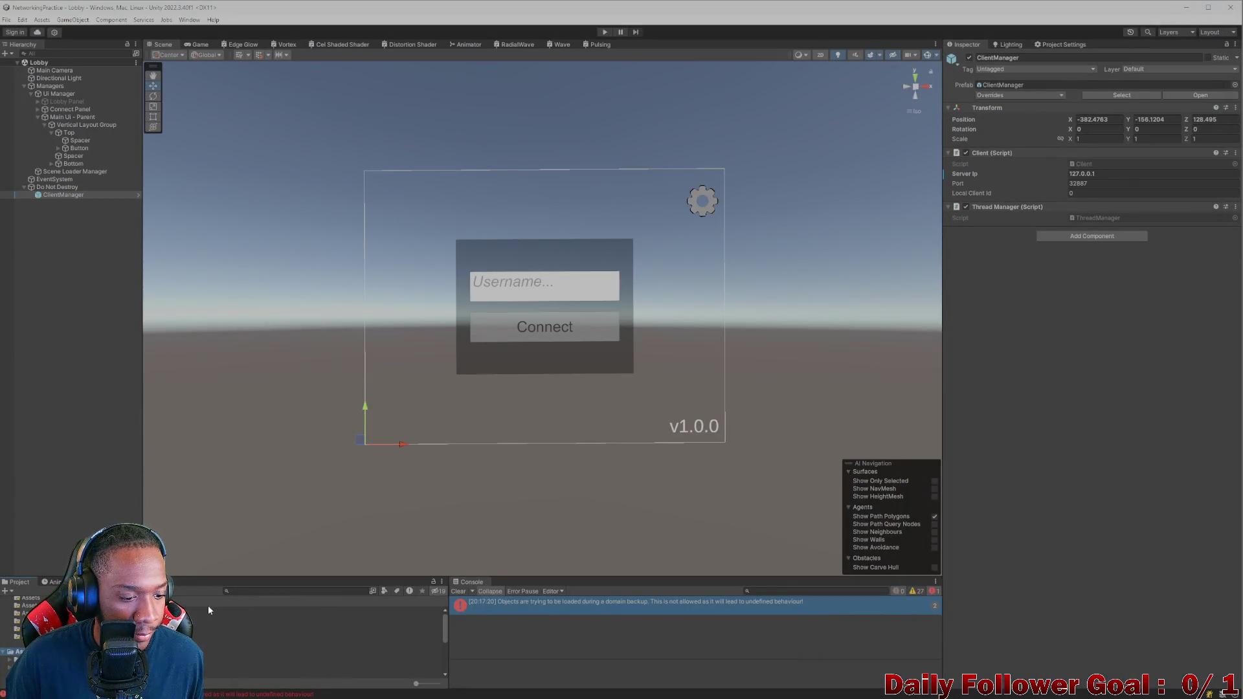
right_click(155, 628)
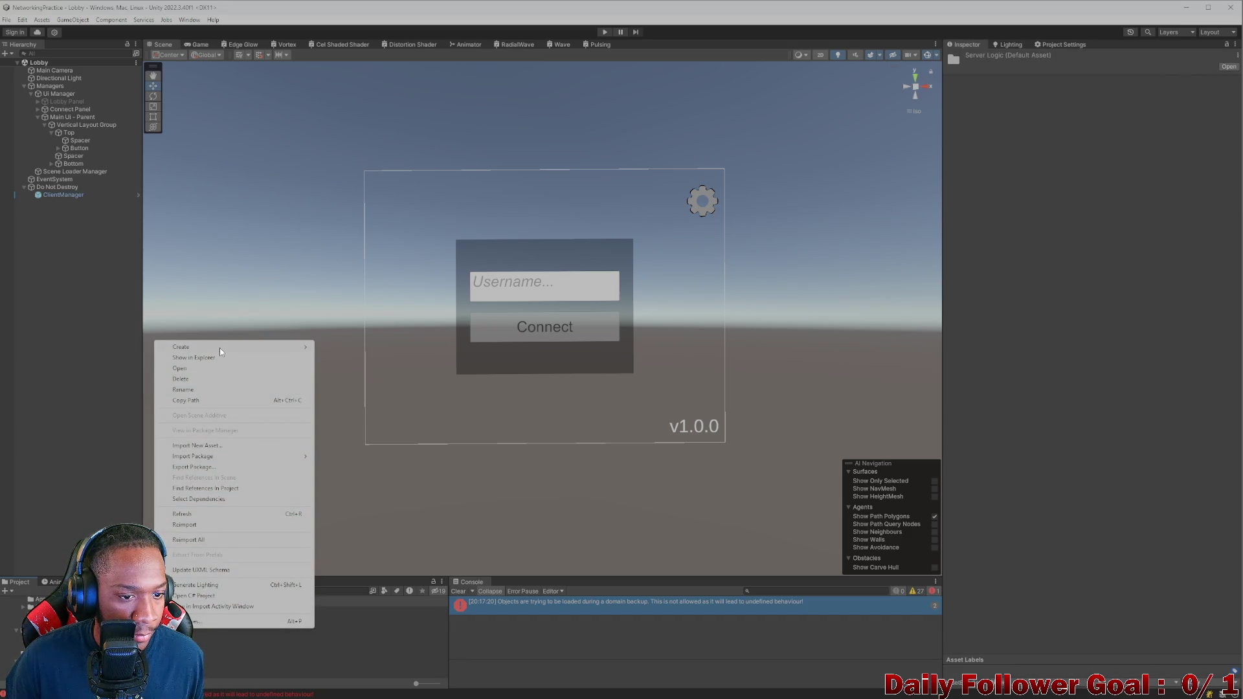
mouse_move(220, 348)
click(363, 200)
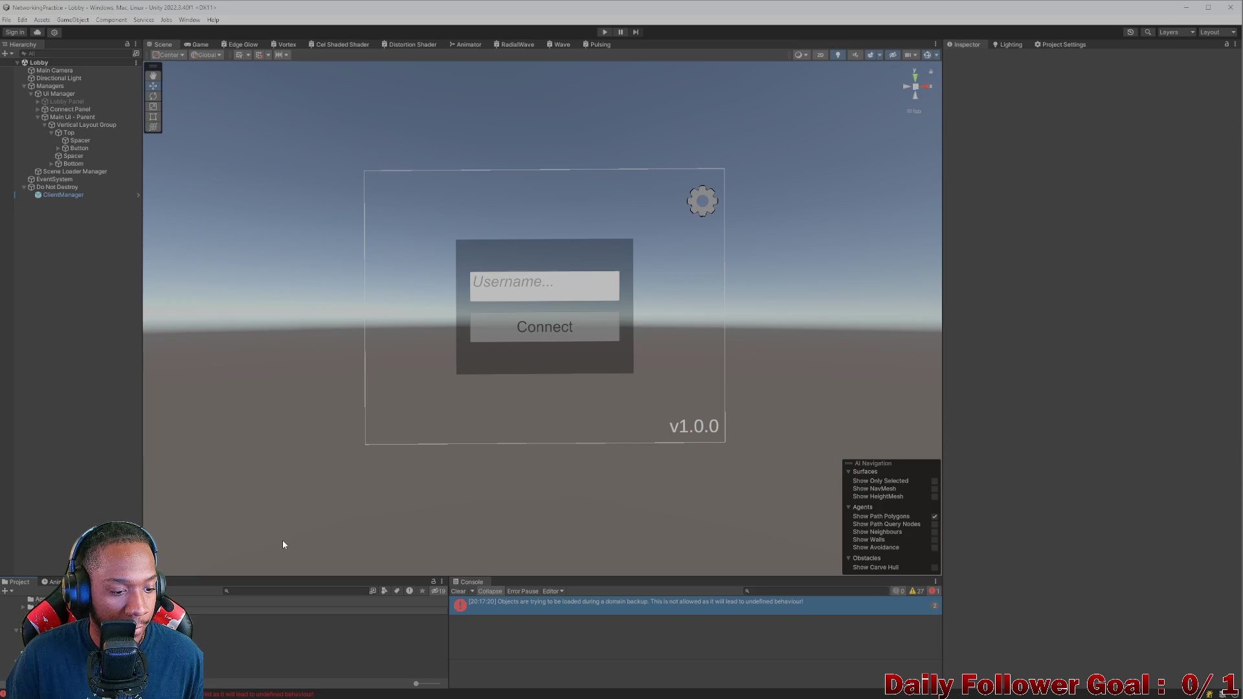
key(Return)
key(alt+Tab)
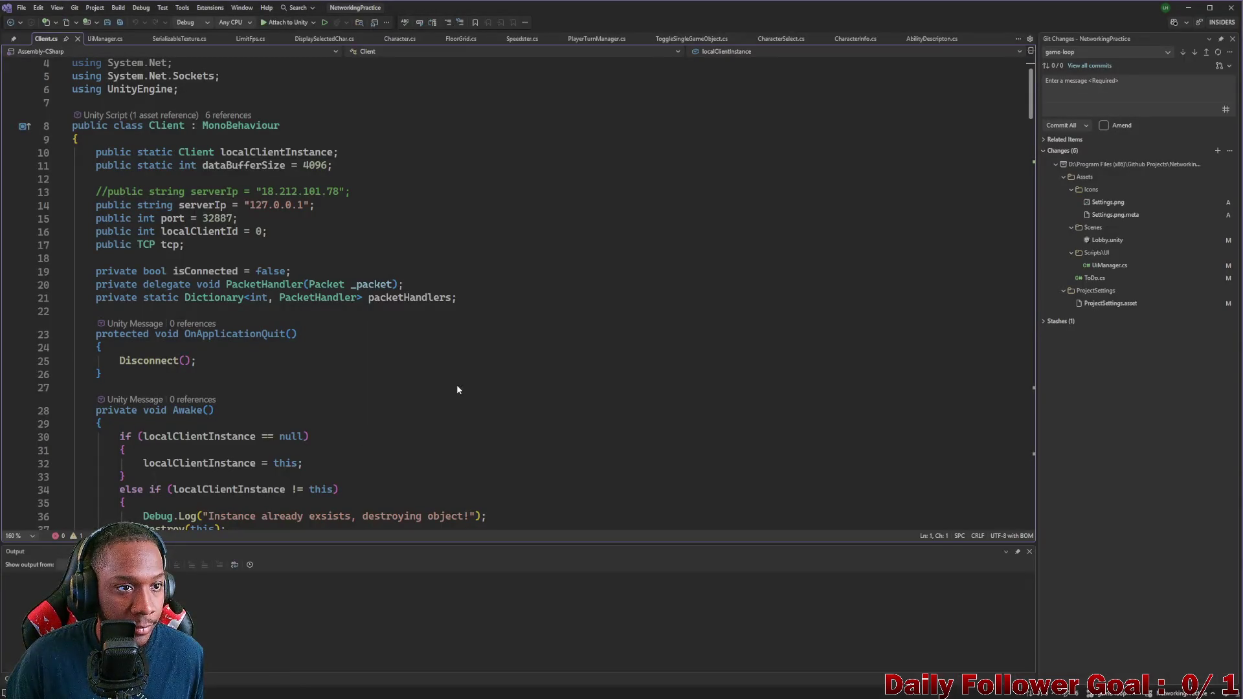
click(1185, 9)
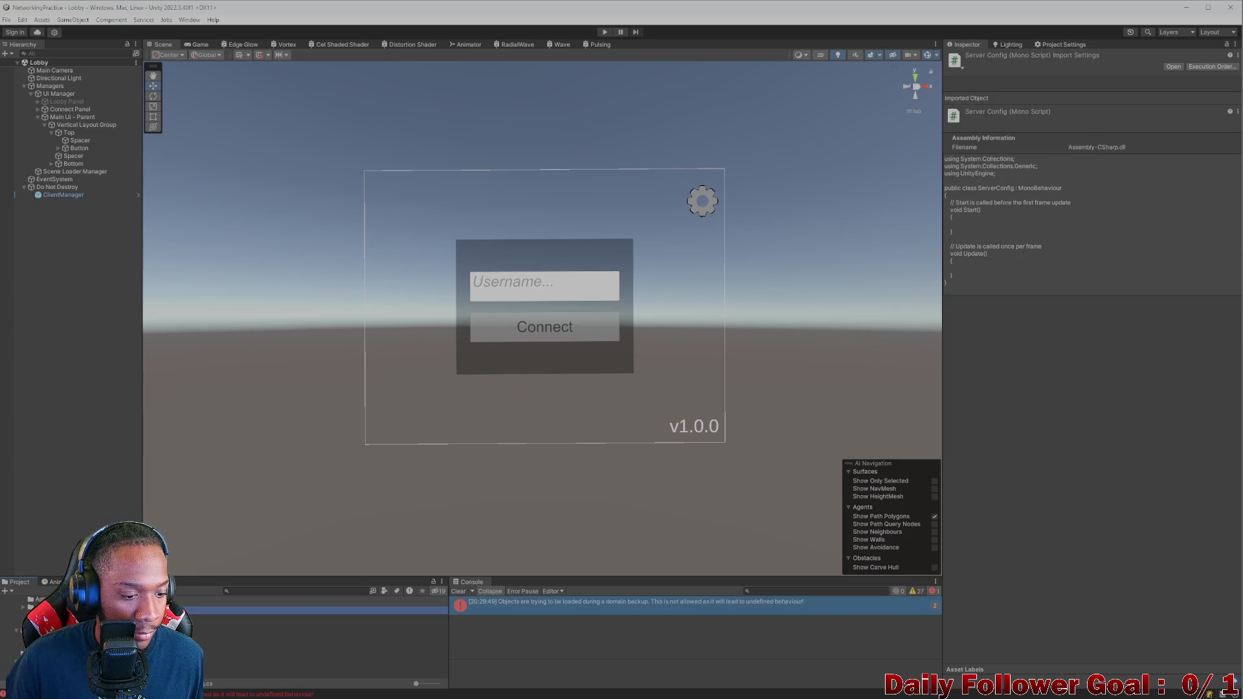
Step: Replace ServerConfig's template with the pasted helper code, defaulting the IP to "127.0.0.1"
key(alt+Tab)
click(380, 280)
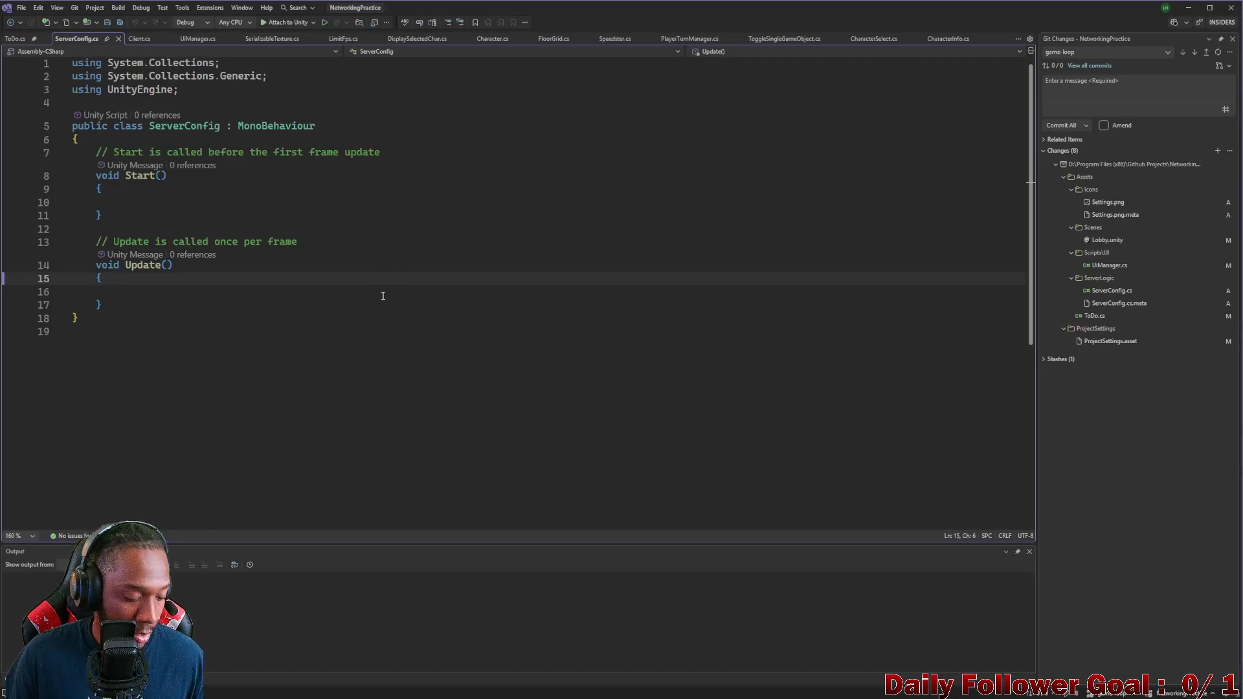
key(ctrl+a)
text(public static class ServerConfig {     private const string ServerIpKey = "SERVER_IP";      public static void SaveServerIP(string ip)     {         PlayerPrefs.SetString(ServerIpKey, ip);         PlayerPrefs.Save();     }      public static string GetServerIP()     {         return PlayerPrefs.GetString(ServerIpKey, "");     }      public static void ClearServerIP()     {         PlayerPrefs.DeleteKey(ServerIpKey);     }      public static bool HasServerIP()     {         return PlayerPrefs.HasKey(ServerIpKey);     } })
scroll(517, 259, up, 1)
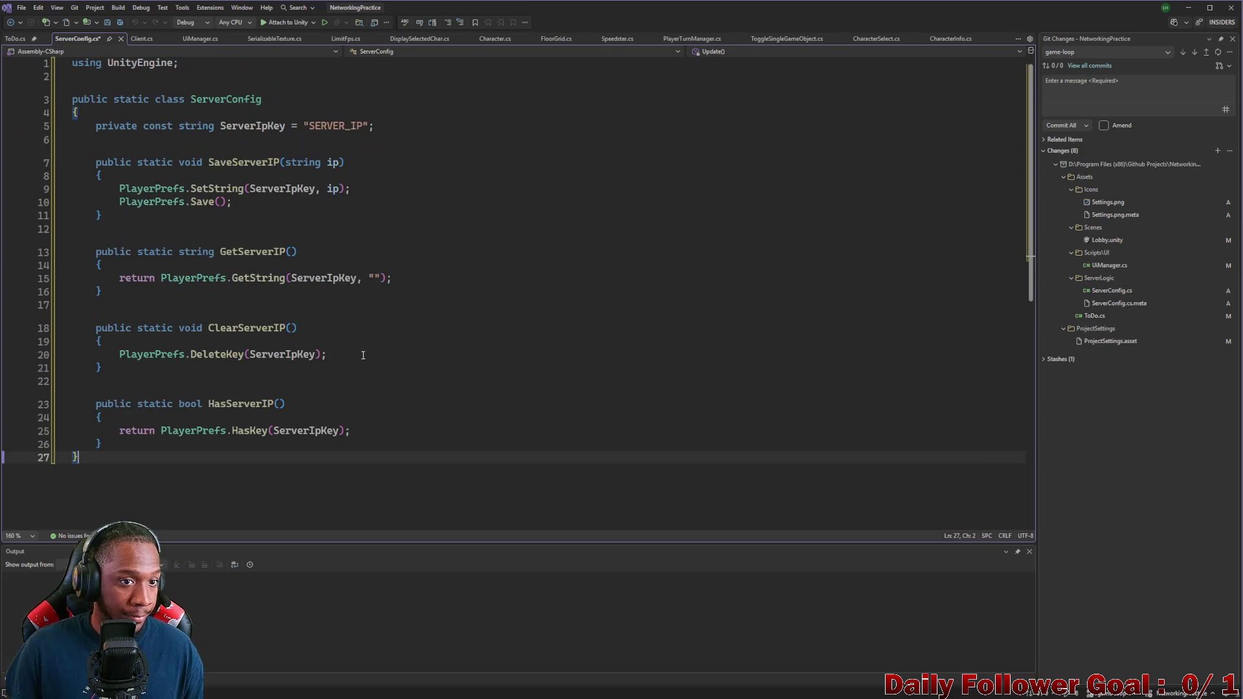
text(127.0.0.1)
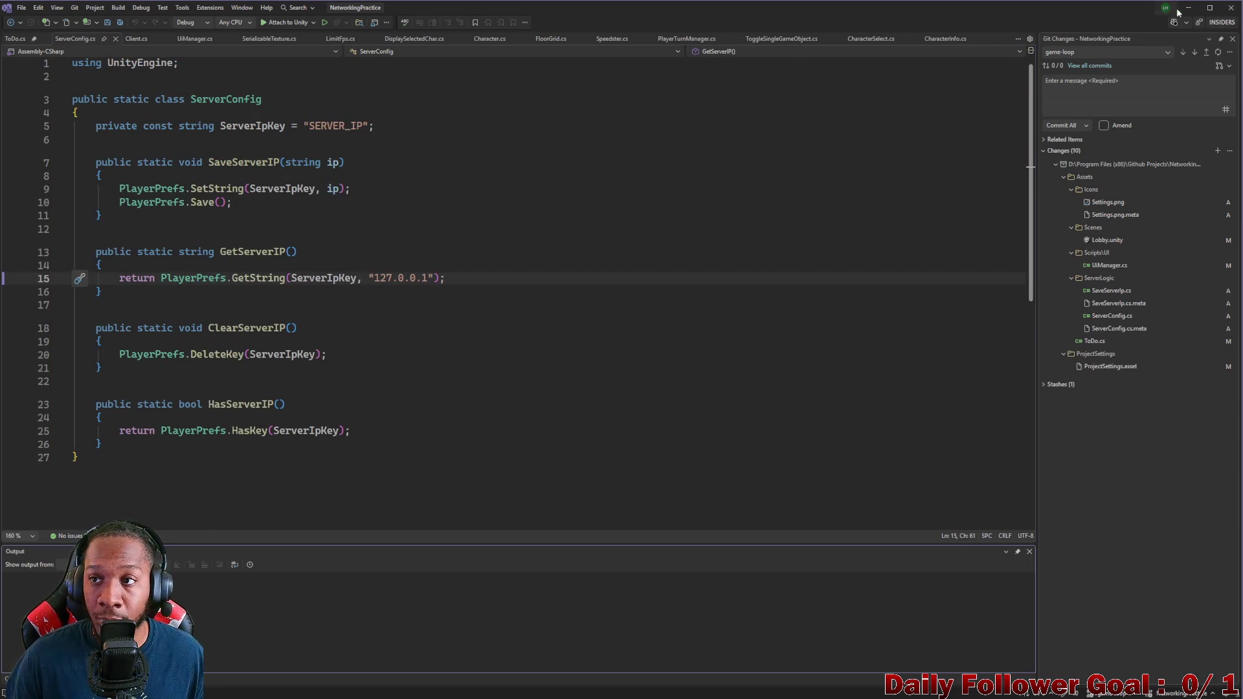
click(1189, 7)
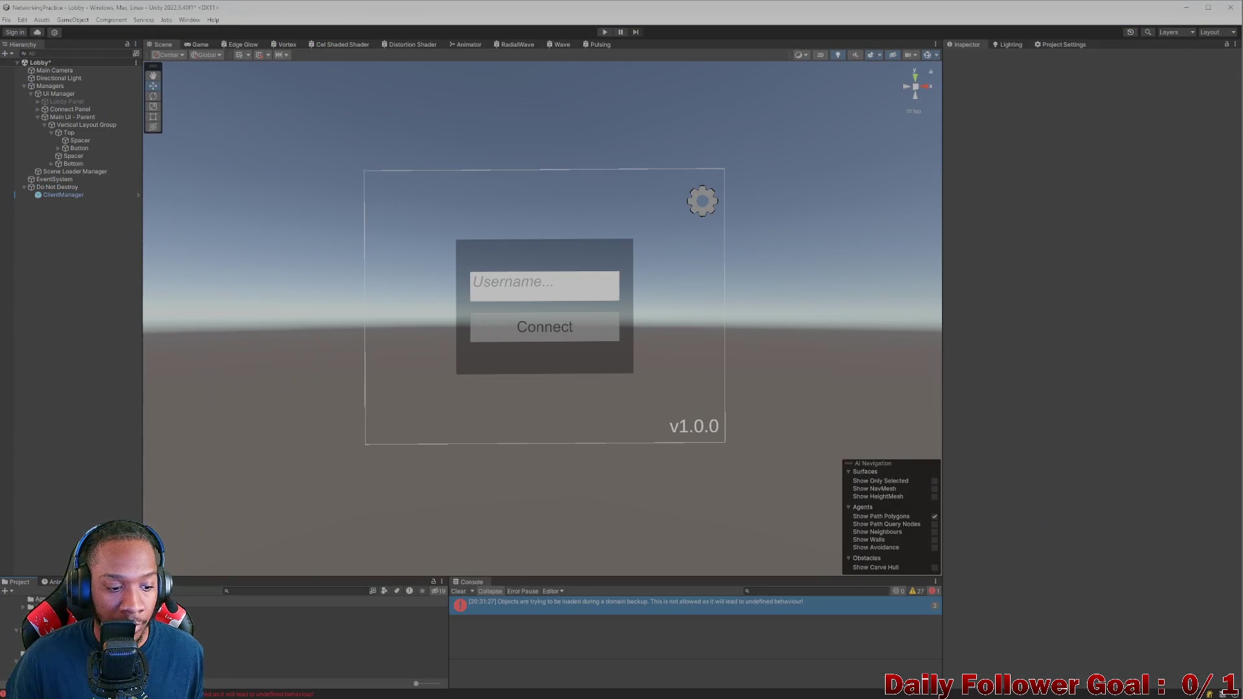
Step: Paste the input-field class into SaveServerIp.cs, rename the class SaveServerIp, and save
double_click(324, 610)
click(403, 333)
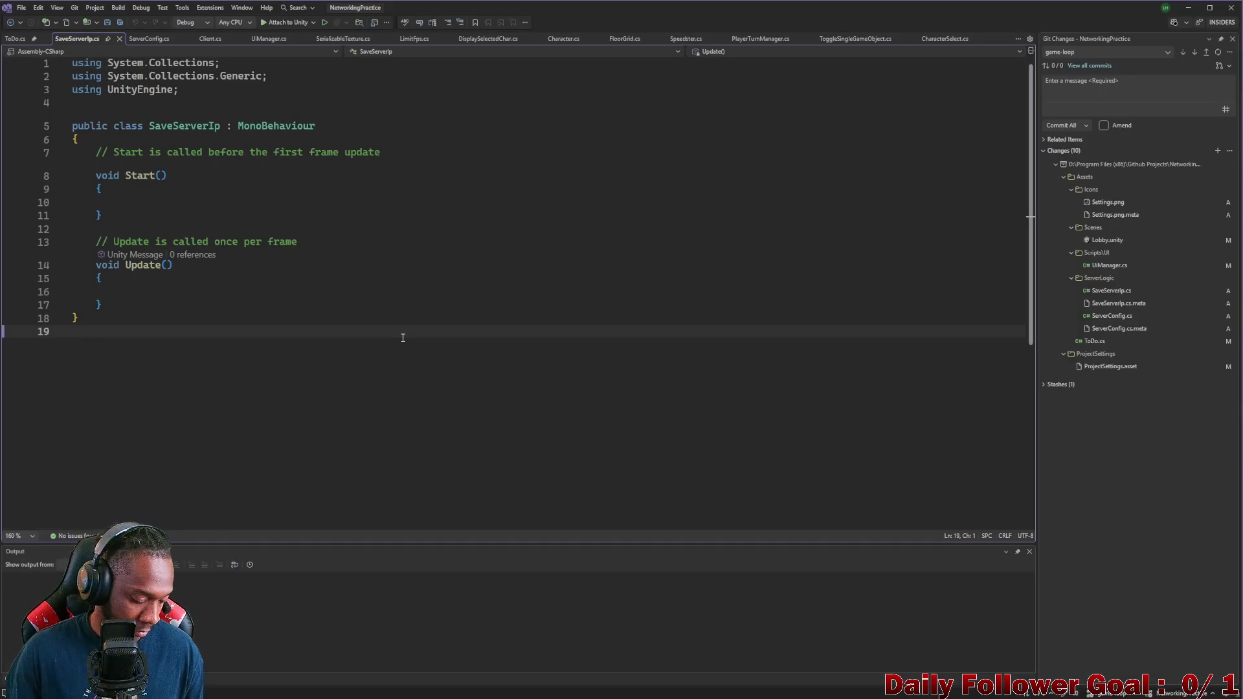
key(ctrl+a)
text(using TMPro; using UnityEngine;  public class ServerIPUI : MonoBehaviour {     public TMP_InputField ipInputField;      void Start()     {         // Load saved IP into the input field         if (ServerConfig.HasServerIP())         {             ipInputField.text = ServerConfig.GetServerIP();         }     }      public void OnSaveButtonClicked()     {         string ip = ipInputField.text.Trim();         ServerConfig.SaveServerIP(ip);         Debug.Log("Saved IP: " + ip);     }      public void OnClearButtonClicked()     {         ServerConfig.ClearServerIP();         ipInputField.text = "";         Debug.Log("Cleared saved IP");     } })
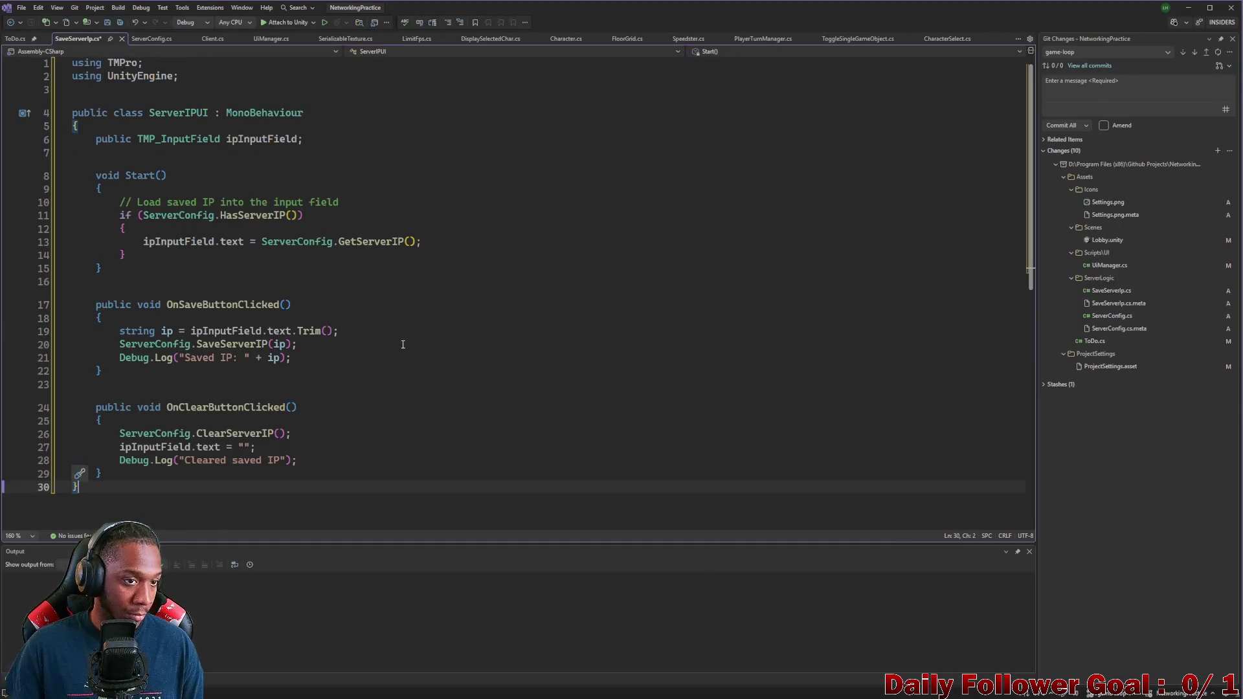
click(203, 113)
key(BackSpace)
key(BackSpace)
key(BackSpace)
text(p)
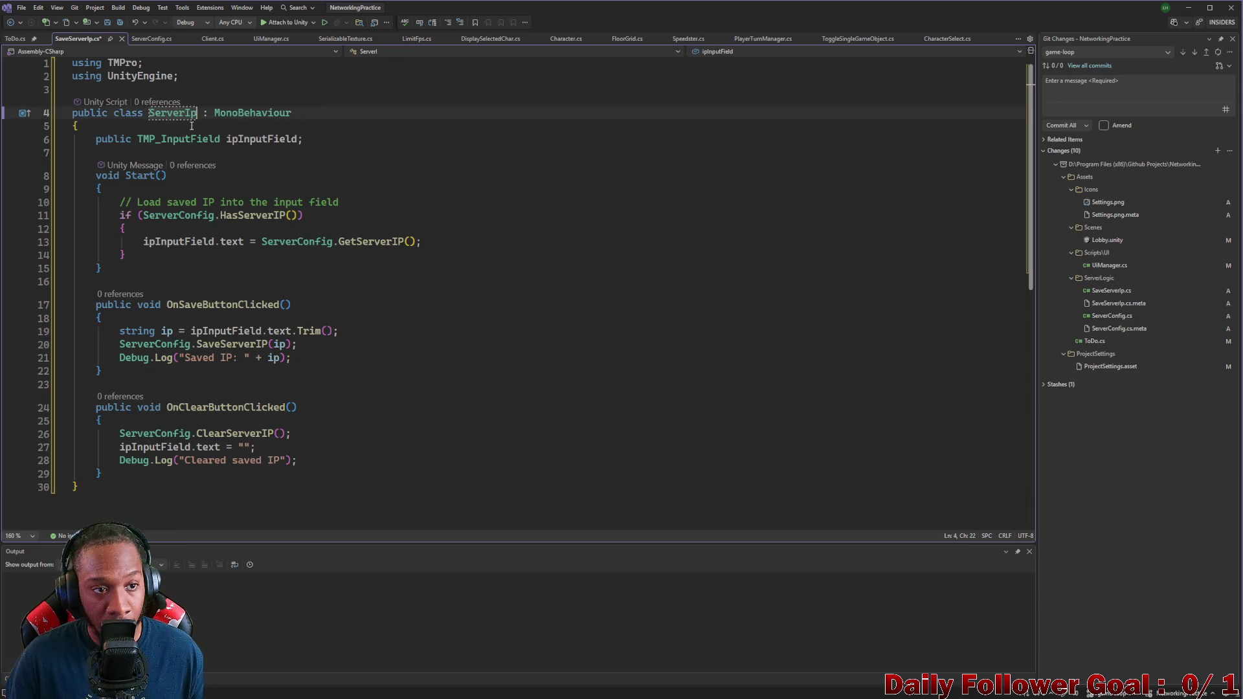
click(148, 113)
text(Sa)
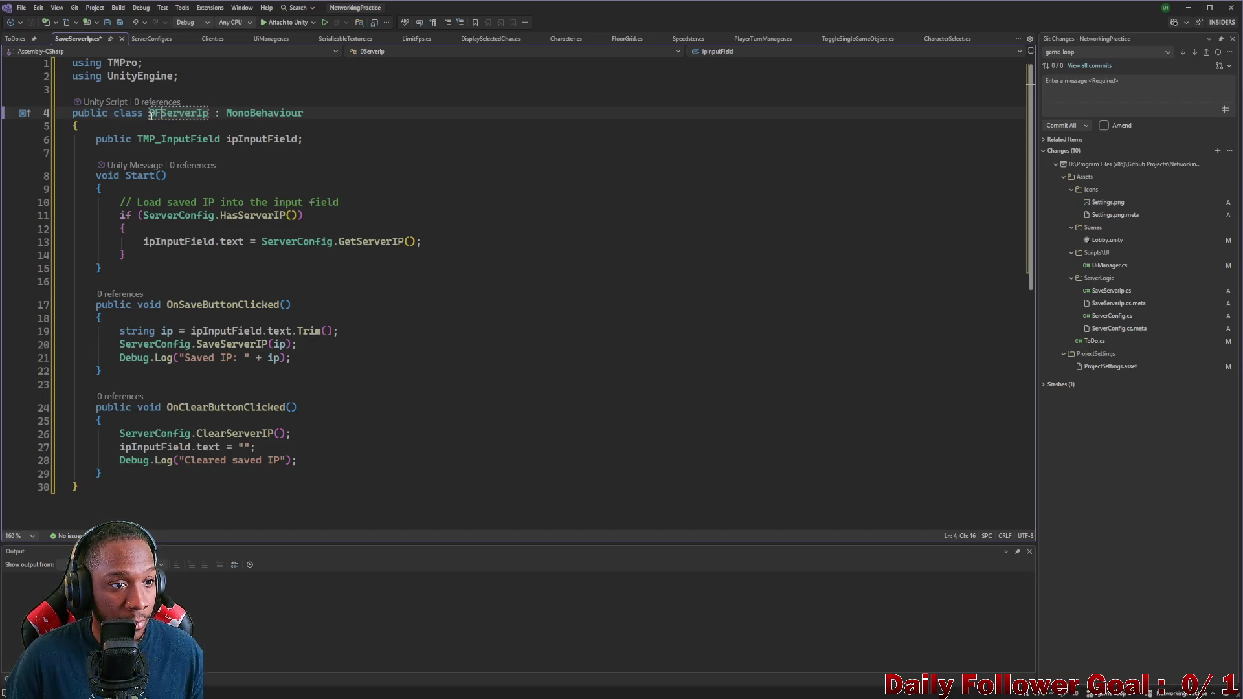
key(BackSpace)
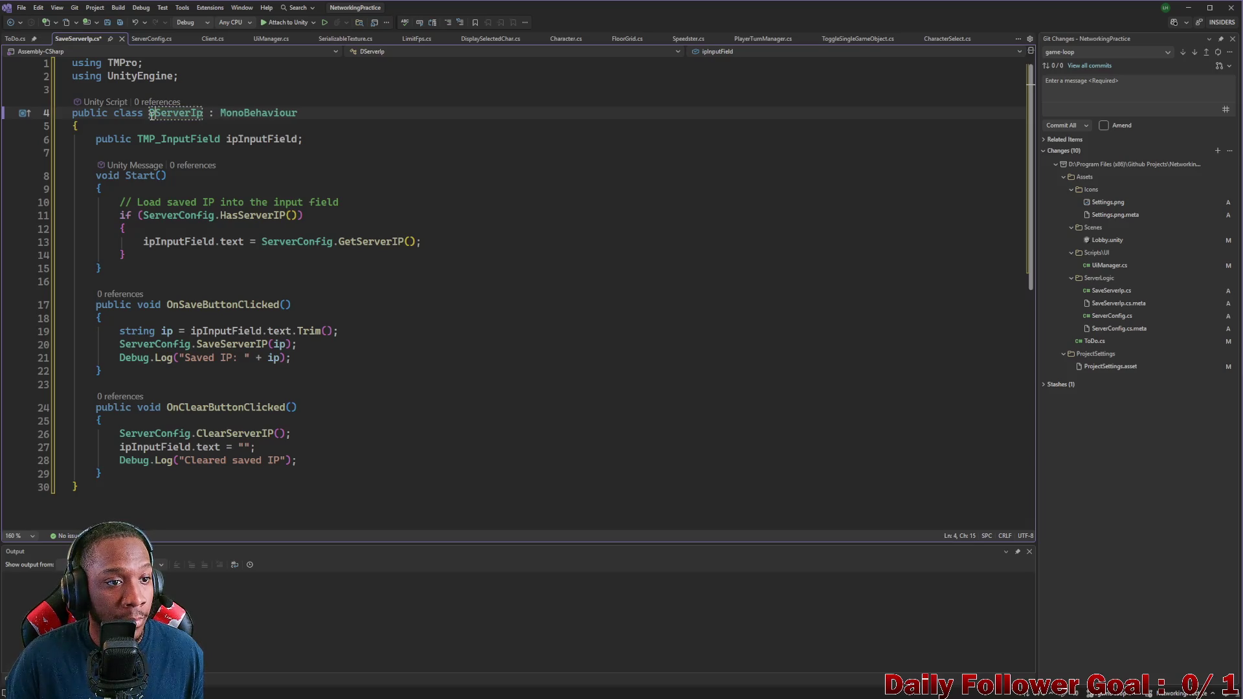
key(BackSpace)
text(Save)
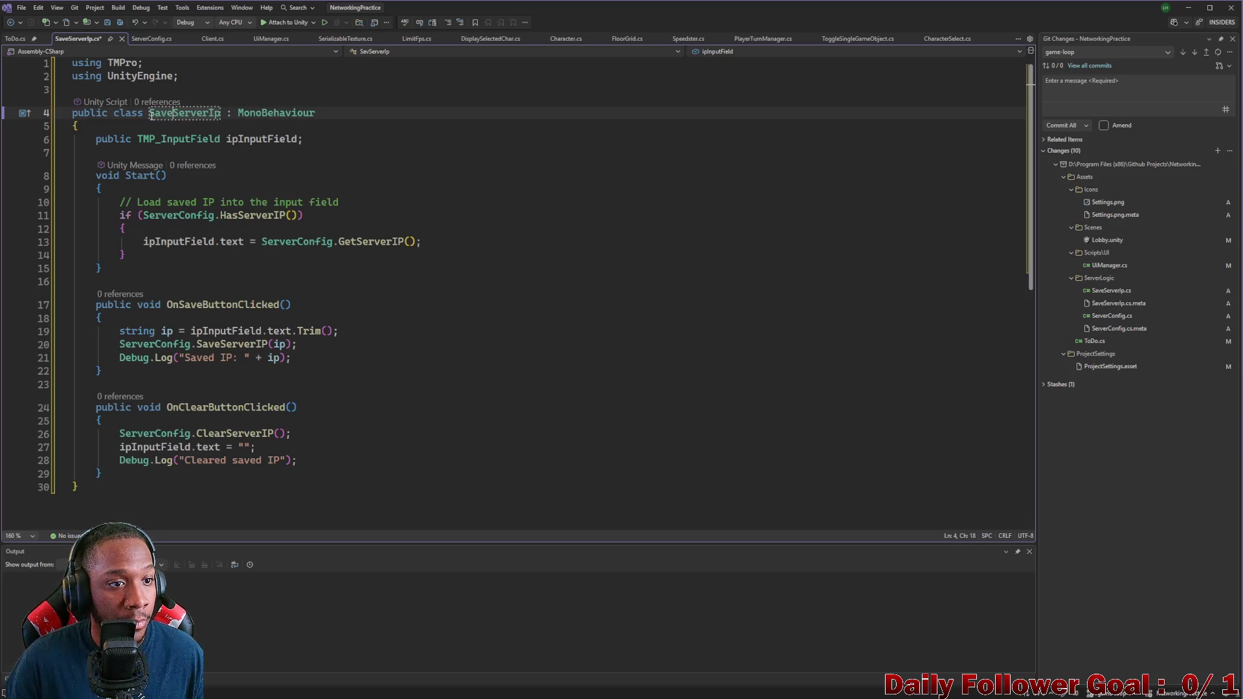
key(ctrl+s)
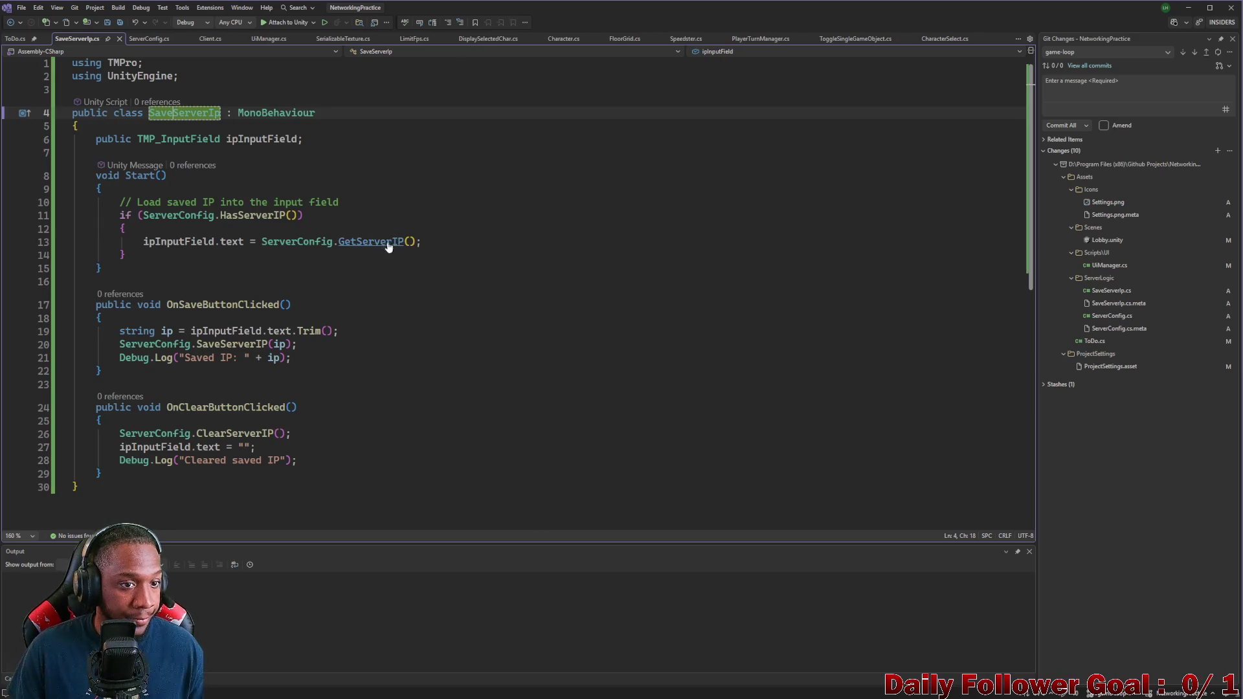
scroll(231, 265, down, 1)
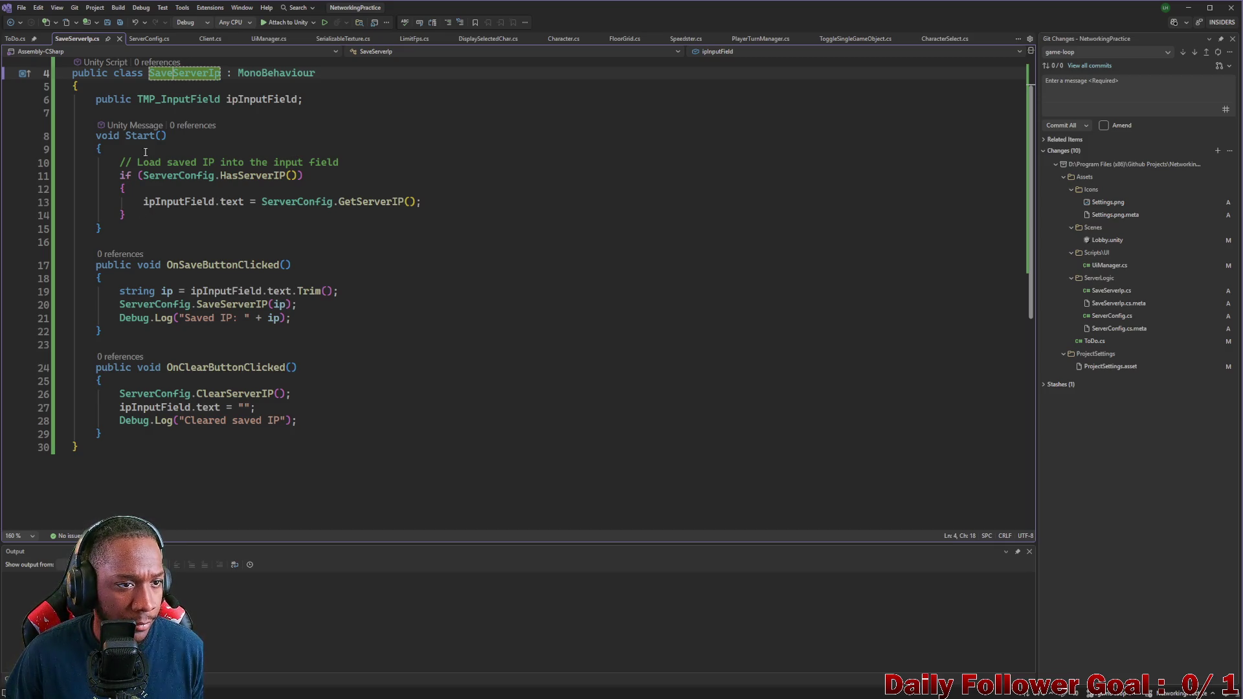
Step: Review Client.cs and ServerConfig.cs, return to the top of SaveServerIp.cs, then switch to Unity
click(147, 39)
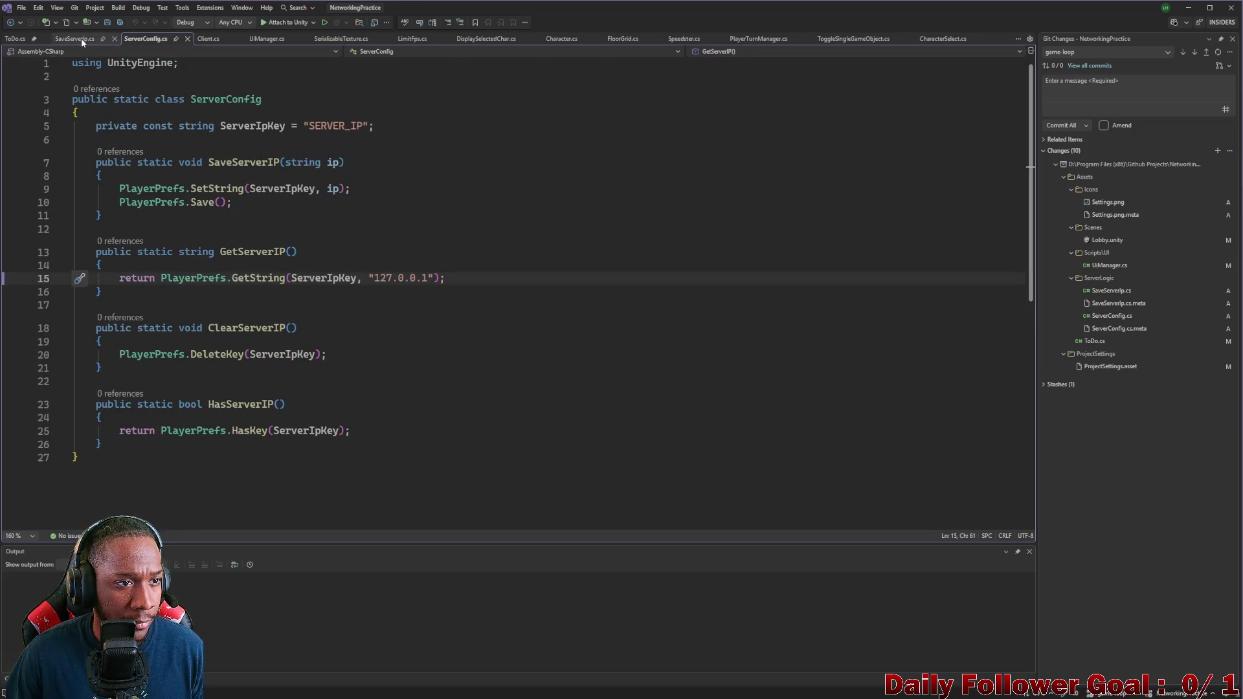
click(80, 38)
click(138, 36)
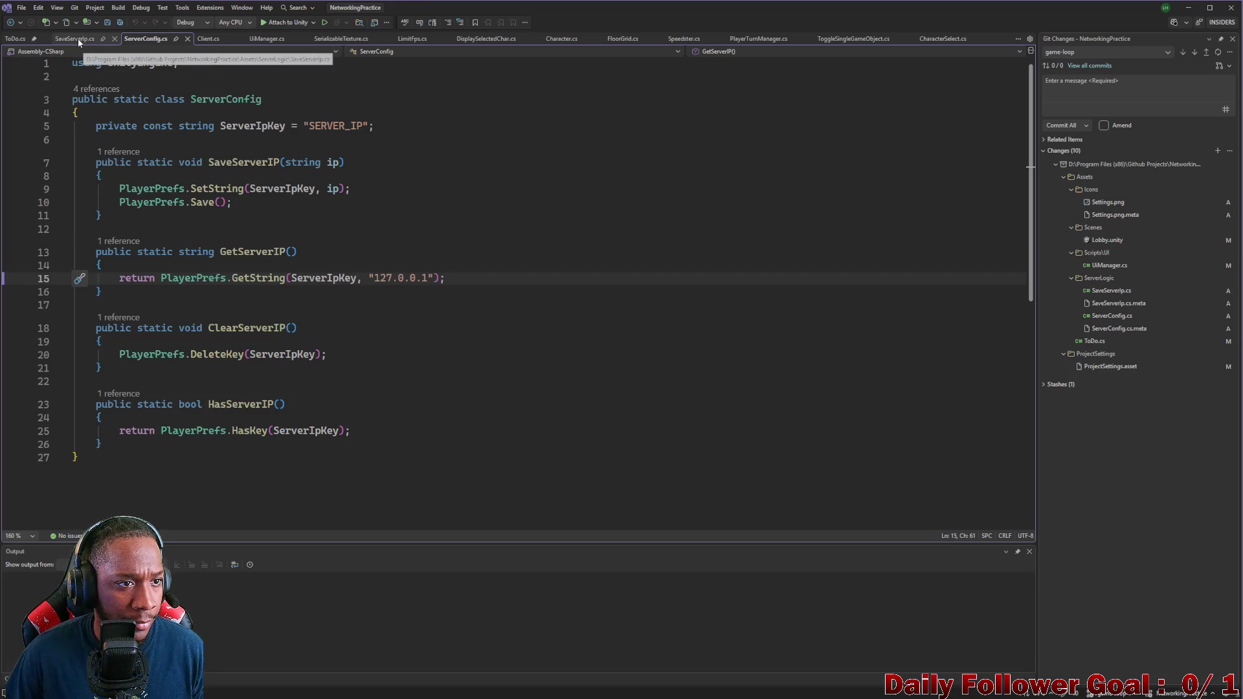
click(208, 39)
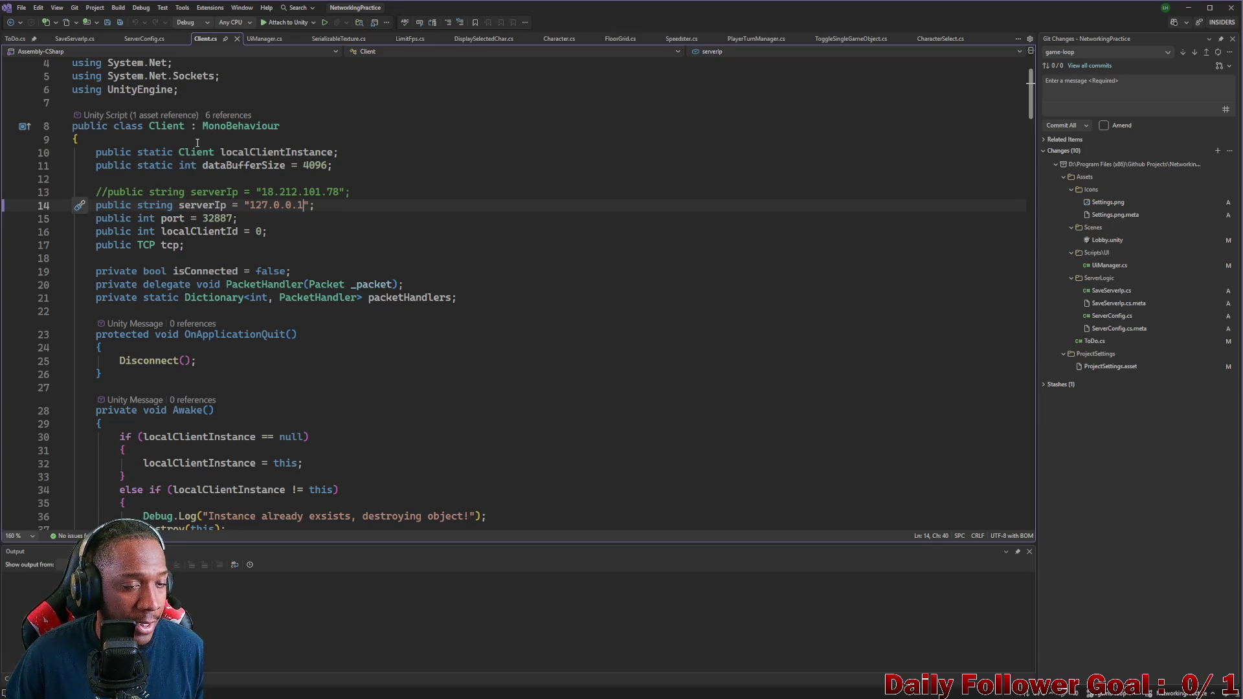
click(145, 38)
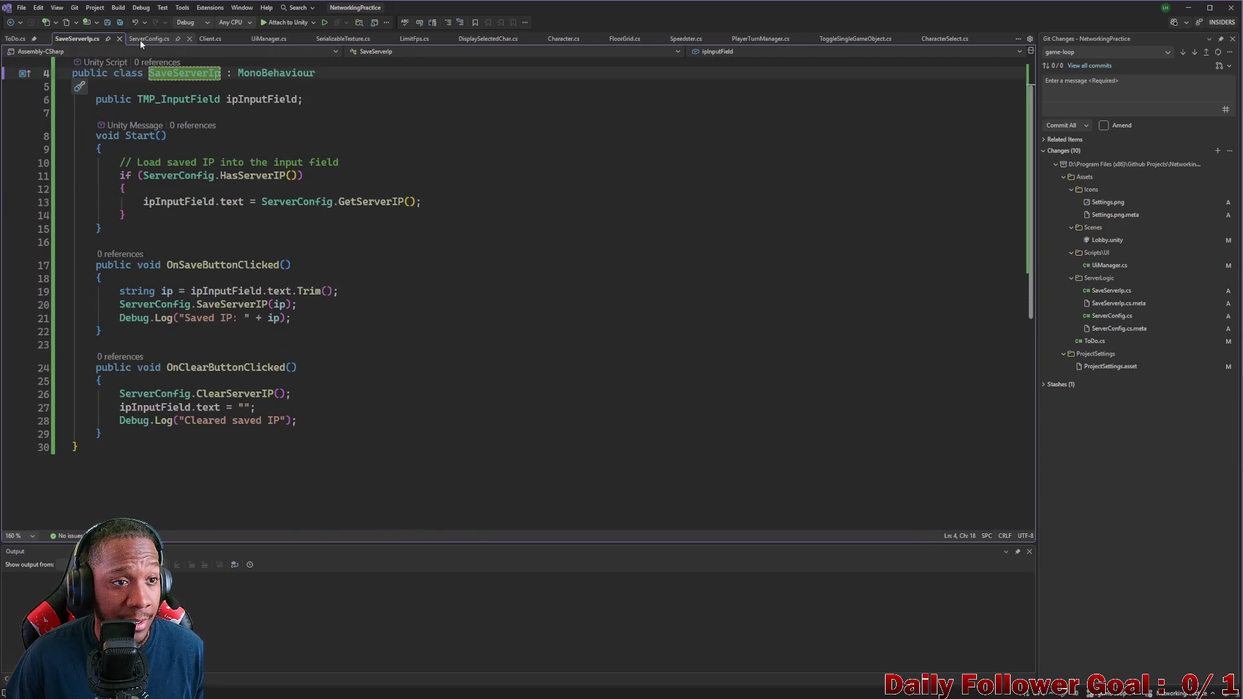
click(141, 40)
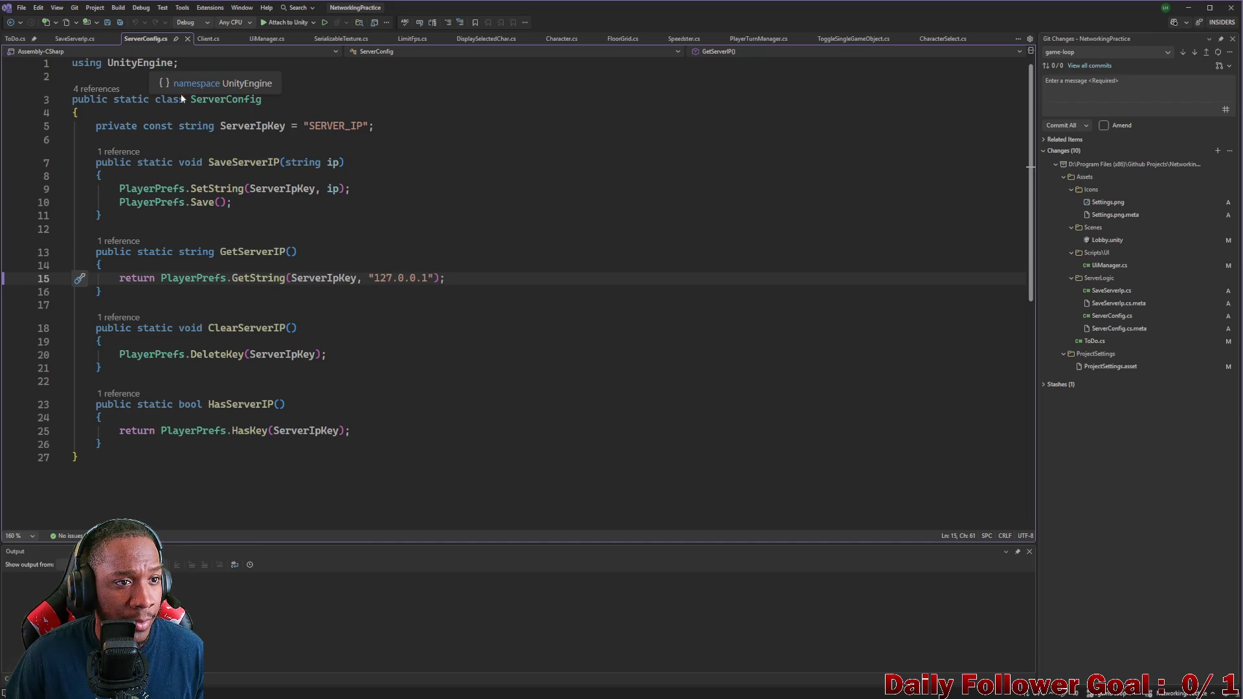
click(81, 40)
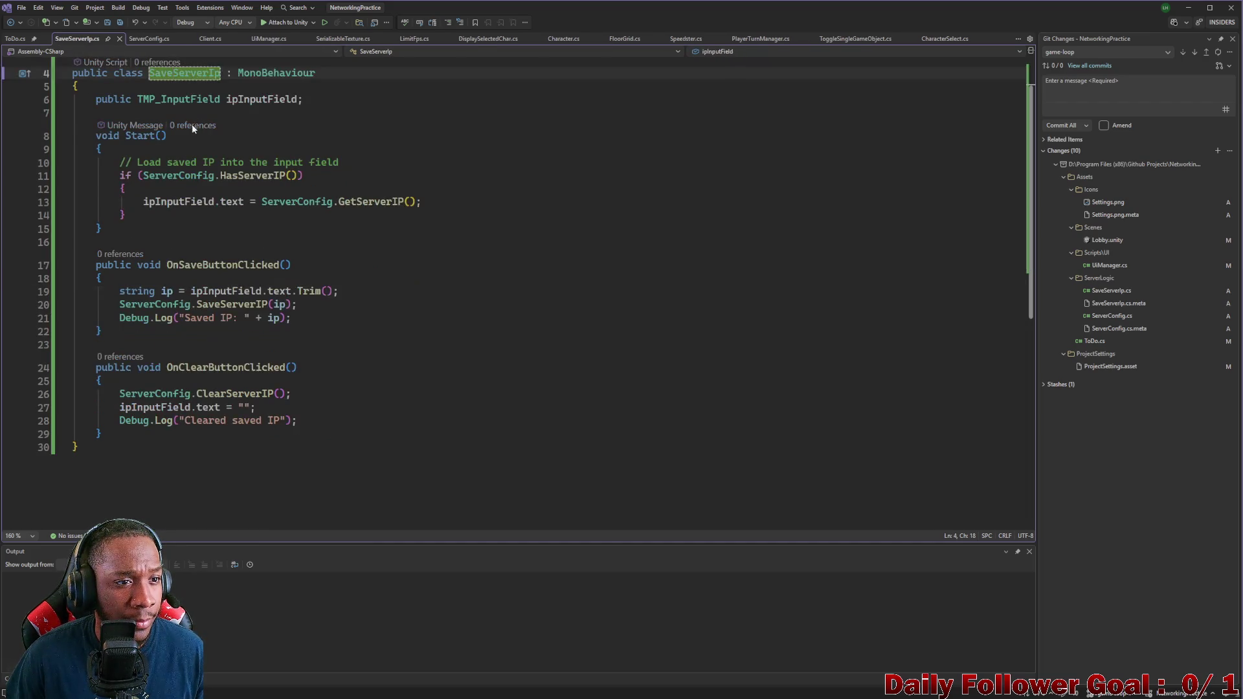
scroll(193, 128, up, 1)
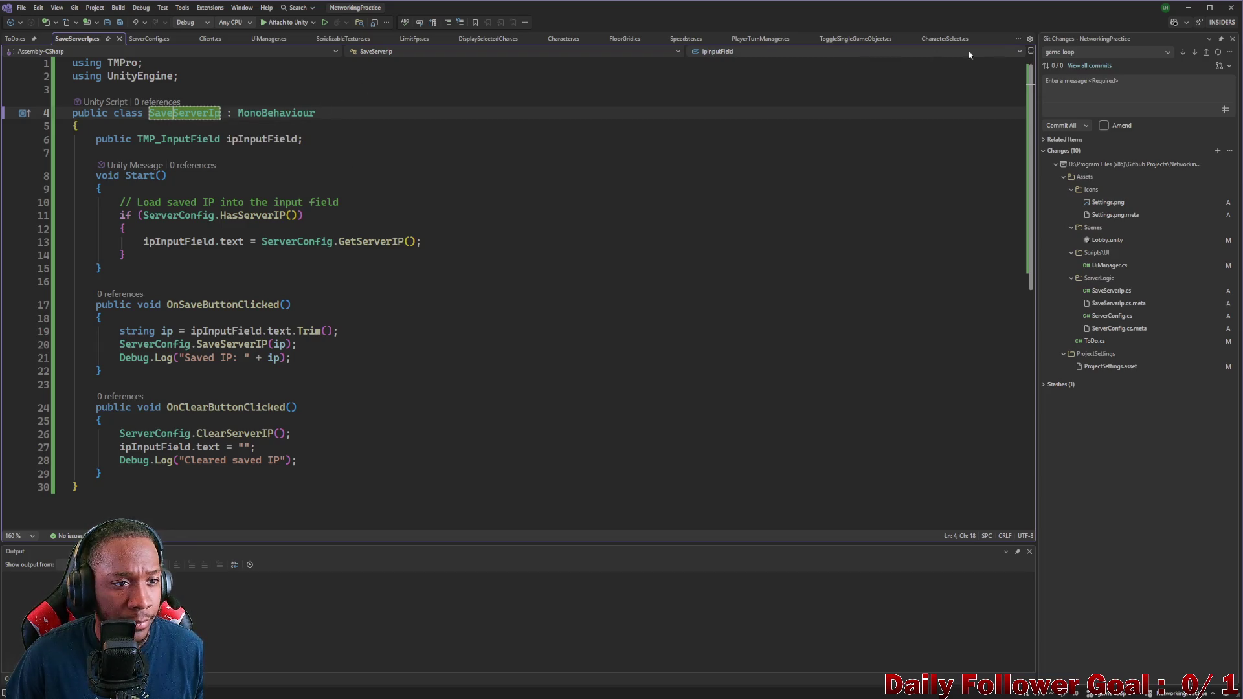
click(1188, 7)
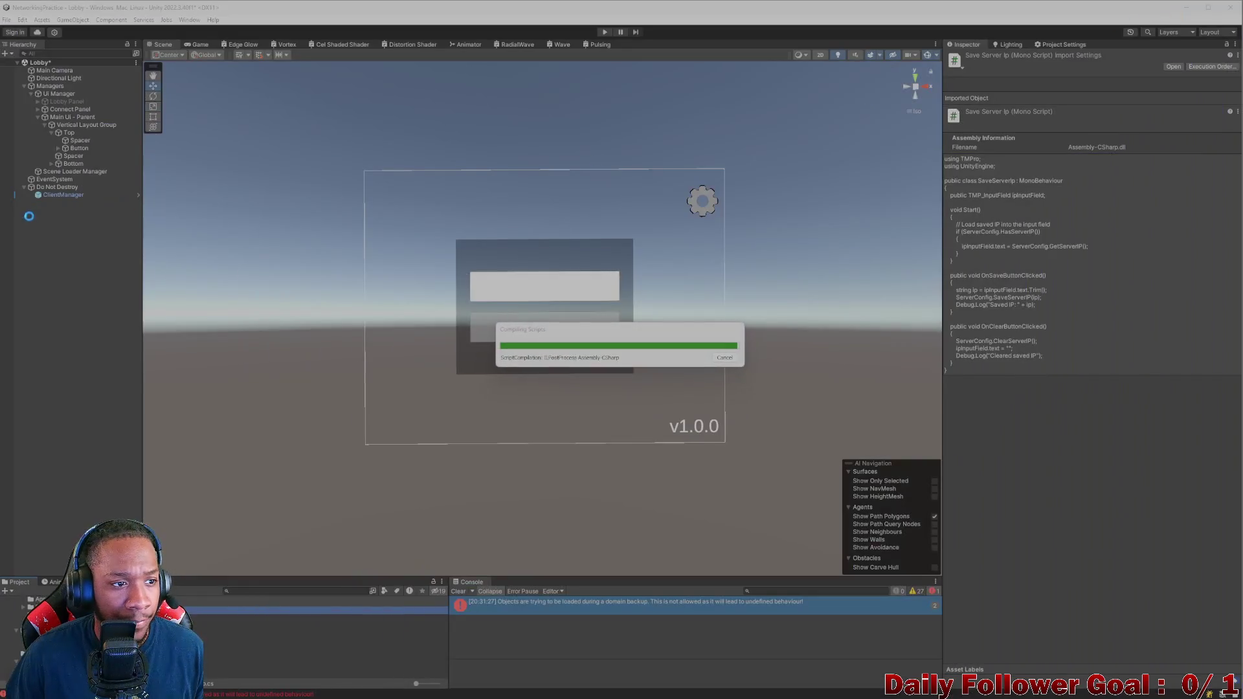
Step: Add the Save Server Ip component to ClientManager by searching 'save', then open its script
click(66, 195)
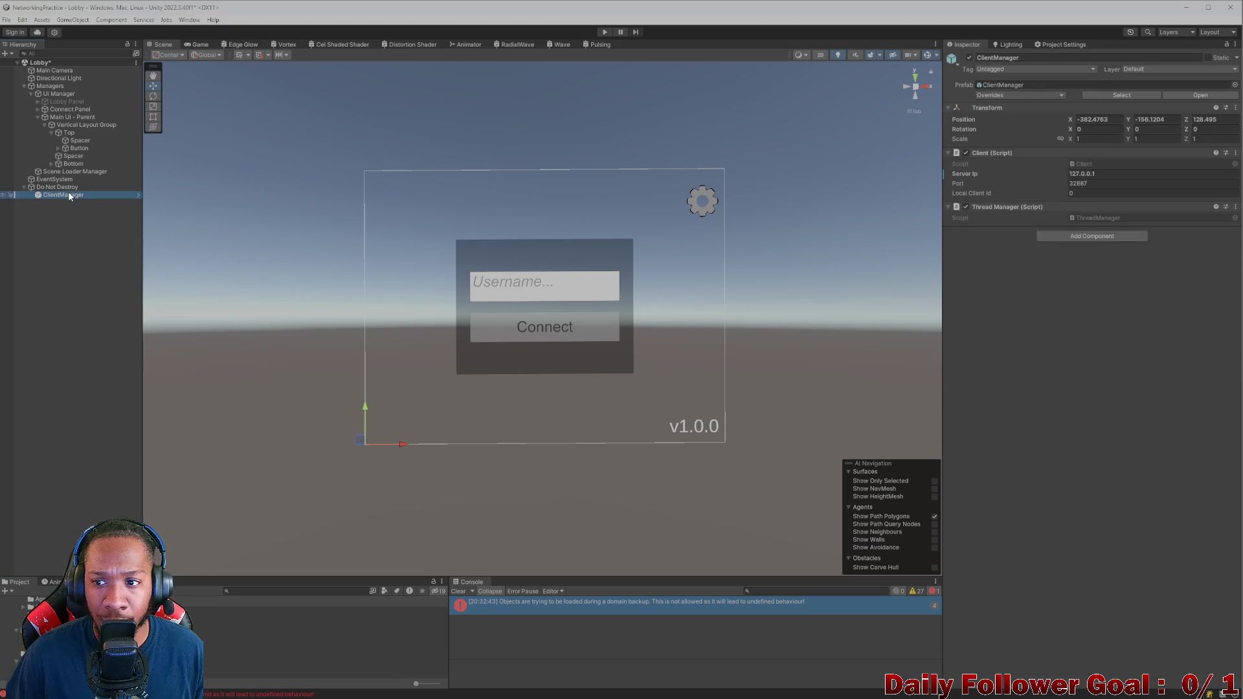
click(1093, 237)
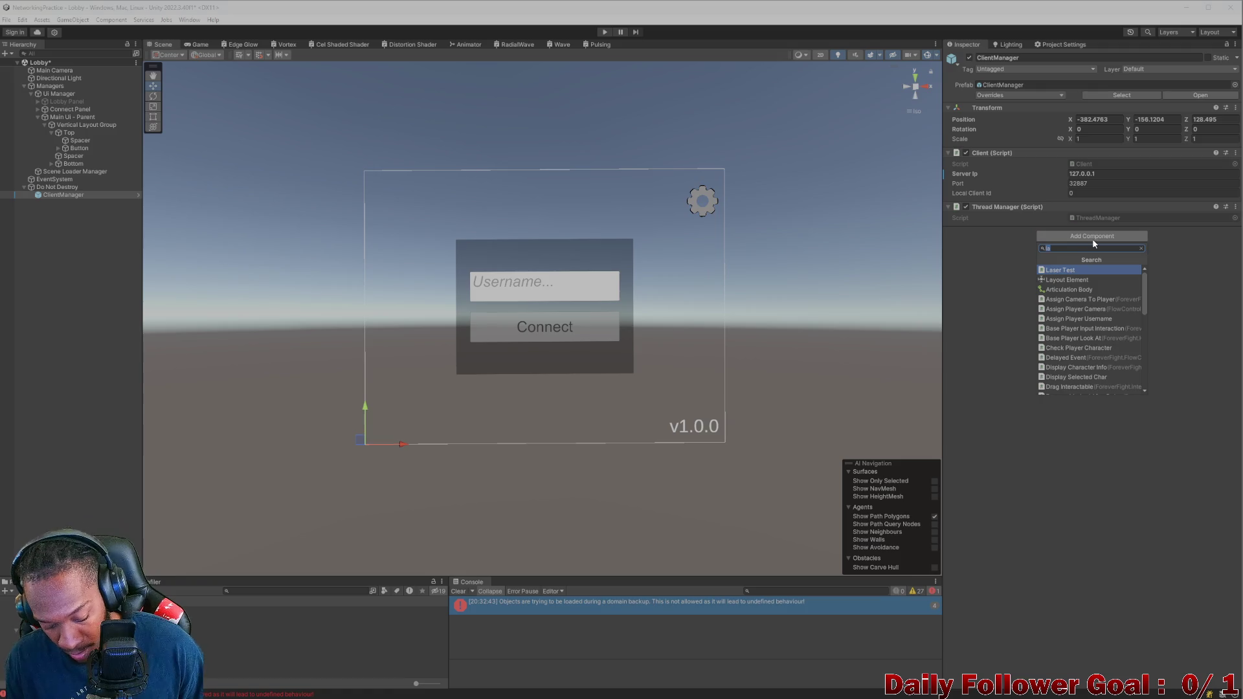
text(save)
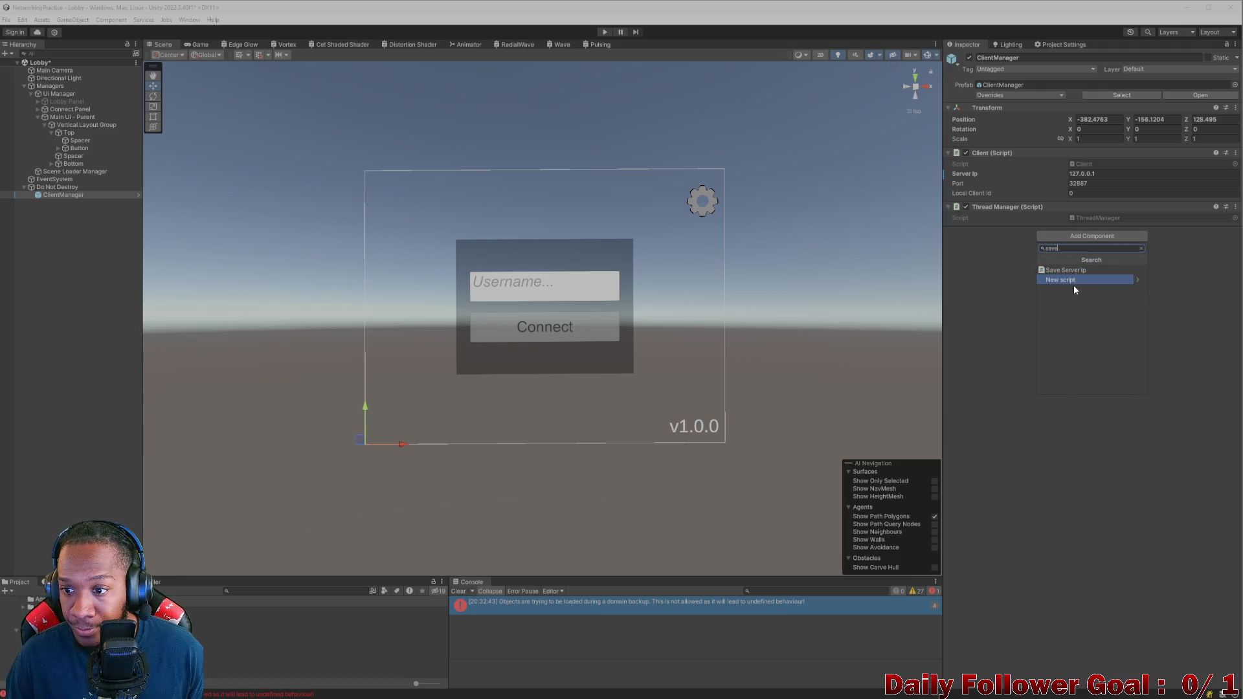
click(1077, 271)
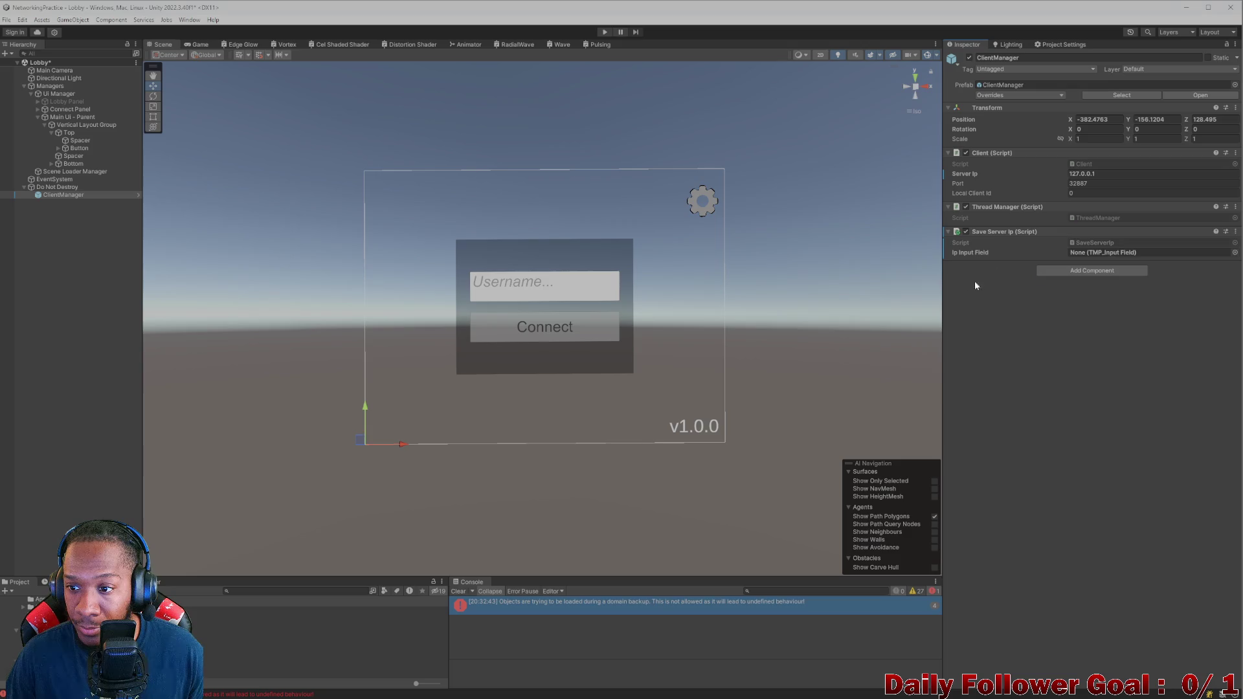
double_click(1098, 243)
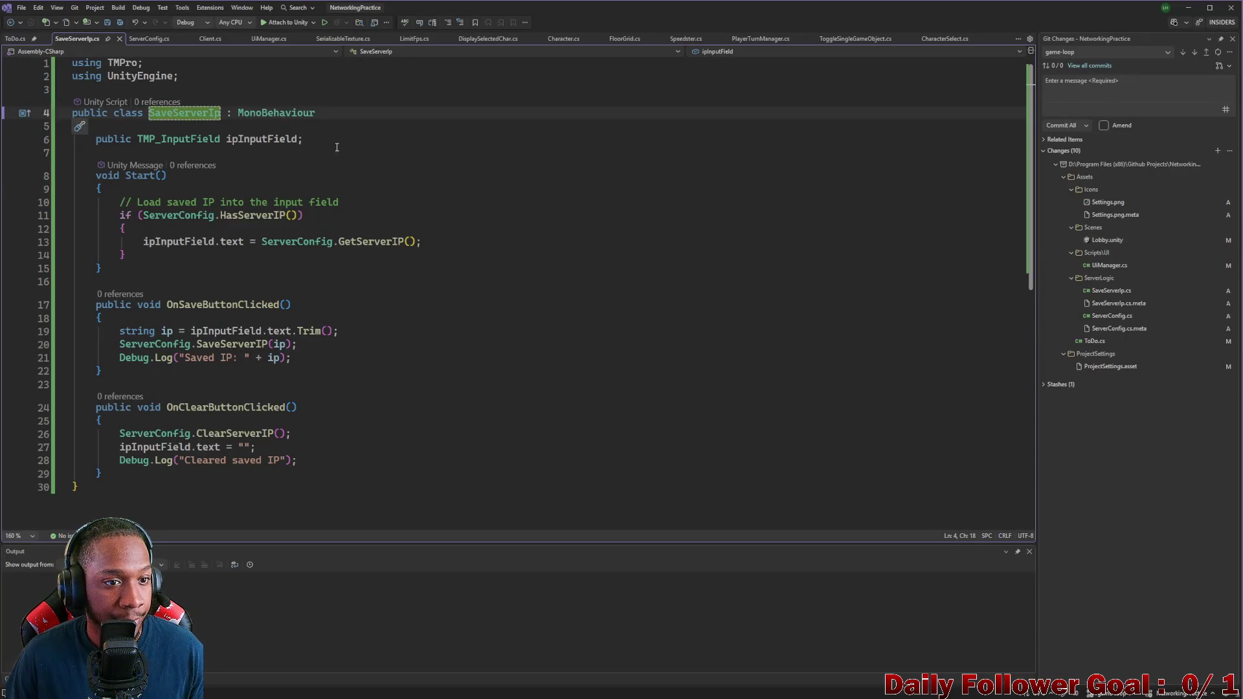
Step: Declare `[SerializeField] private Client client;` on a new line after the class's opening brace
click(139, 130)
key(Return)
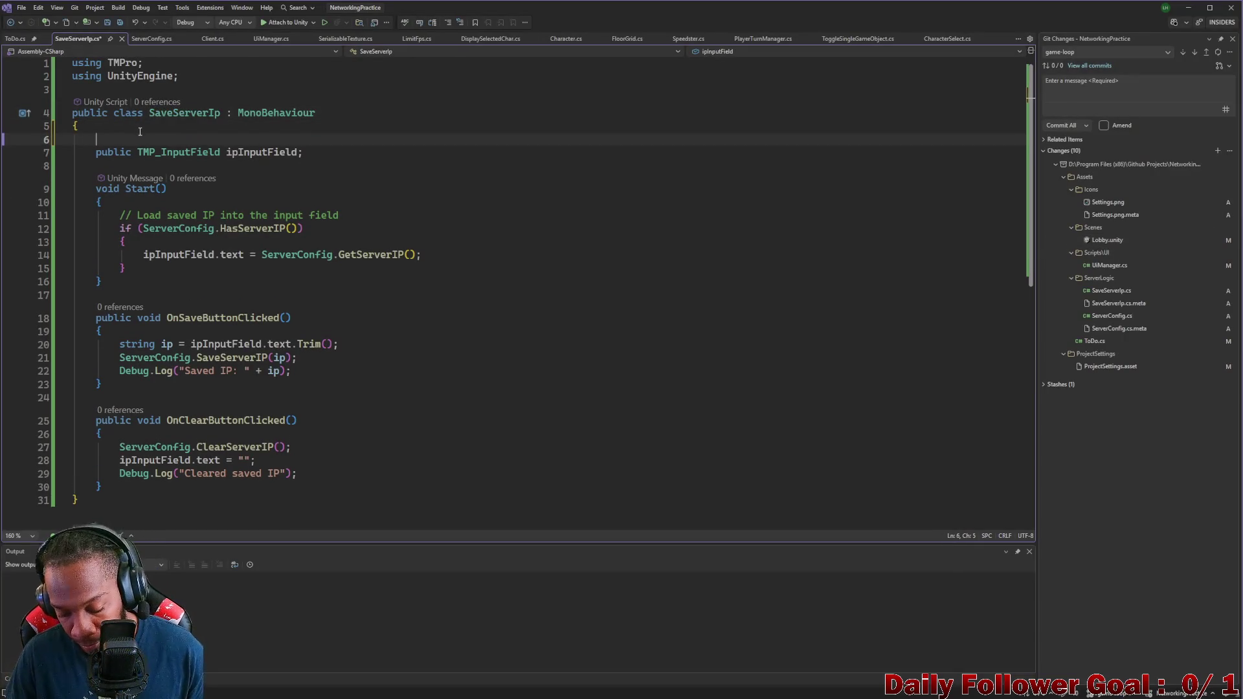
text(p)
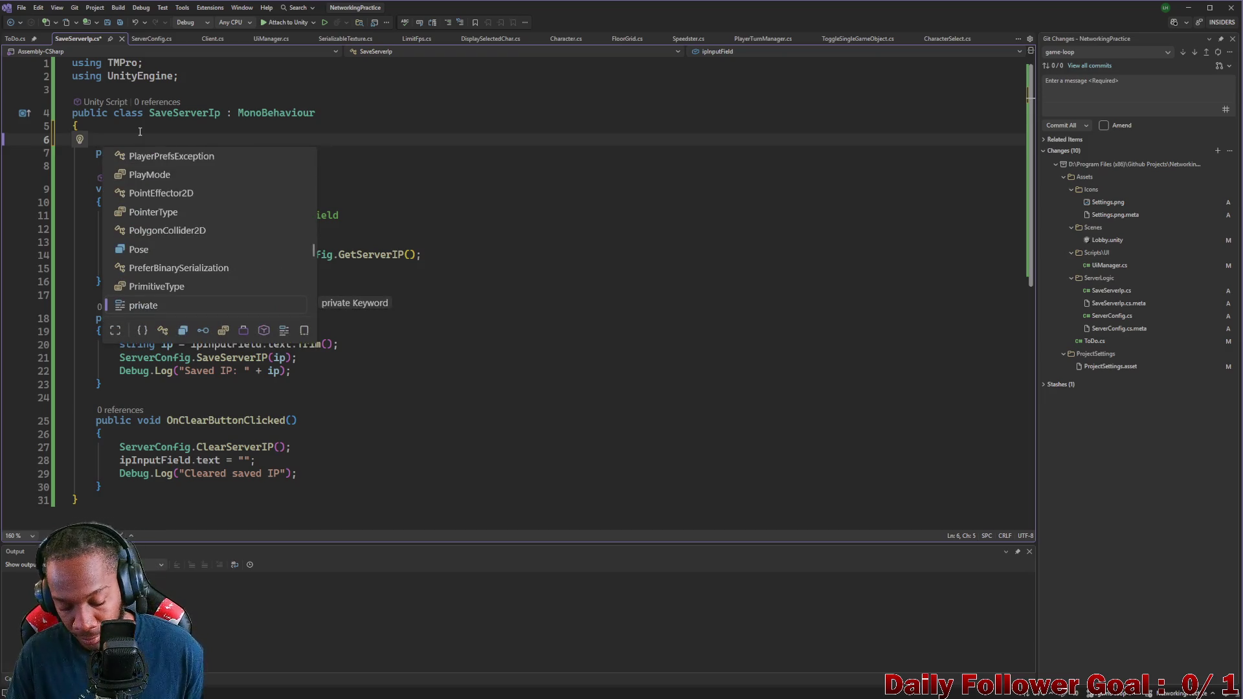
text([])
key(Left)
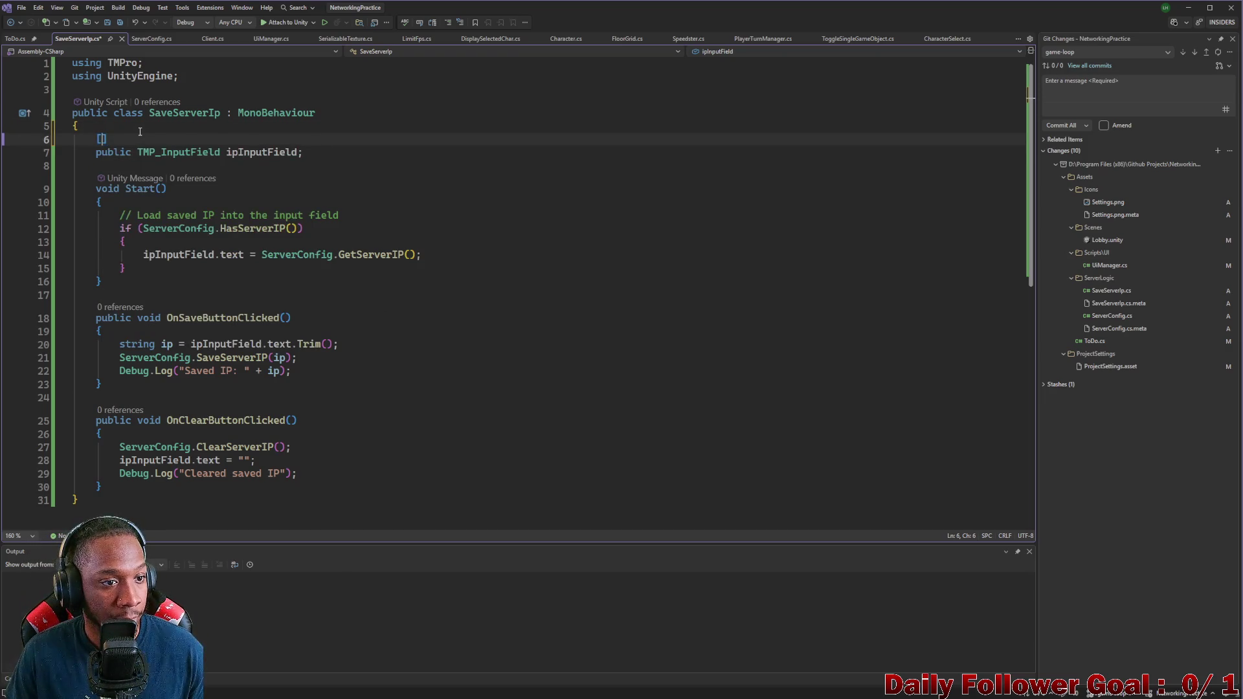
text(Ser)
key(Tab)
key(Right)
text(p)
key(BackSpace)
text(priv)
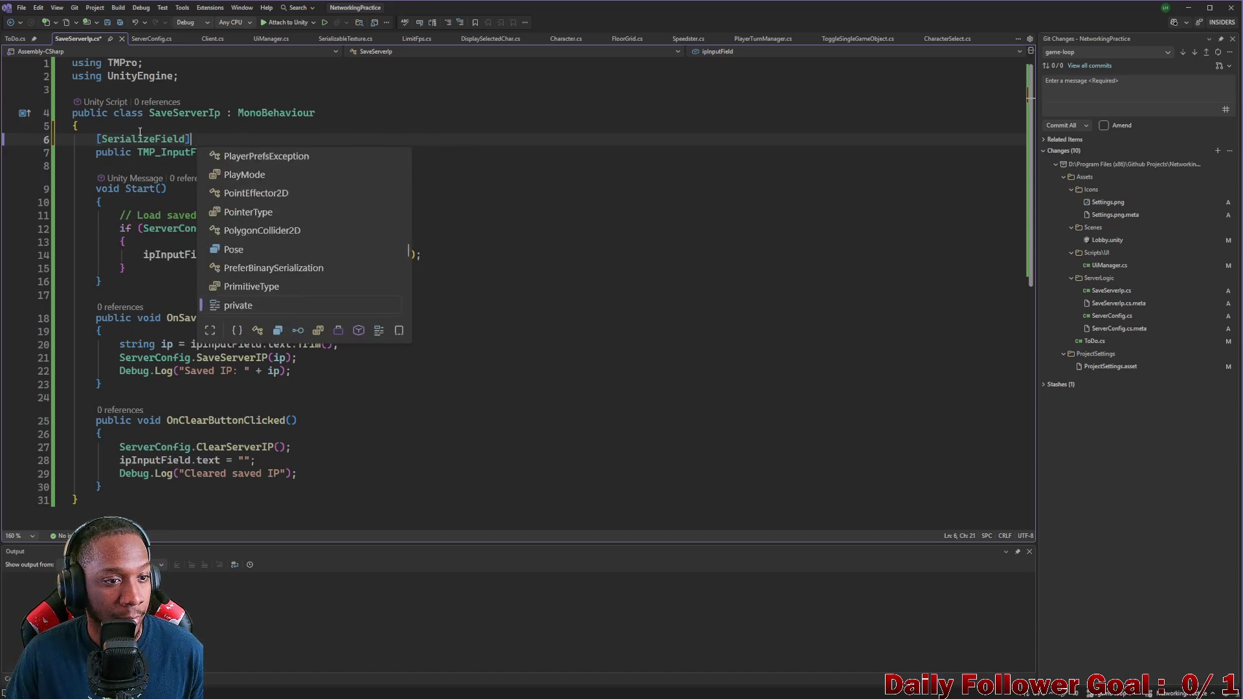
key(Tab)
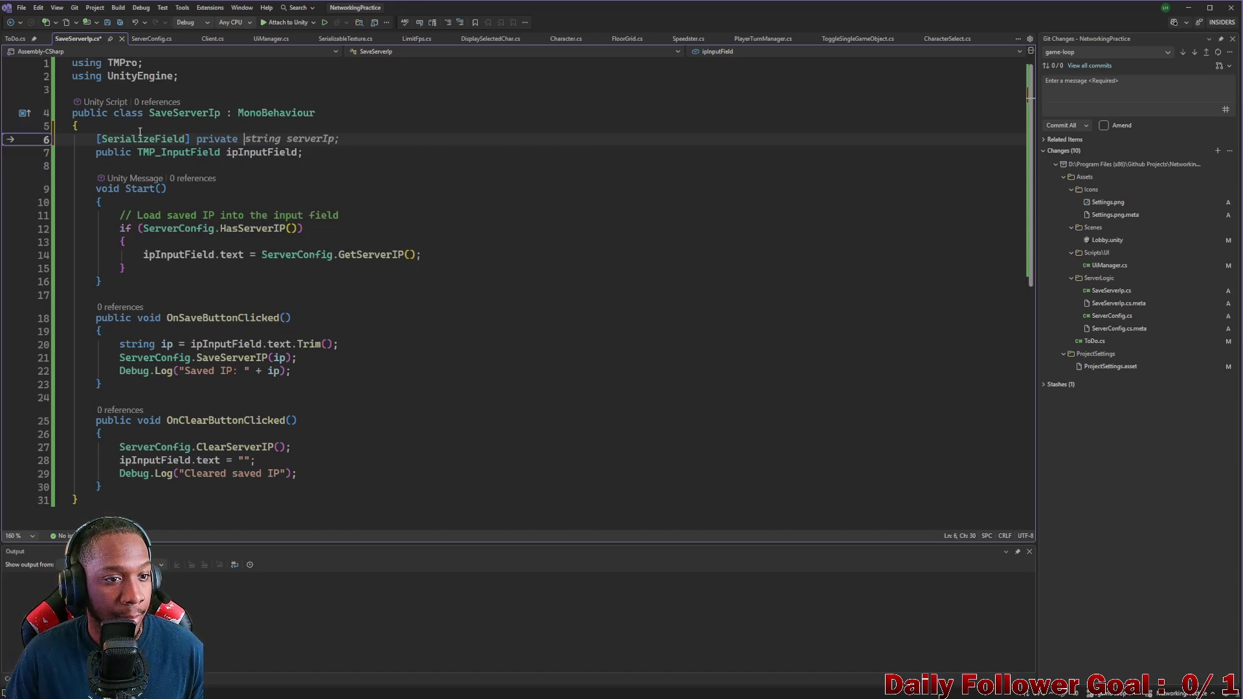
text(cli)
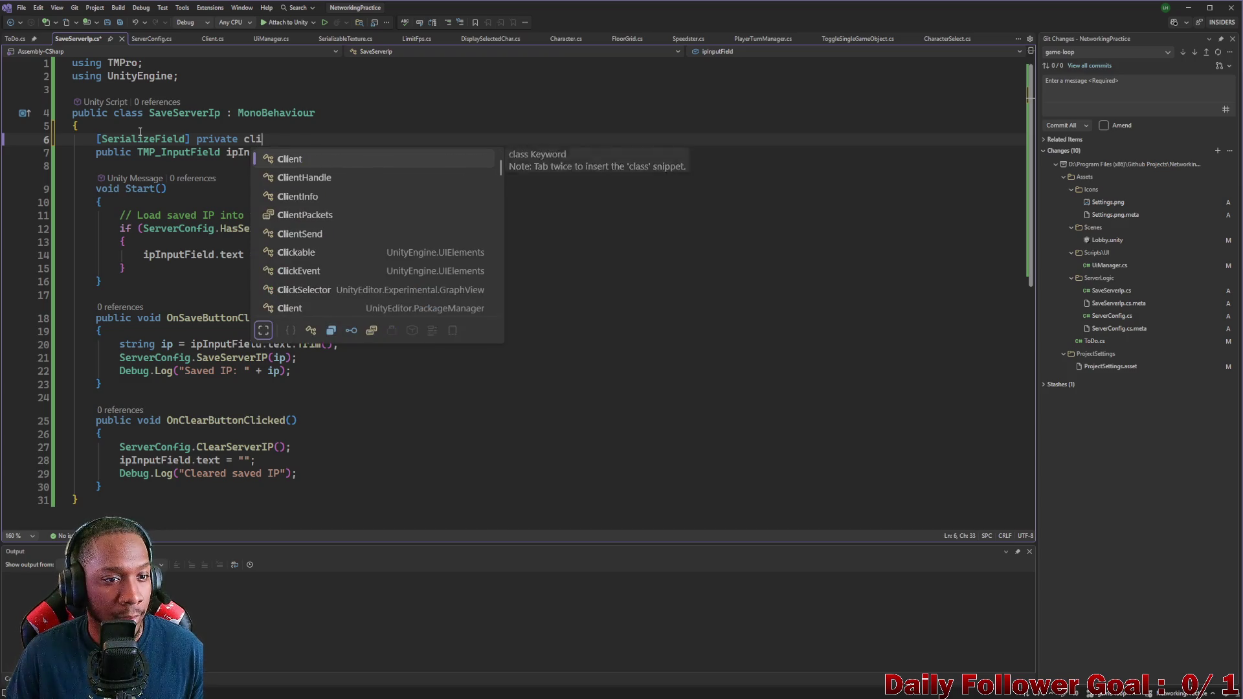
key(Tab)
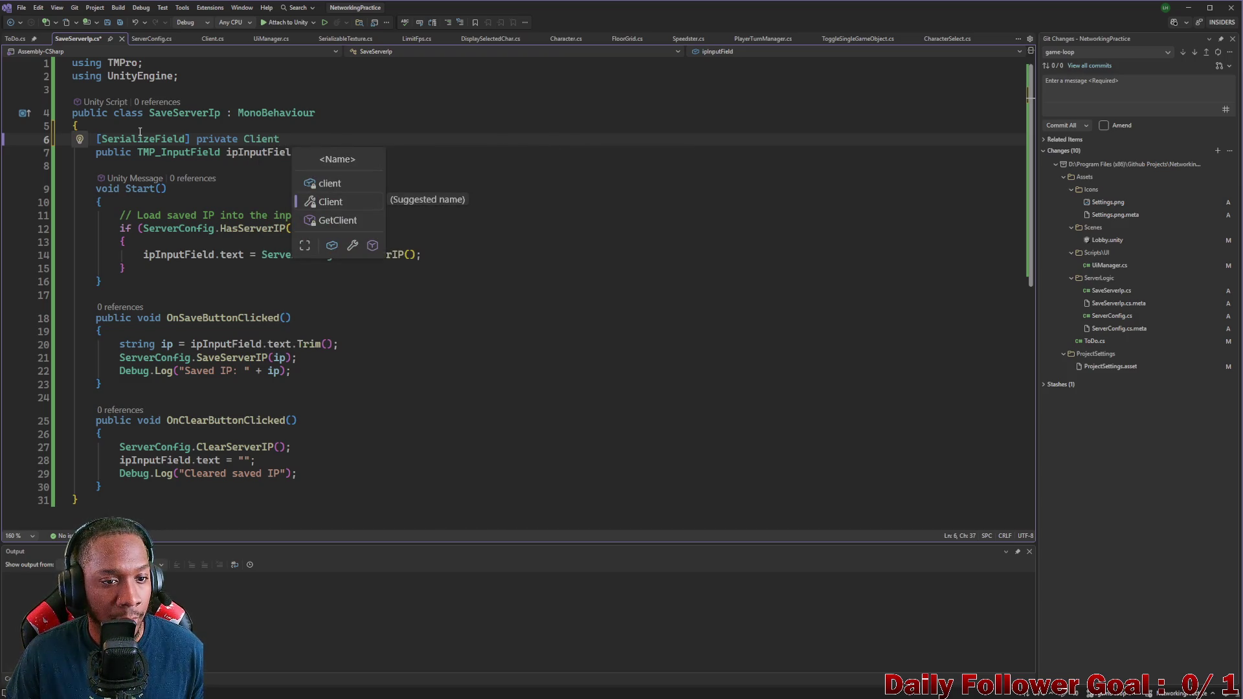
key(Up)
key(Tab)
text(;)
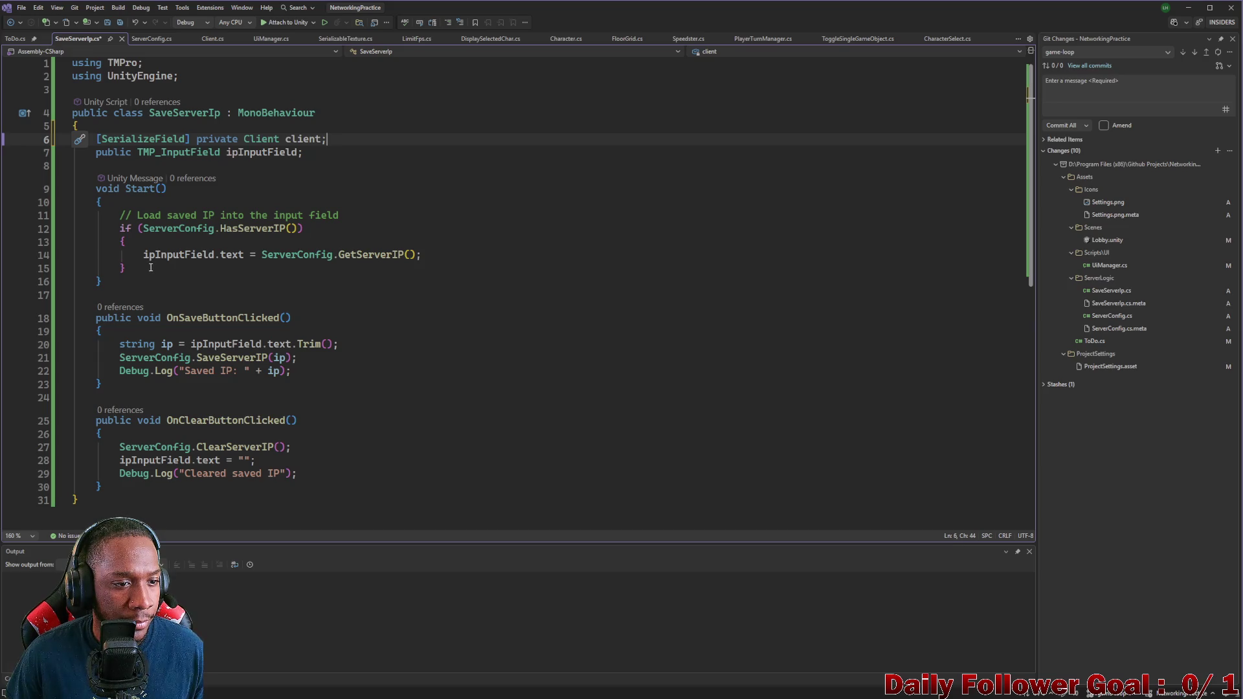
Step: Add `client.serverIp = ipInputField.text;` inside the if block after line 14
click(459, 259)
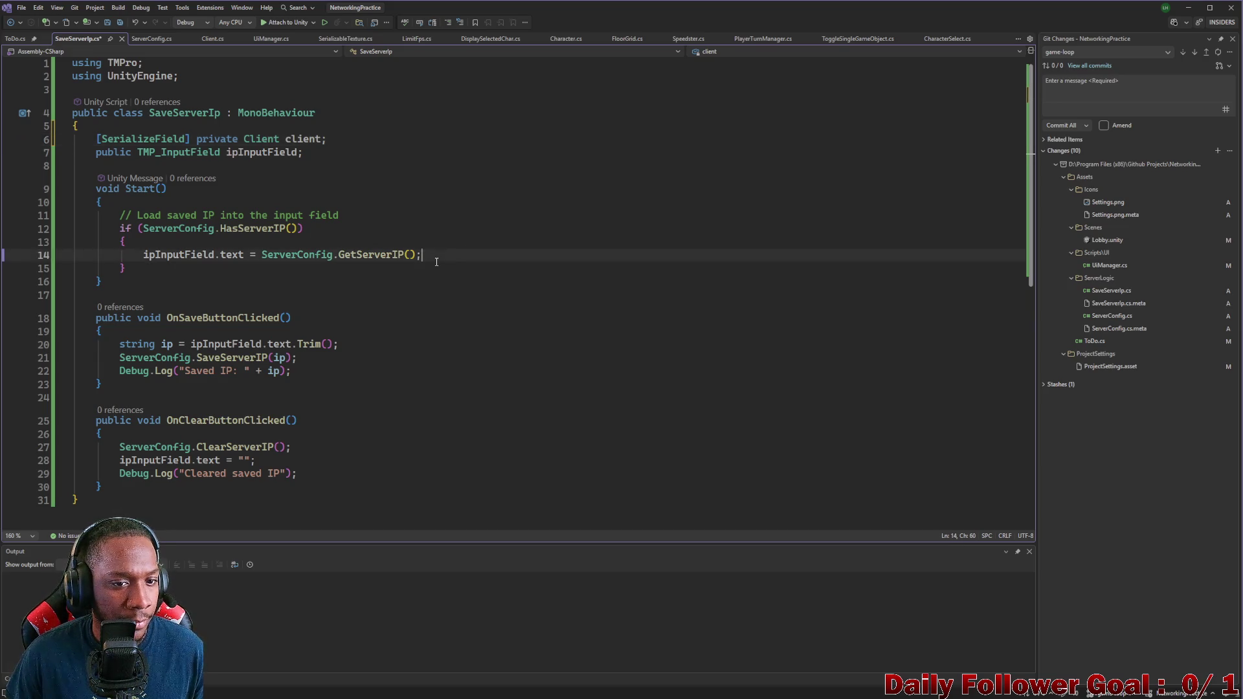
key(Return)
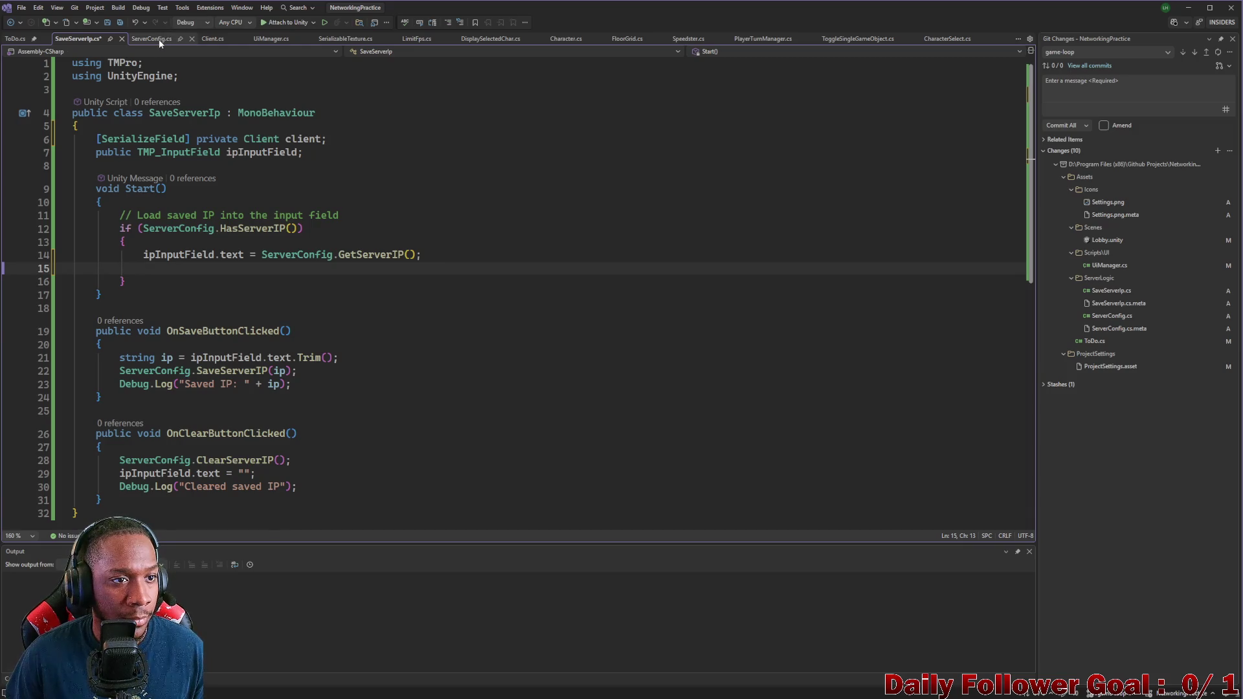
text(client.serverIp =)
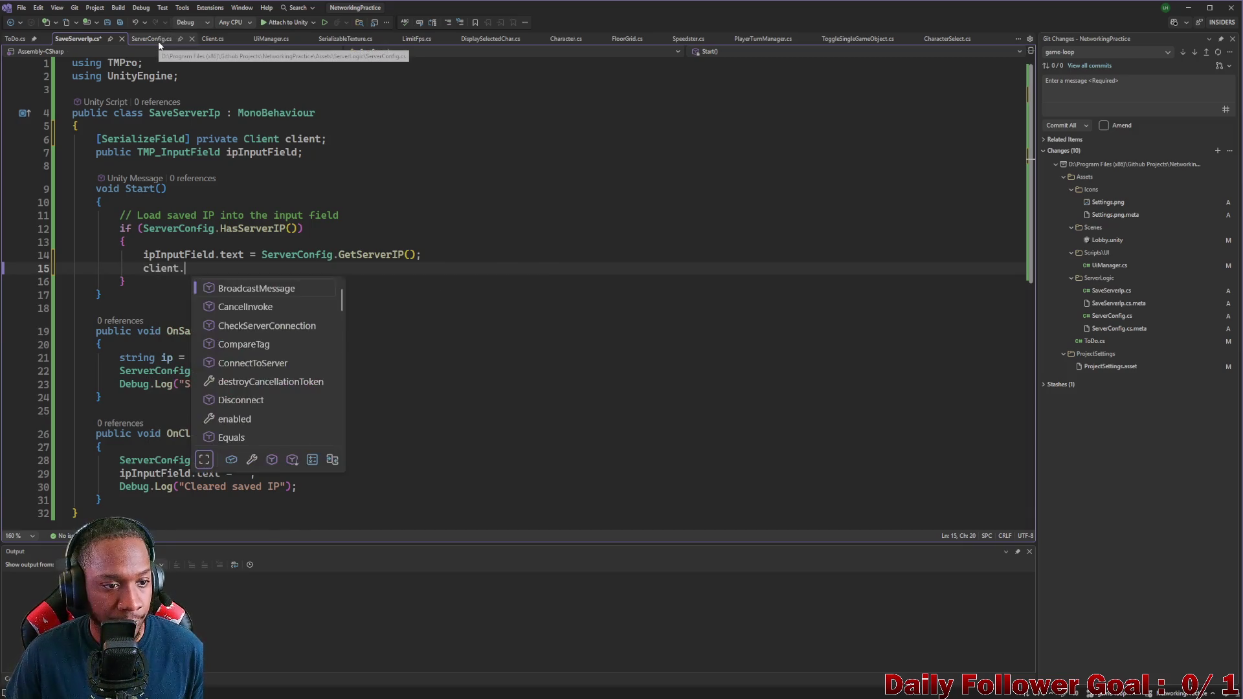
key(Tab)
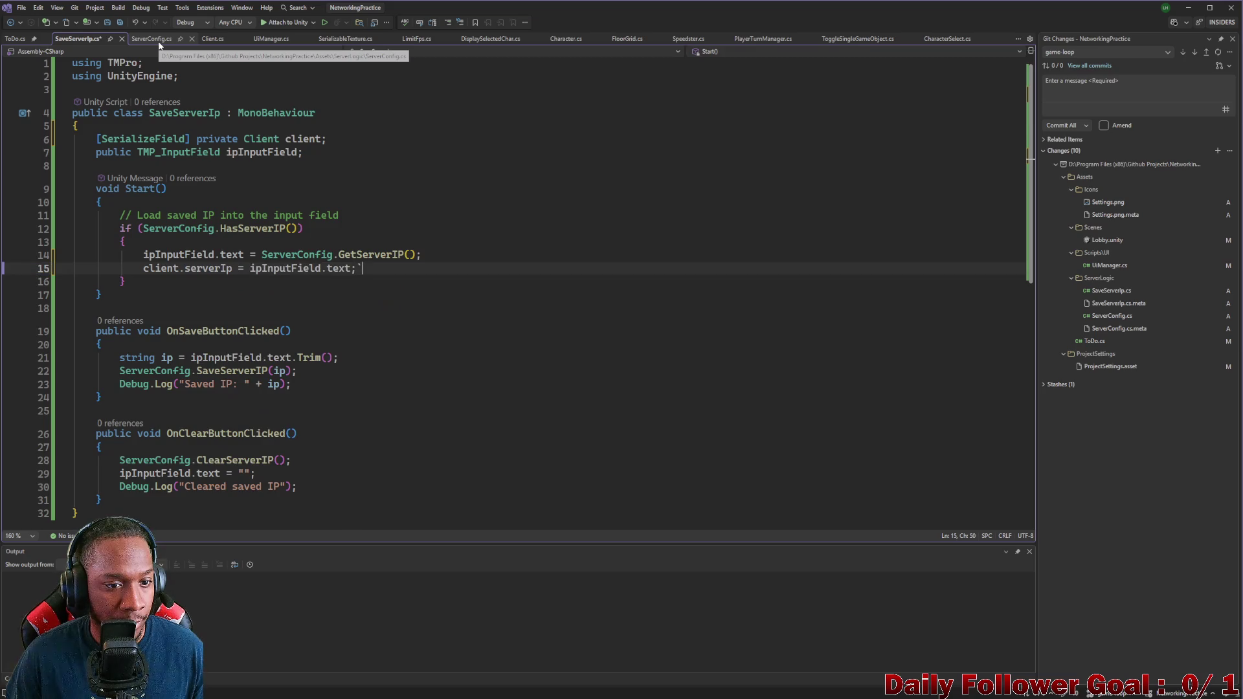
Step: Add an empty else block below the if block
click(153, 283)
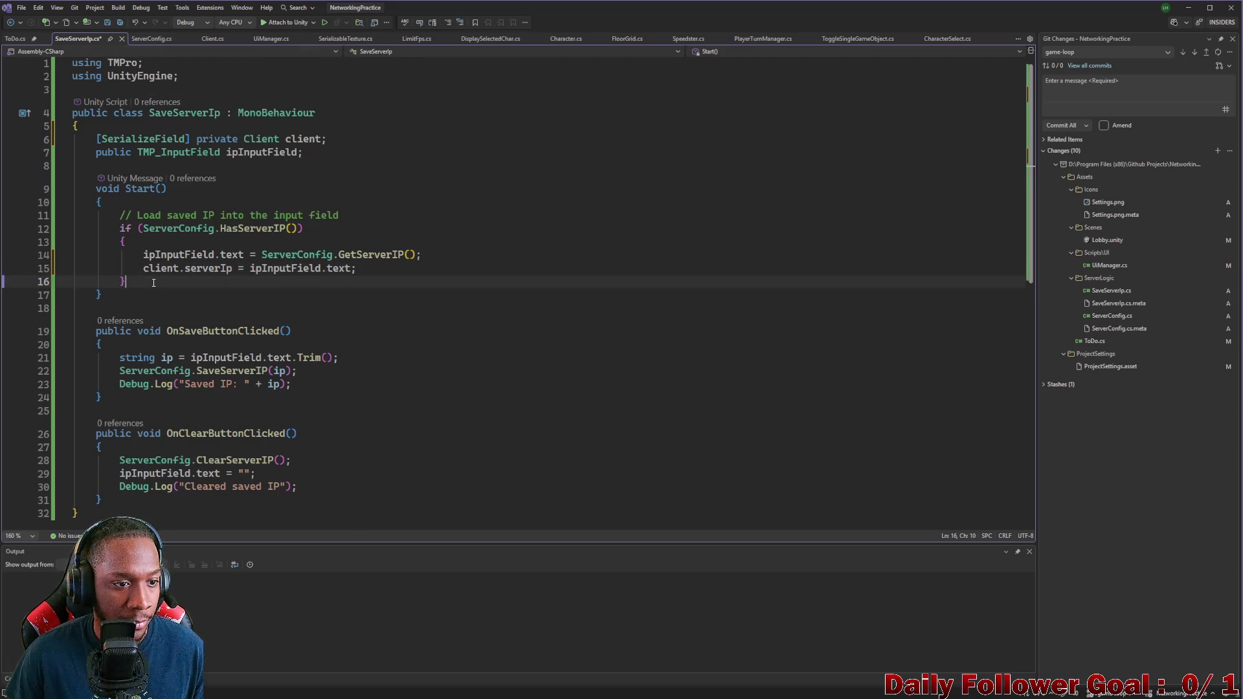
key(Return)
text(else)
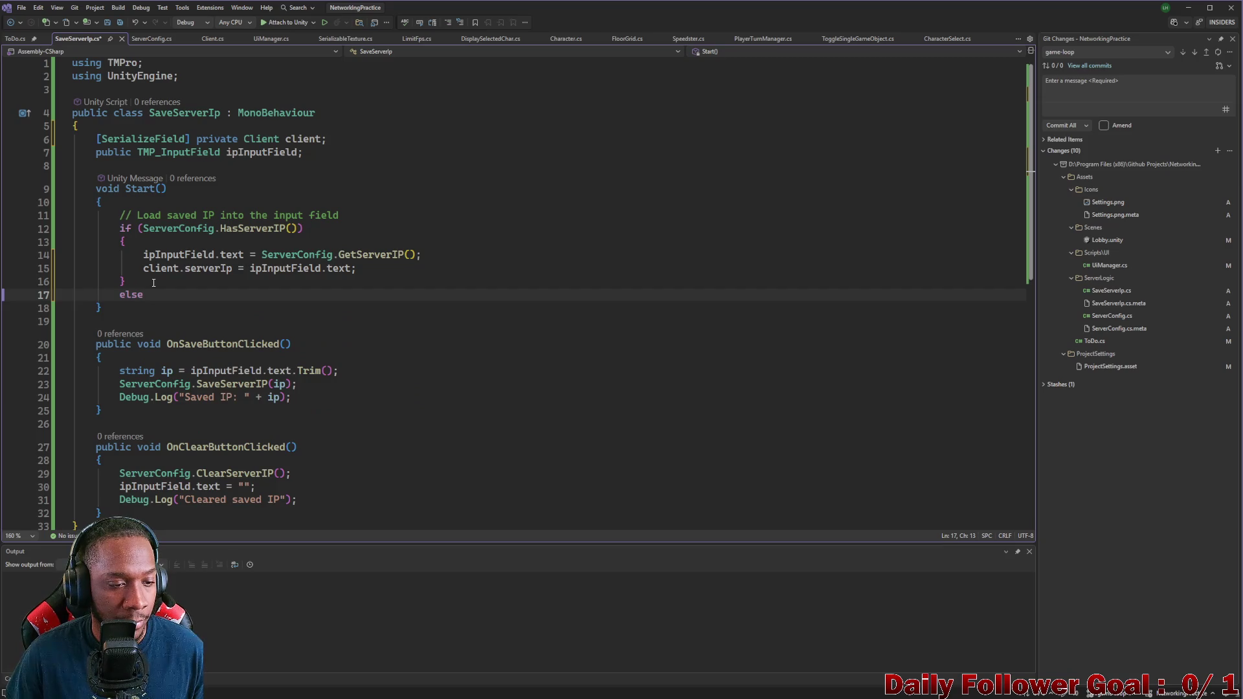
key(Tab)
key(Tab)
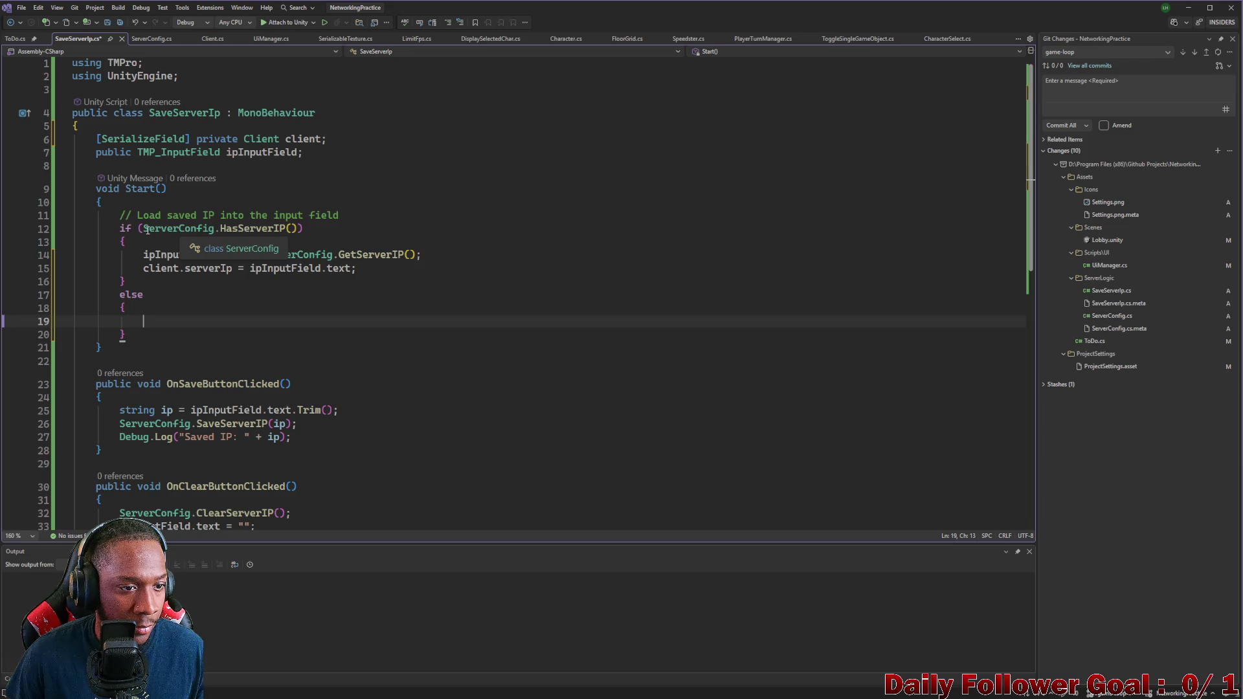
Step: In ServerConfig's HasServerIP definition, delete the default 127.0.0.1 value on line 15 and save
double_click(244, 228)
right_click(244, 230)
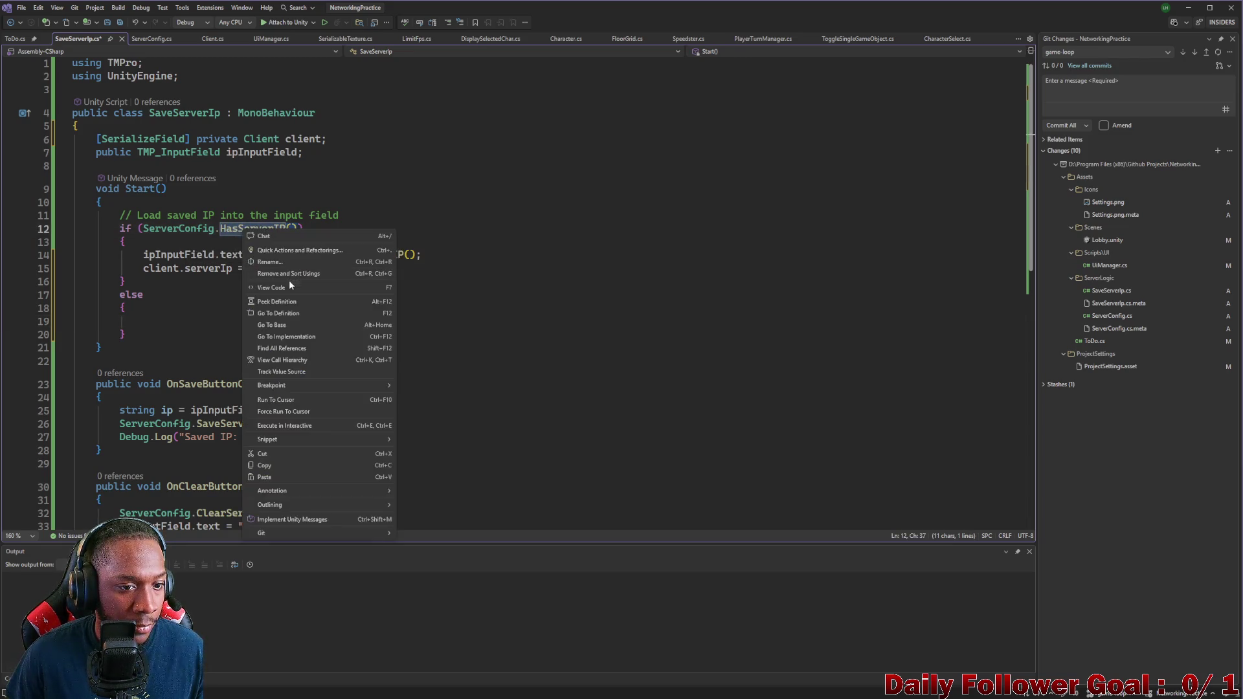
click(284, 315)
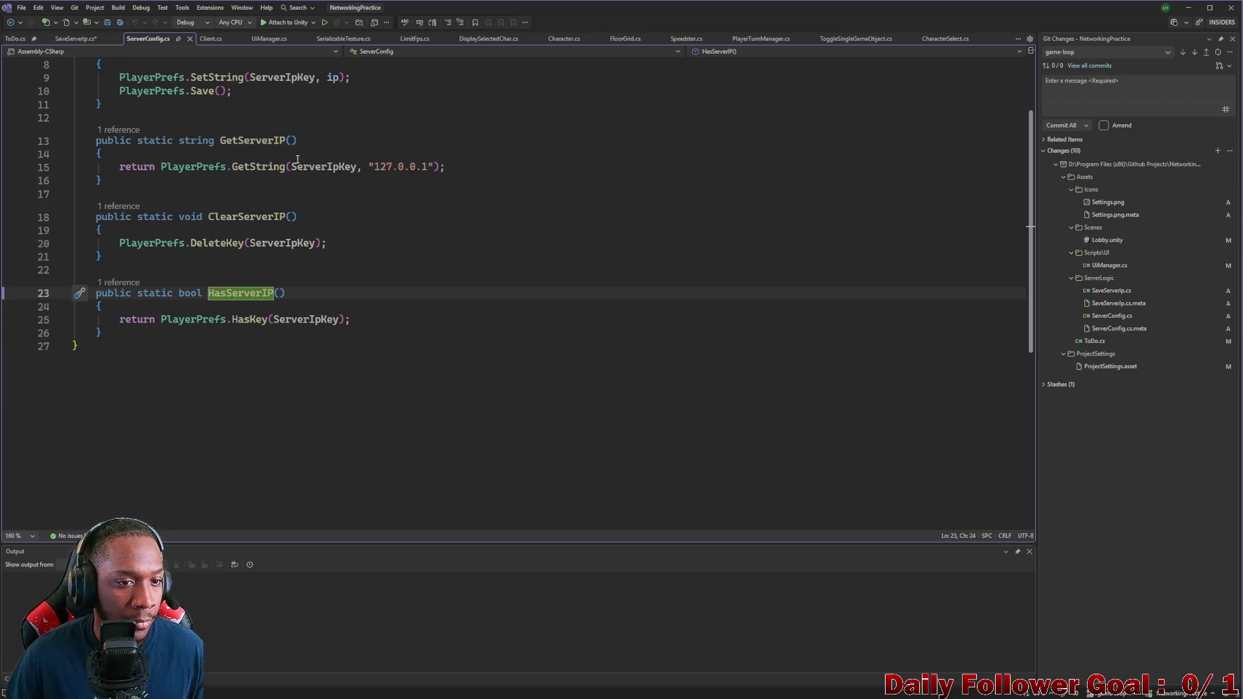
drag(374, 167, 429, 168)
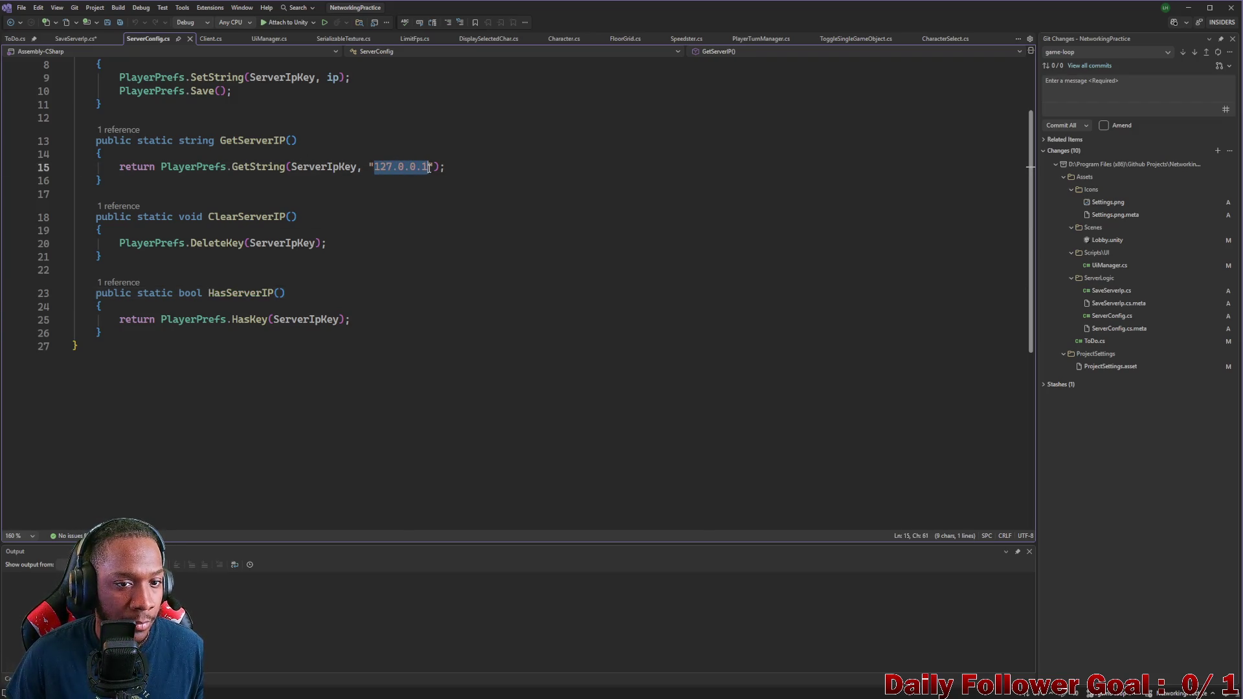
key(BackSpace)
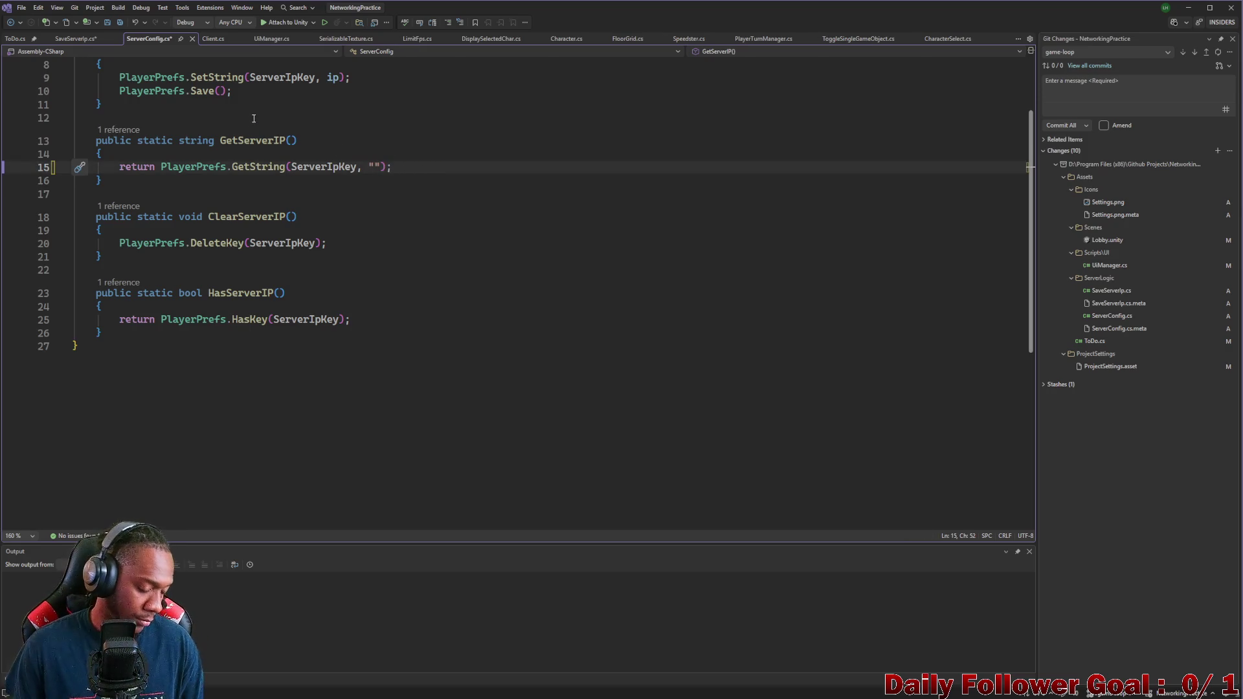
key(ctrl+s)
Step: In SaveServerIp's else block, write `client.serverIp = "127.0.0.1";` and save the script
click(209, 38)
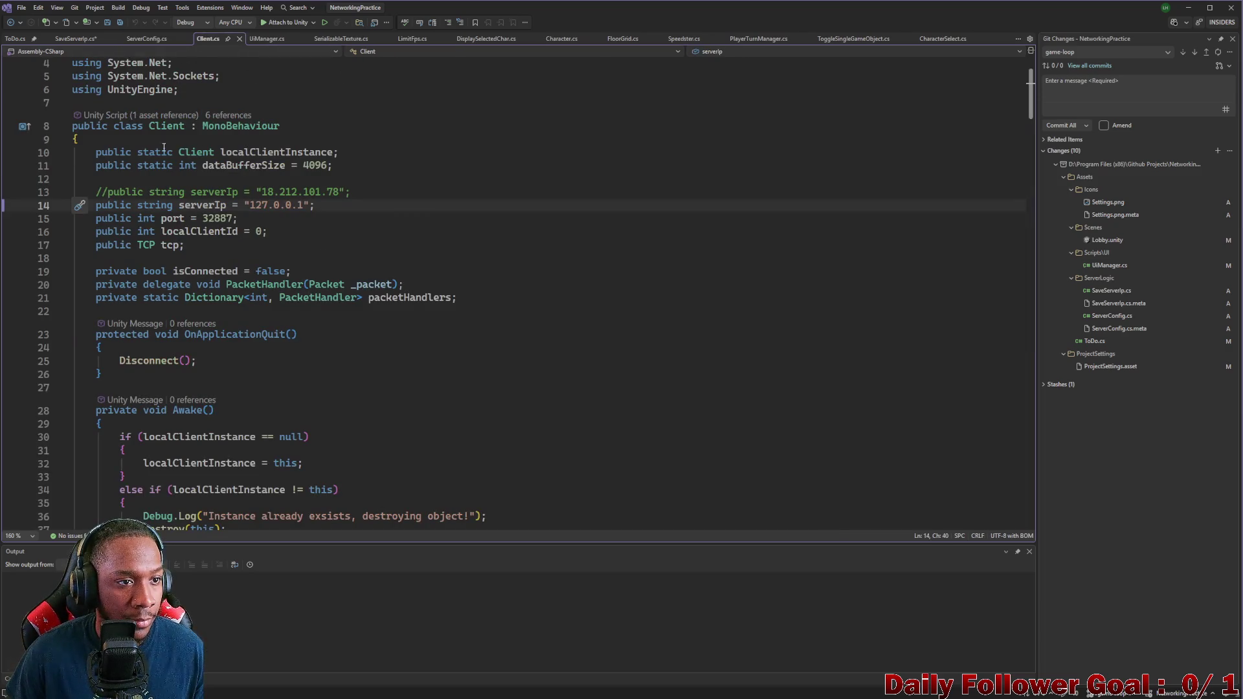
click(77, 38)
click(164, 321)
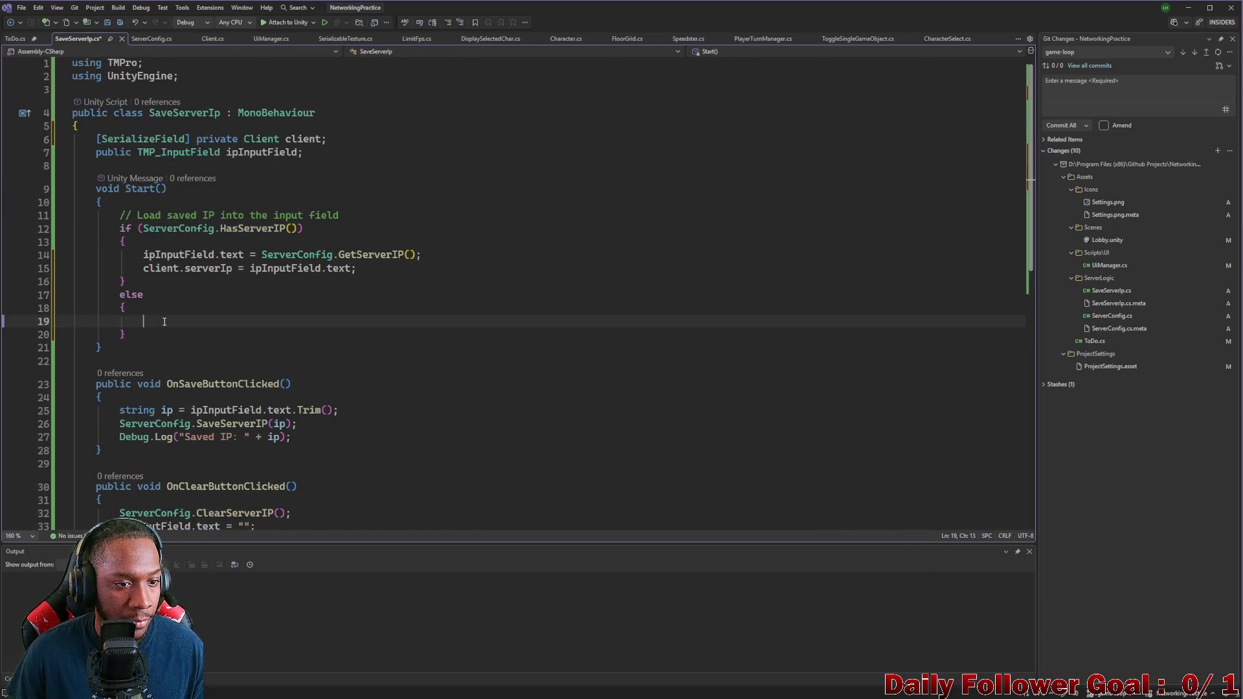
text(client)
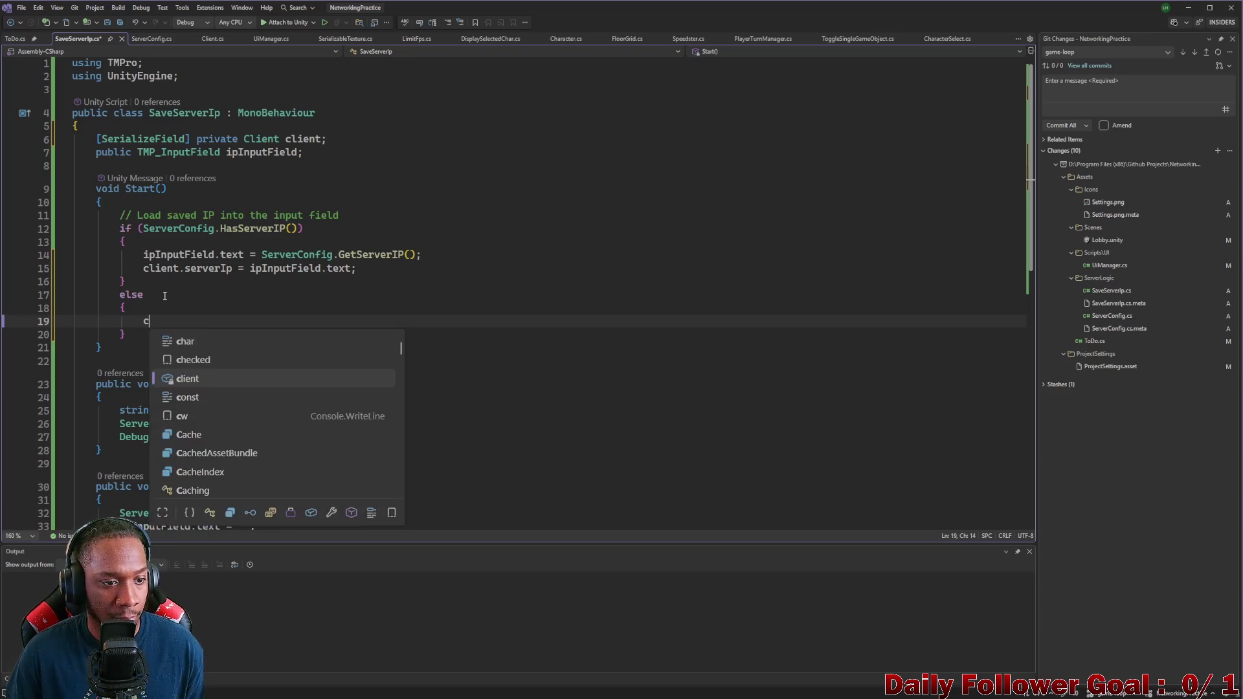
key(Escape)
text(.ser)
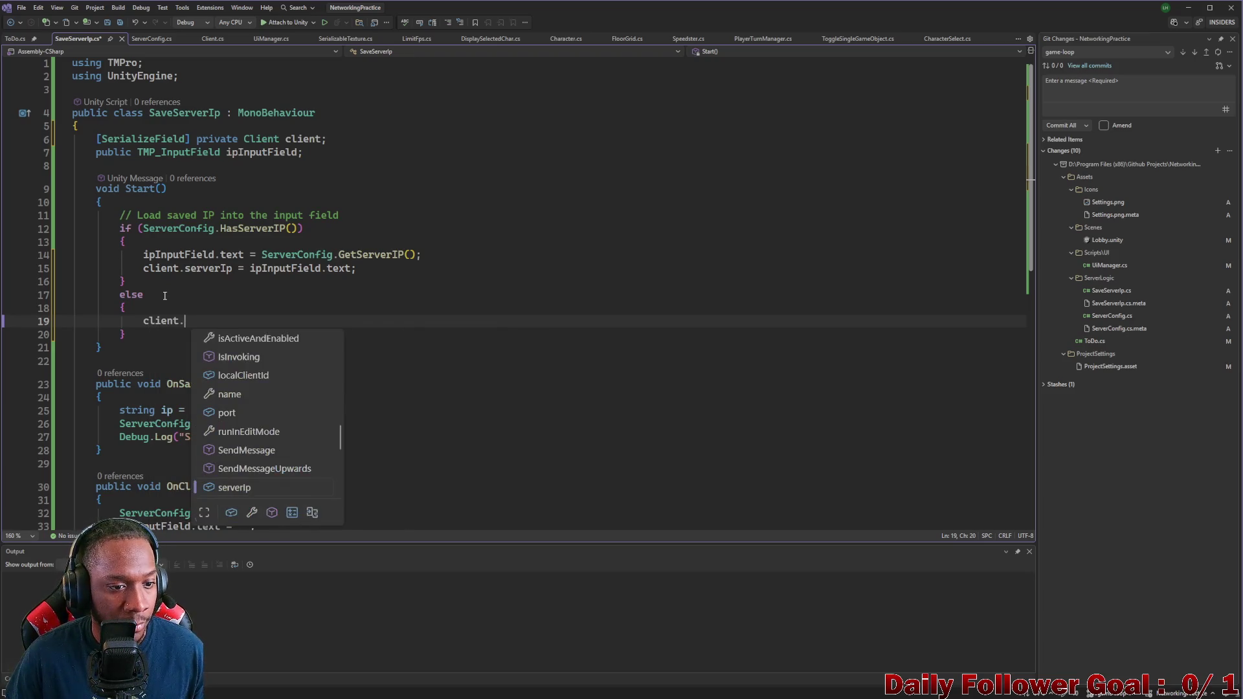
key(Tab)
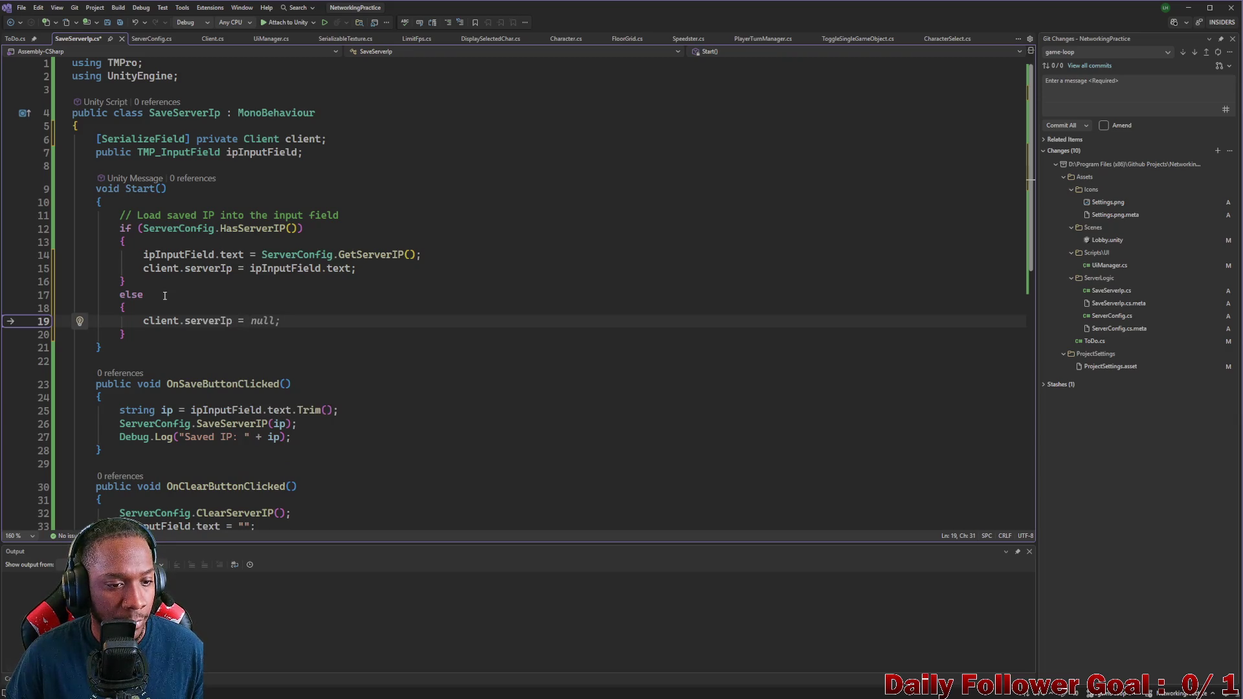
text("127.0.0.1)
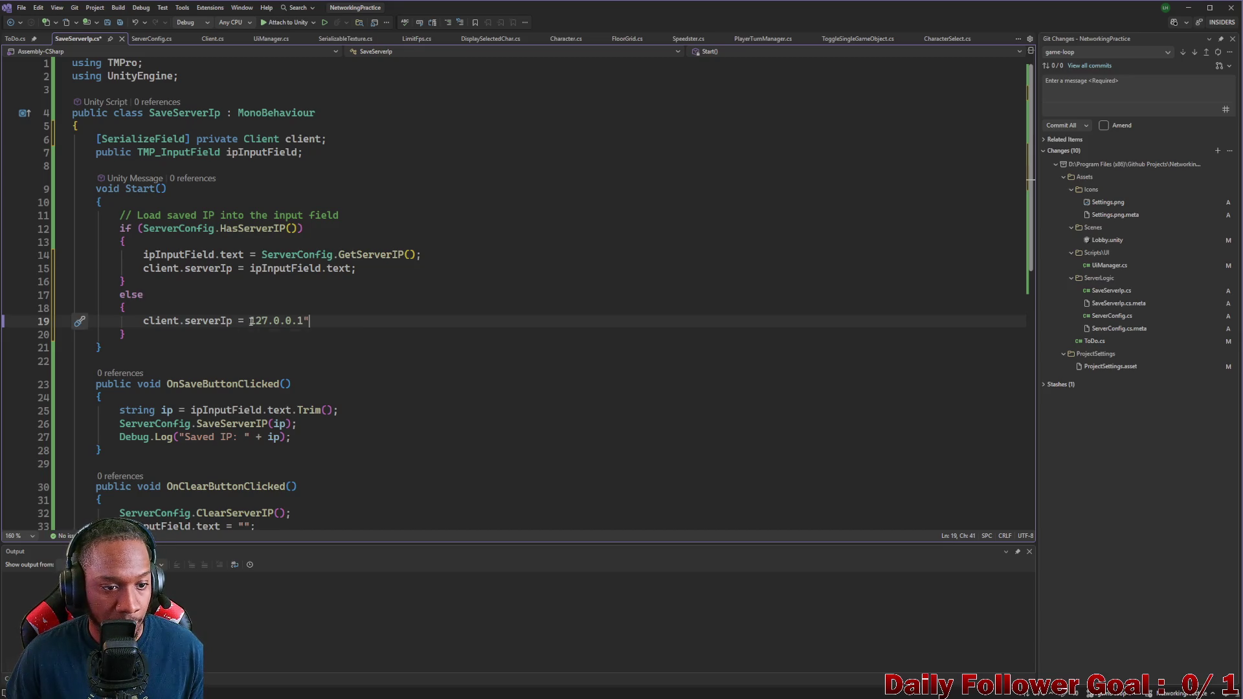
text(")
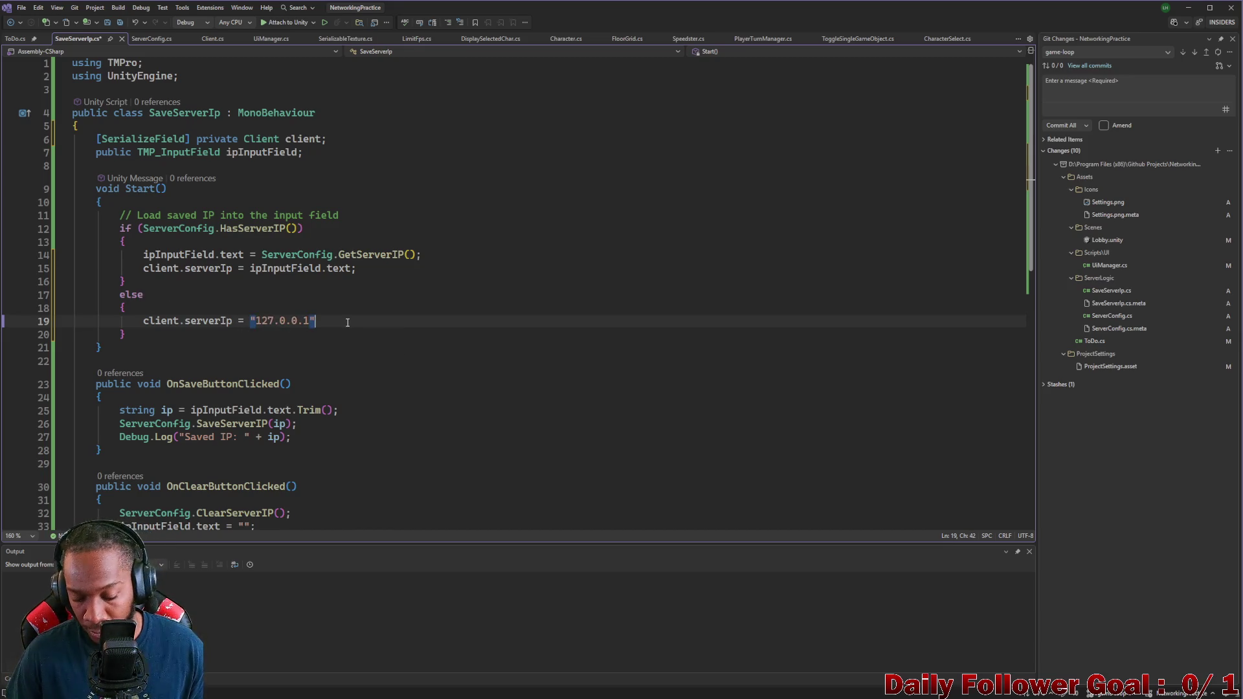
text(;)
key(ctrl+s)
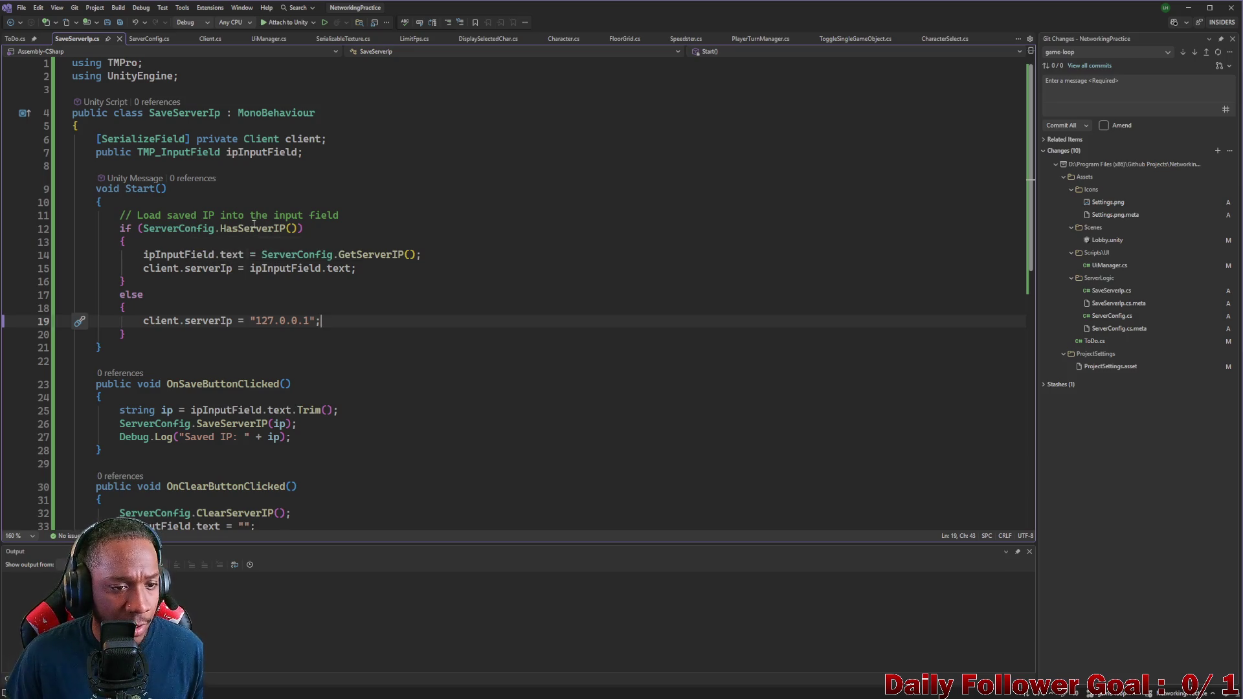
click(147, 39)
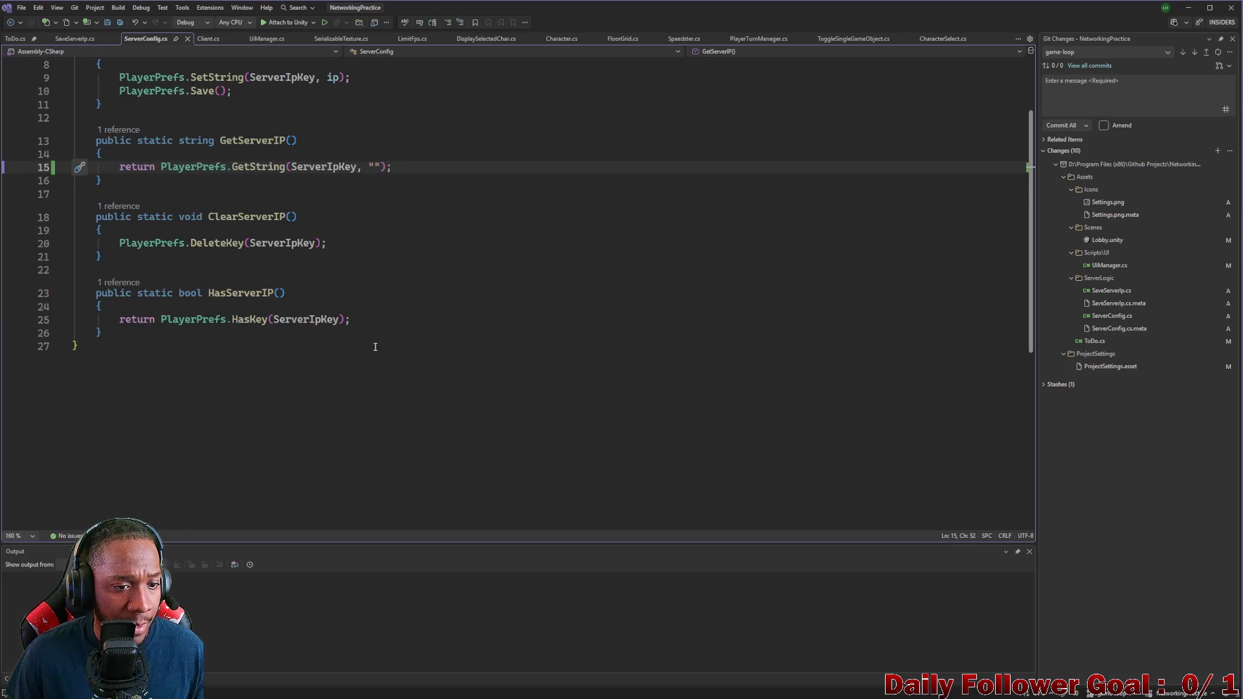
scroll(411, 306, up, 2)
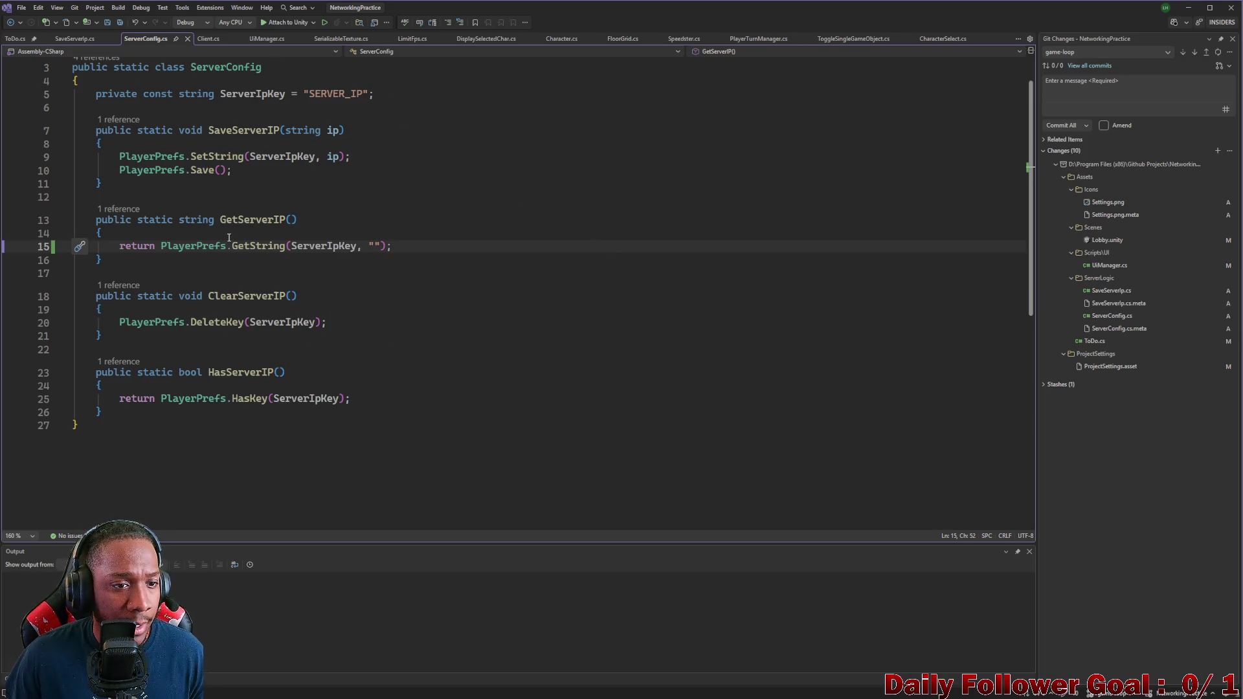
click(78, 40)
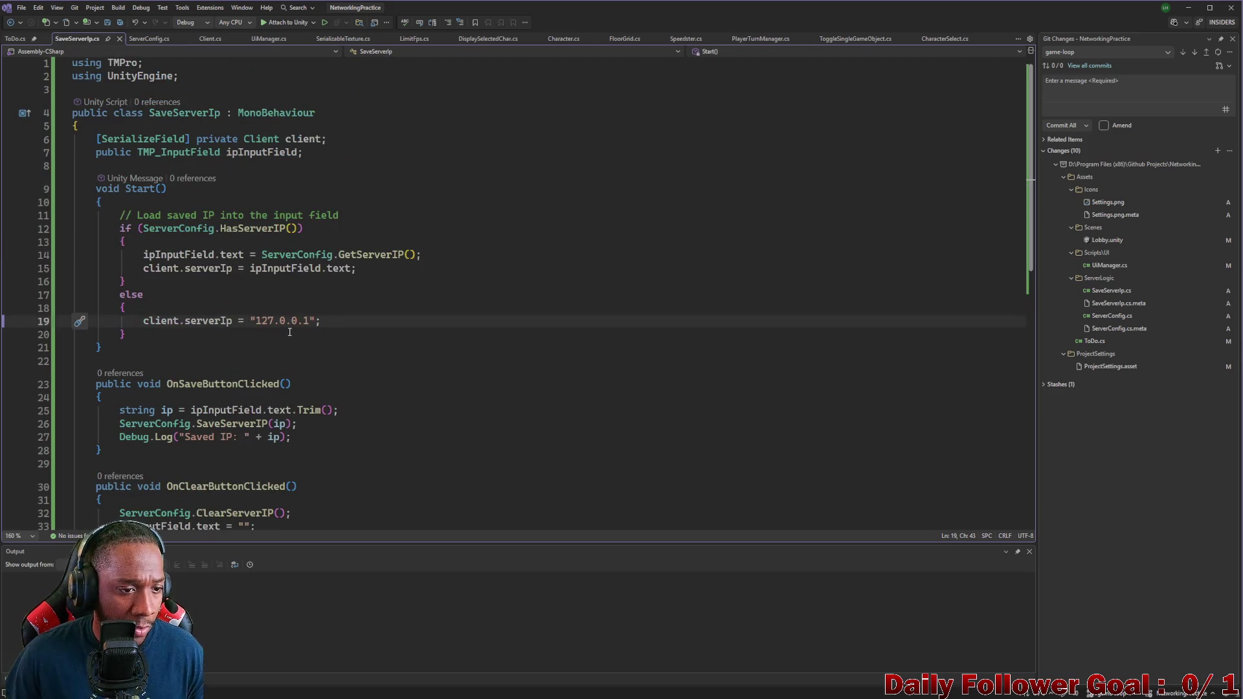
scroll(280, 343, down, 1)
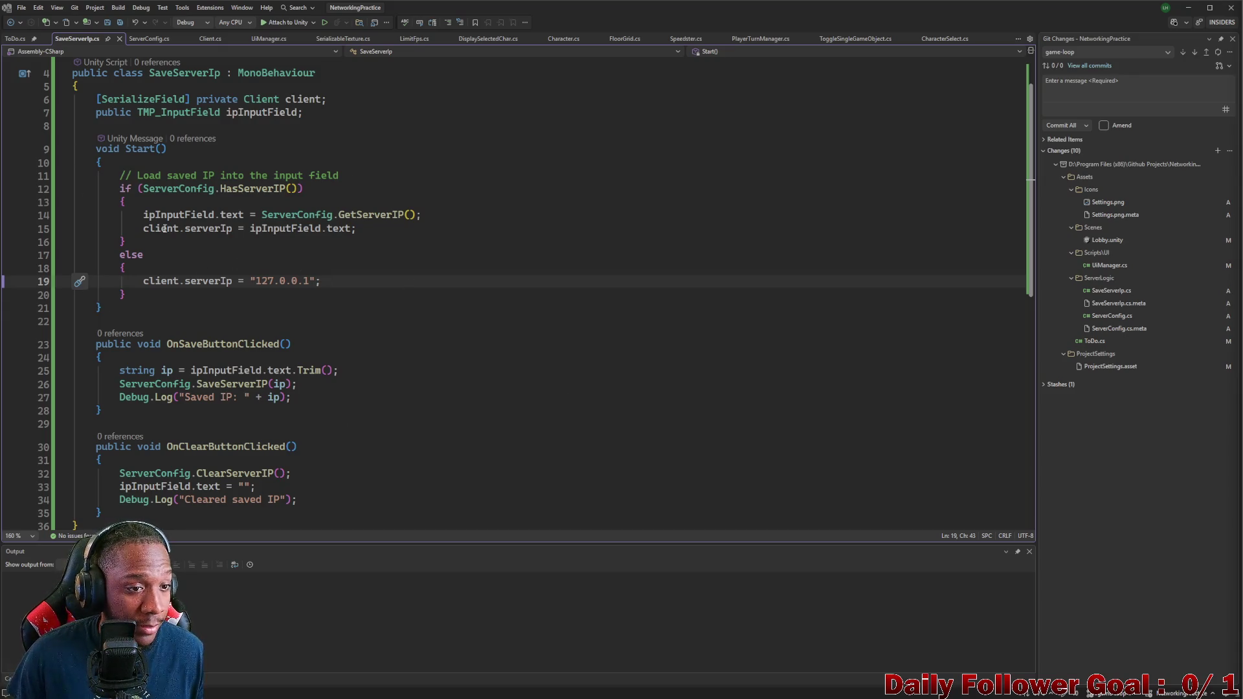
drag(114, 176, 339, 177)
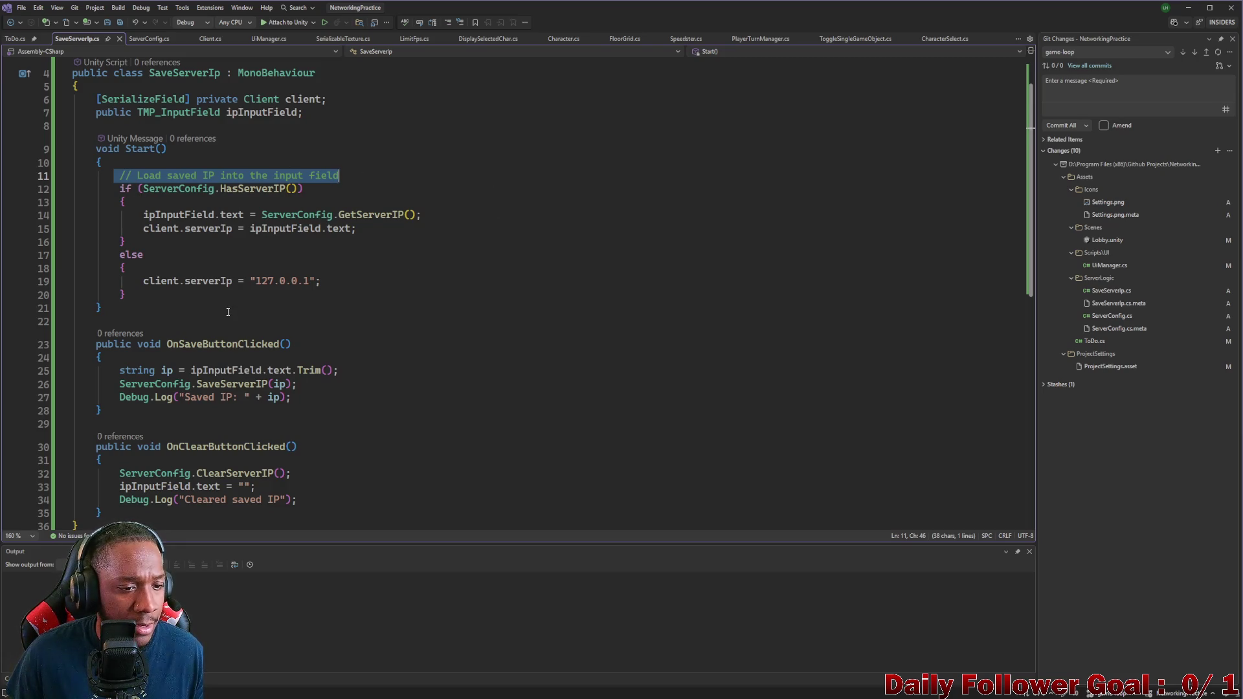
scroll(132, 305, down, 2)
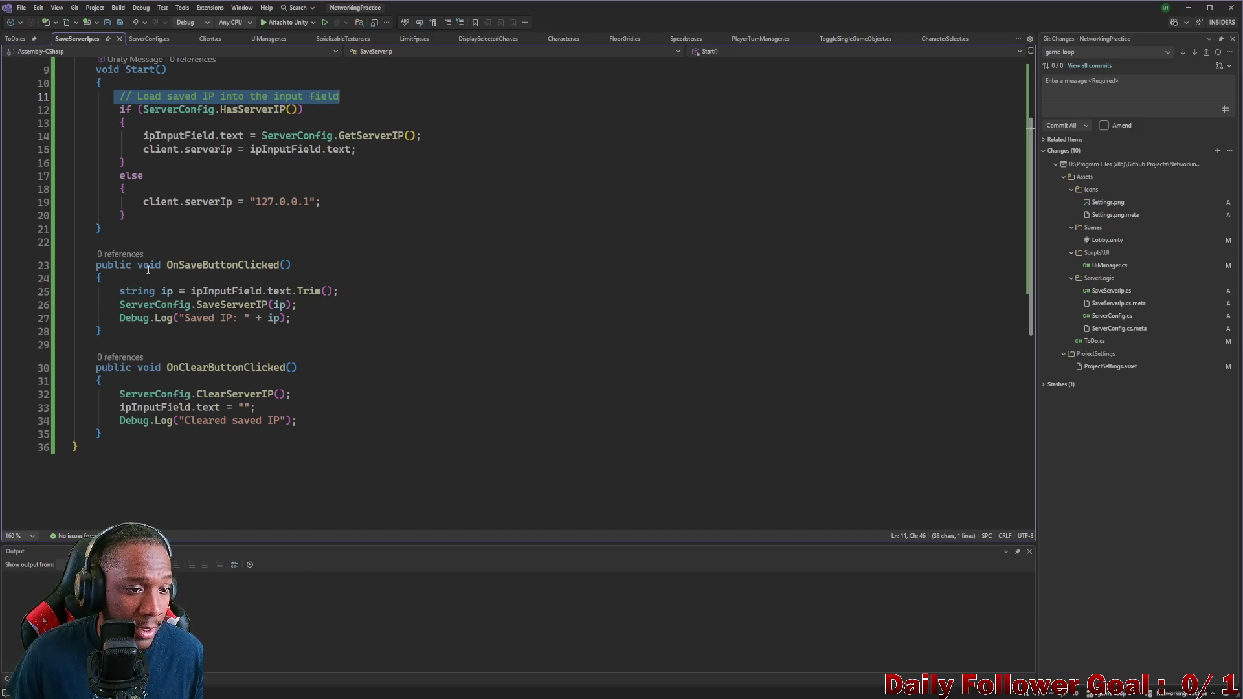
double_click(220, 265)
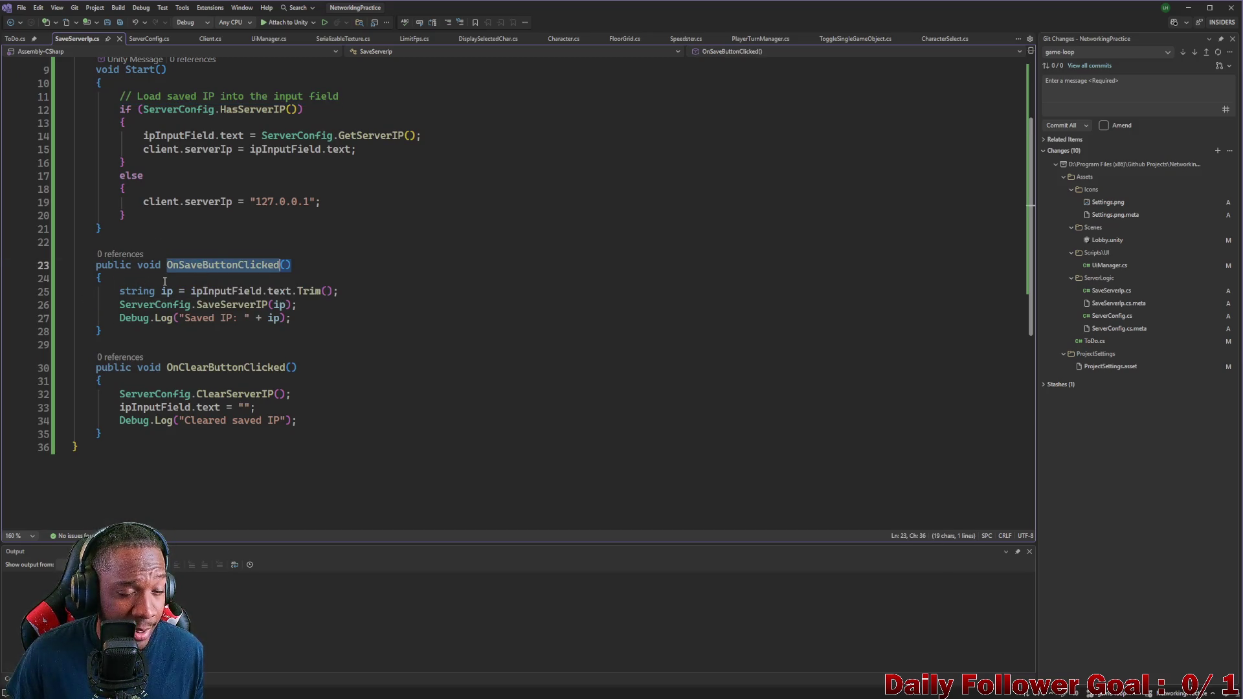
click(116, 293)
mouse_move(115, 293)
mouse_down()
mouse_move(172, 293)
mouse_move(160, 293)
mouse_up()
click(209, 294)
double_click(209, 292)
double_click(279, 291)
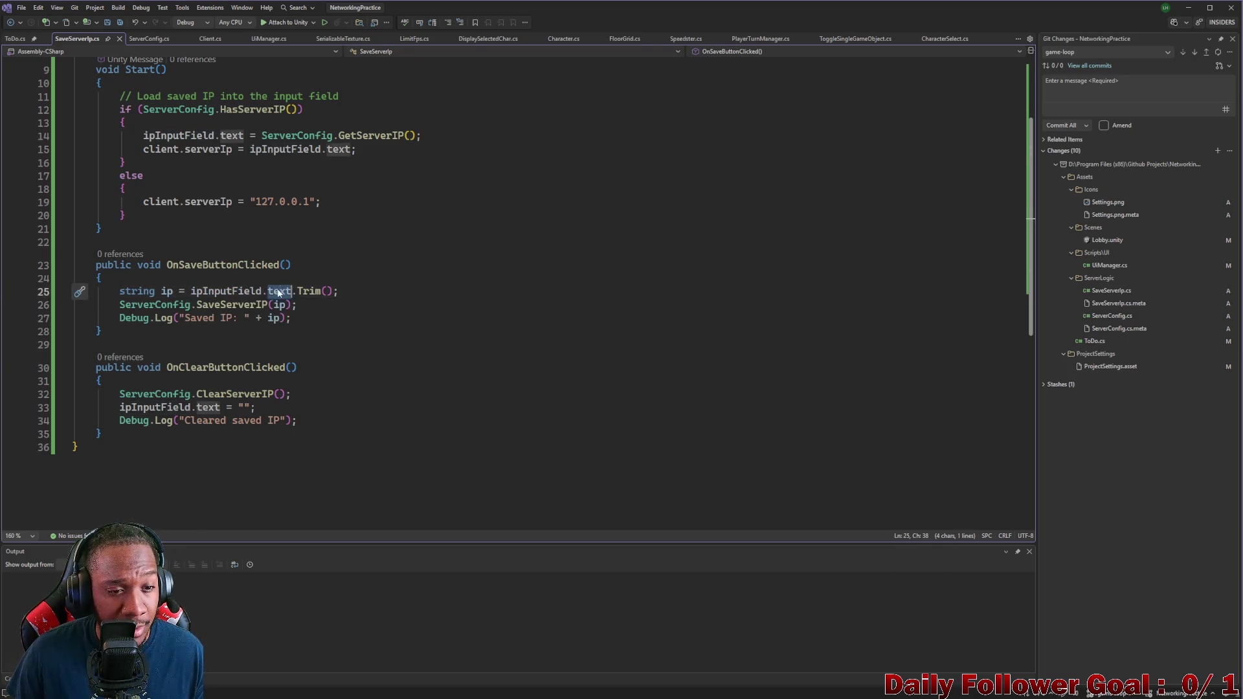
double_click(309, 291)
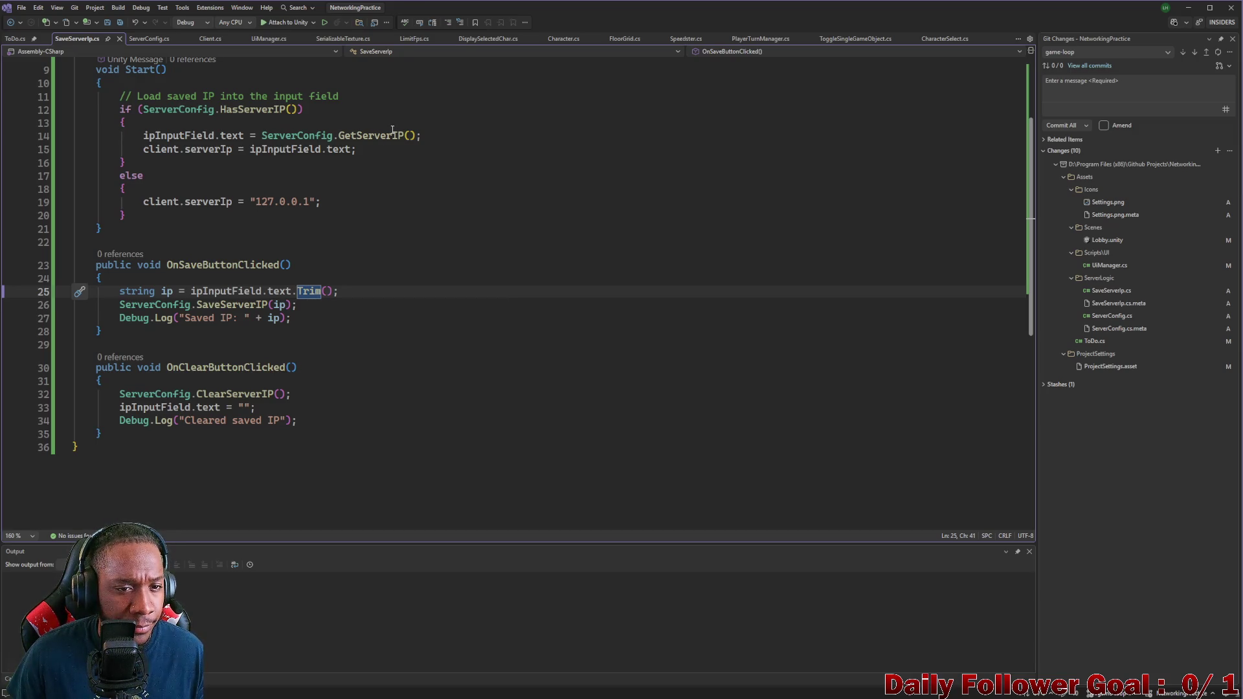
click(395, 149)
click(145, 40)
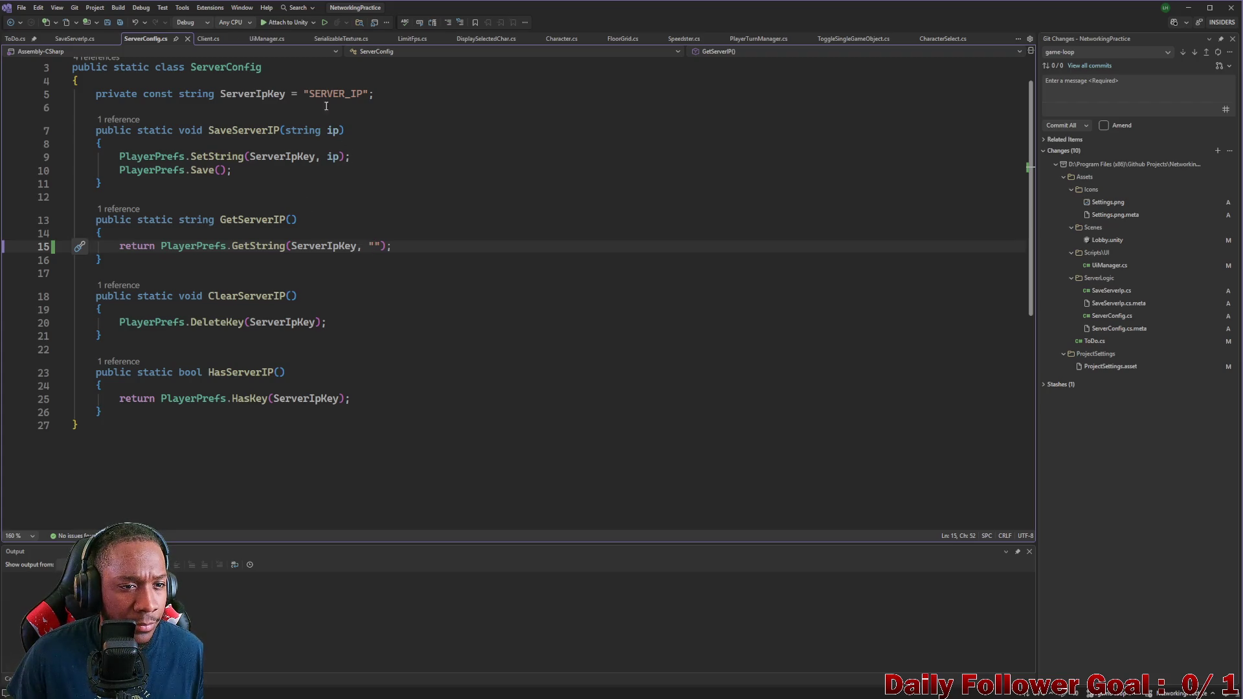
click(91, 40)
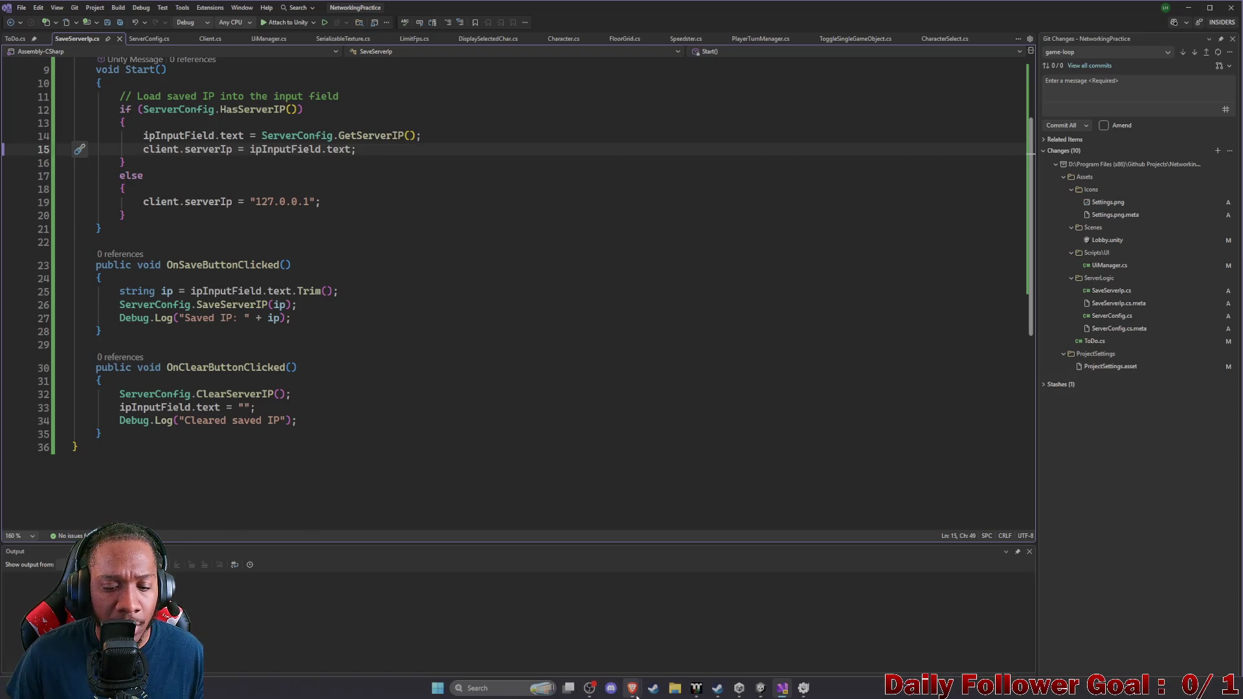
Step: Ask ChatGPT 'what does trim do to the ip?', then minimize the browser
mouse_move(632, 688)
click(610, 597)
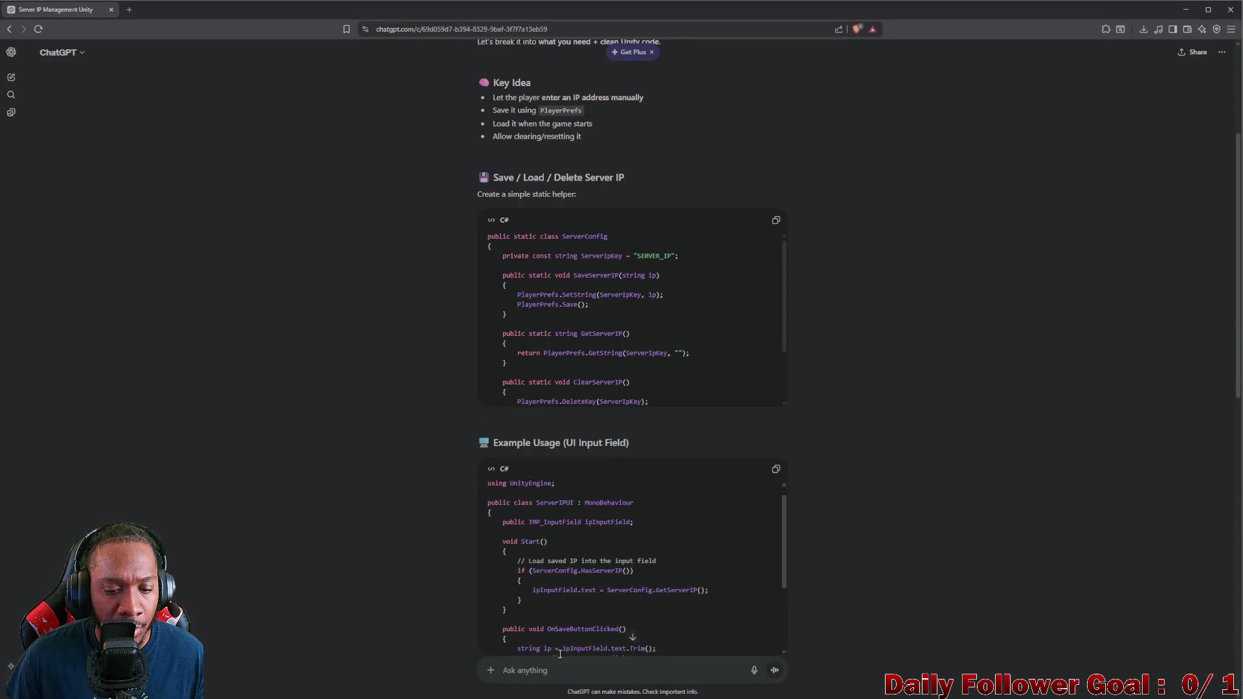
scroll(610, 597, down, 1)
click(559, 678)
text(wha)
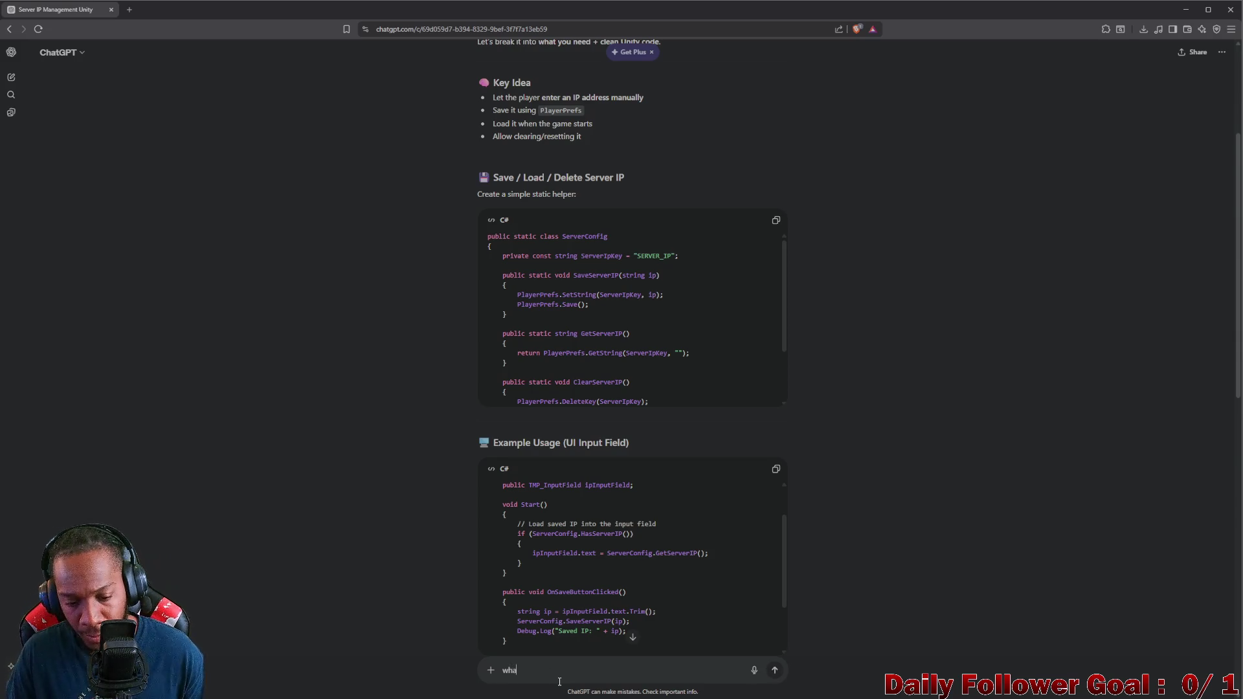
text(t does t)
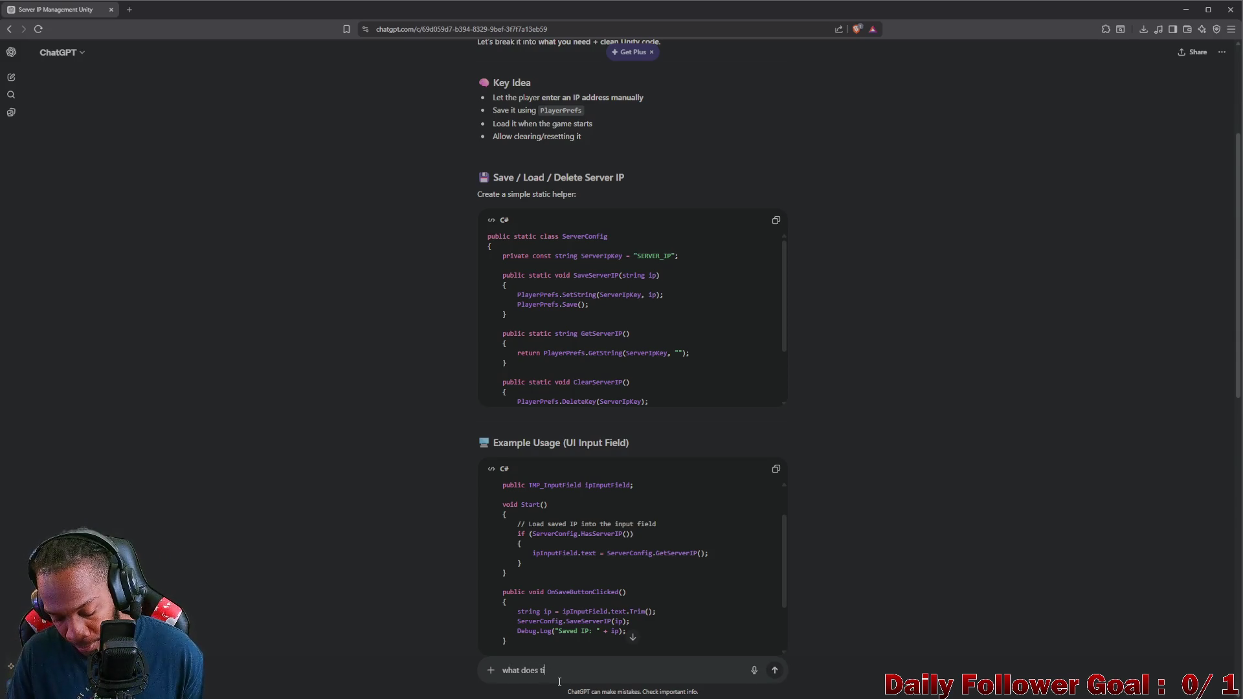
text(rim do to t)
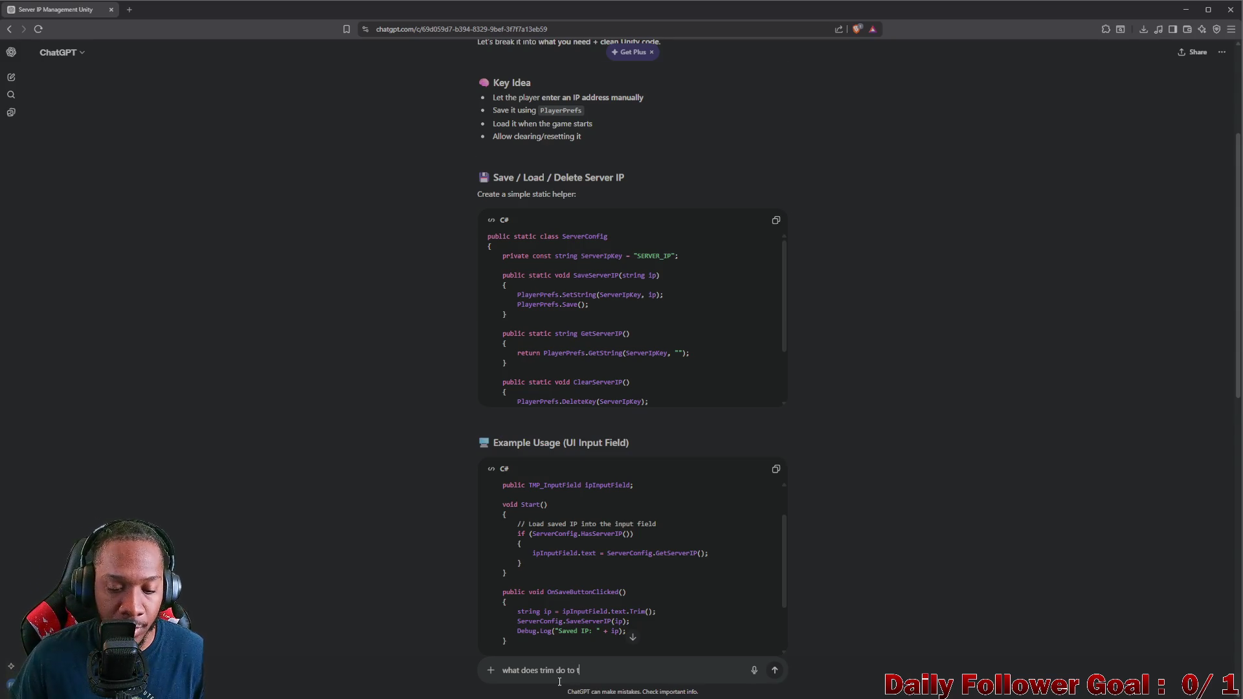
text(?)
key(Return)
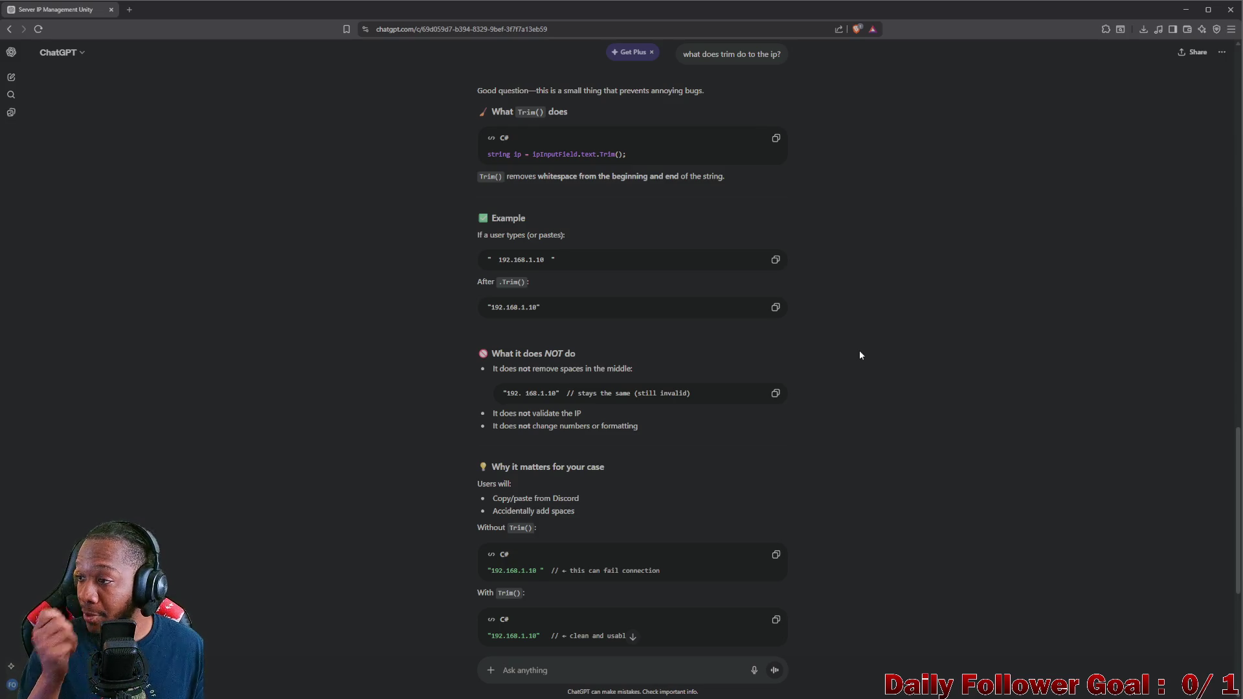
click(1185, 10)
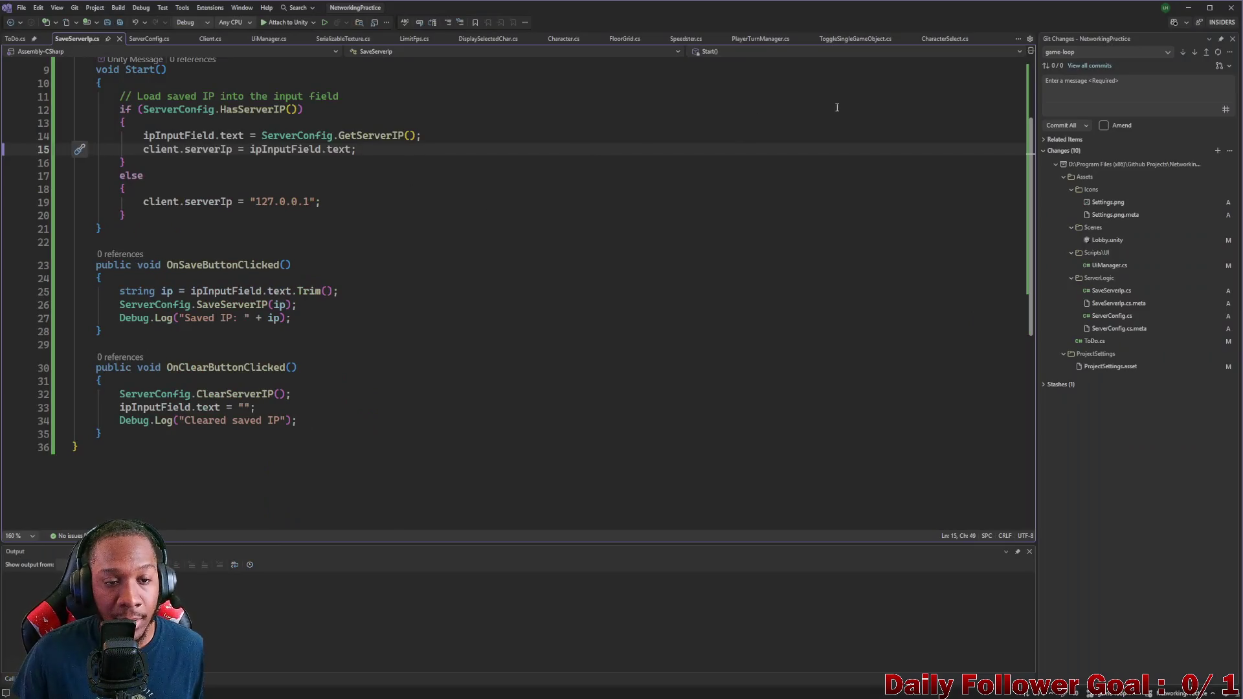
Step: Drag the Client component into Save Server Ip's Client slot, check the script, and return to Unity
click(1189, 9)
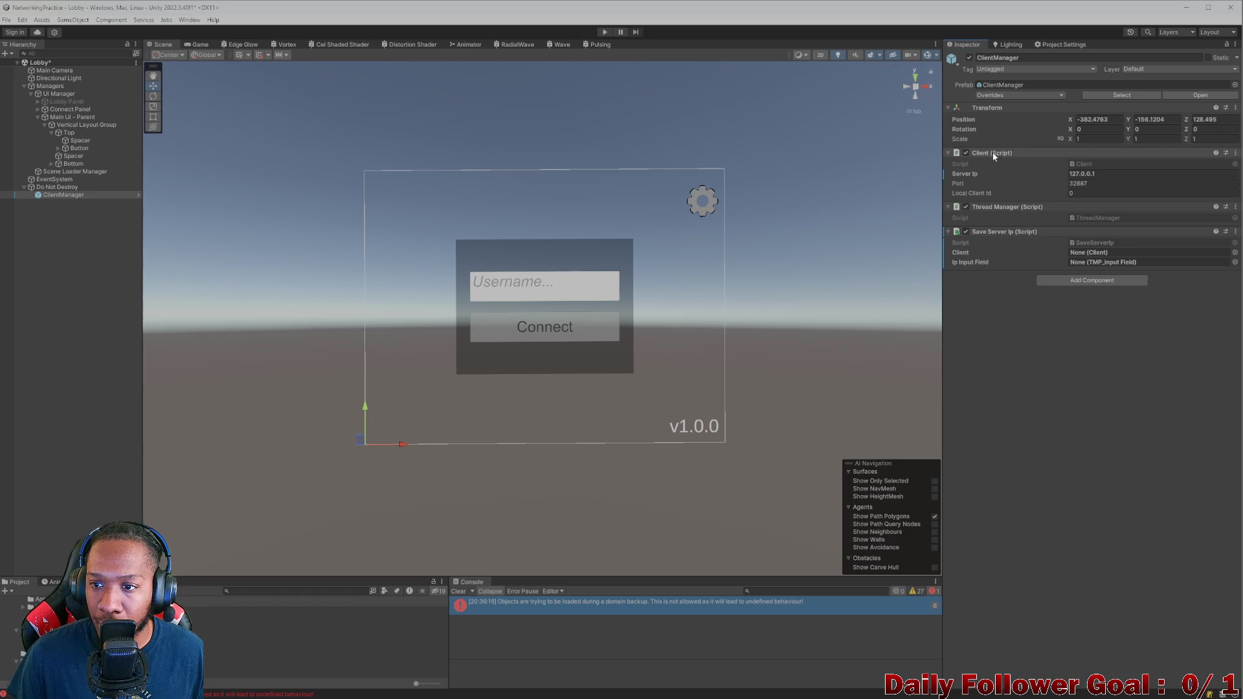
mouse_move(992, 153)
mouse_down()
mouse_move(1108, 277)
mouse_move(1101, 253)
mouse_up()
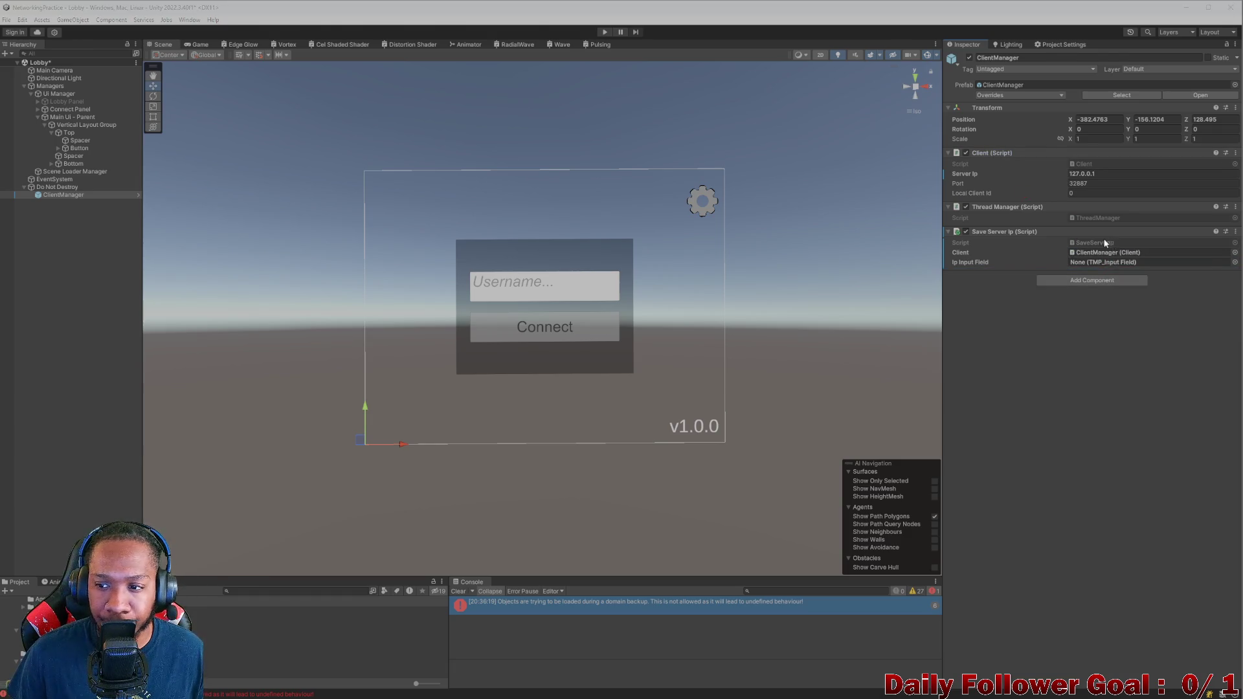
double_click(1105, 242)
scroll(321, 272, up, 3)
scroll(322, 272, down, 1)
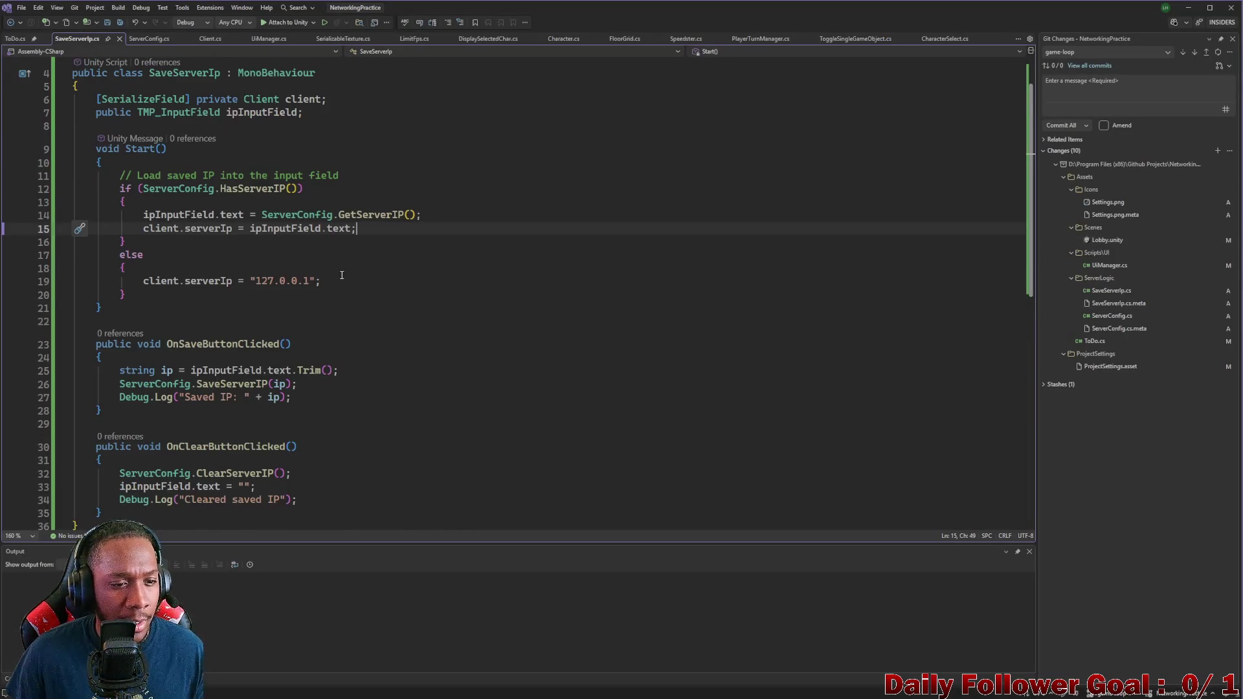
click(1186, 8)
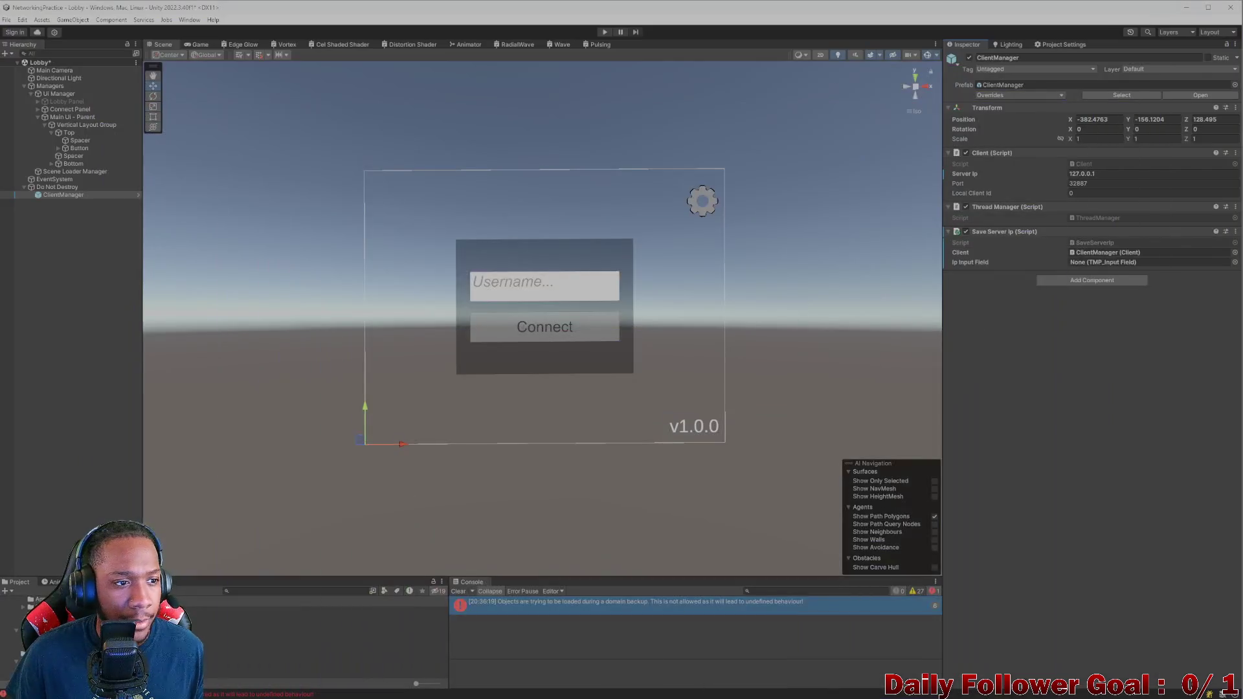
Step: Collapse Do Not Destroy and expand Main UI - Parent in the Hierarchy
click(24, 189)
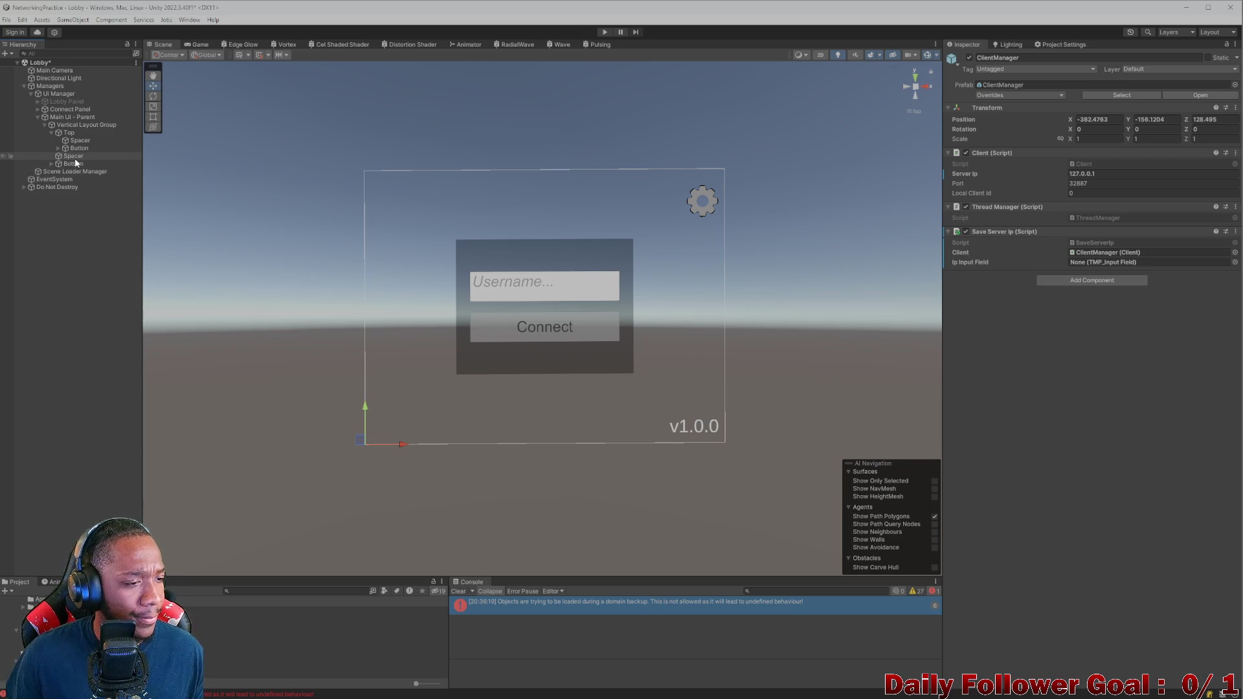
click(37, 116)
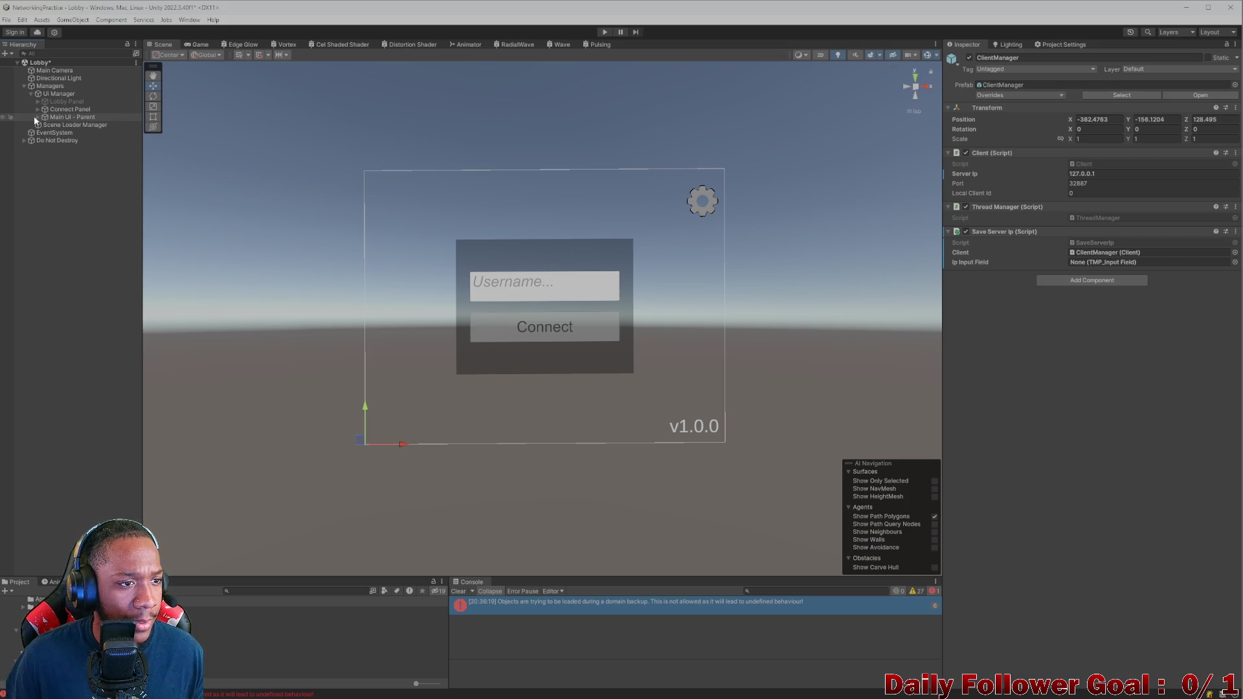
click(34, 116)
click(38, 117)
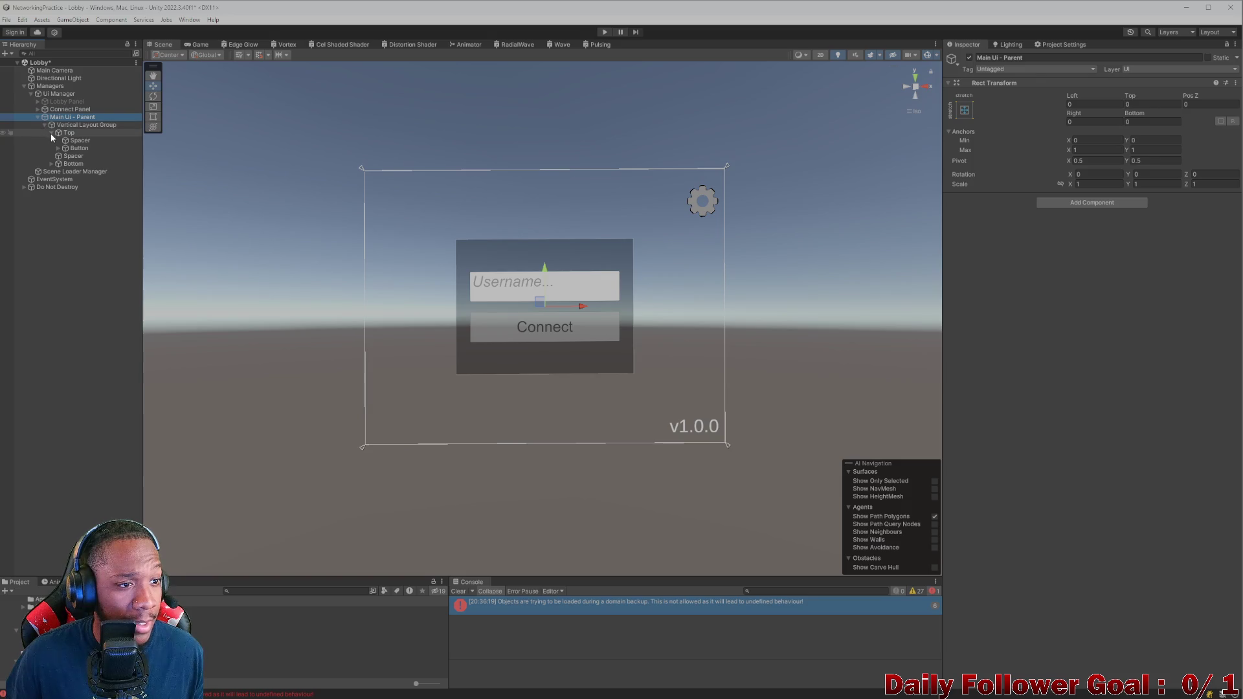
click(51, 133)
click(52, 147)
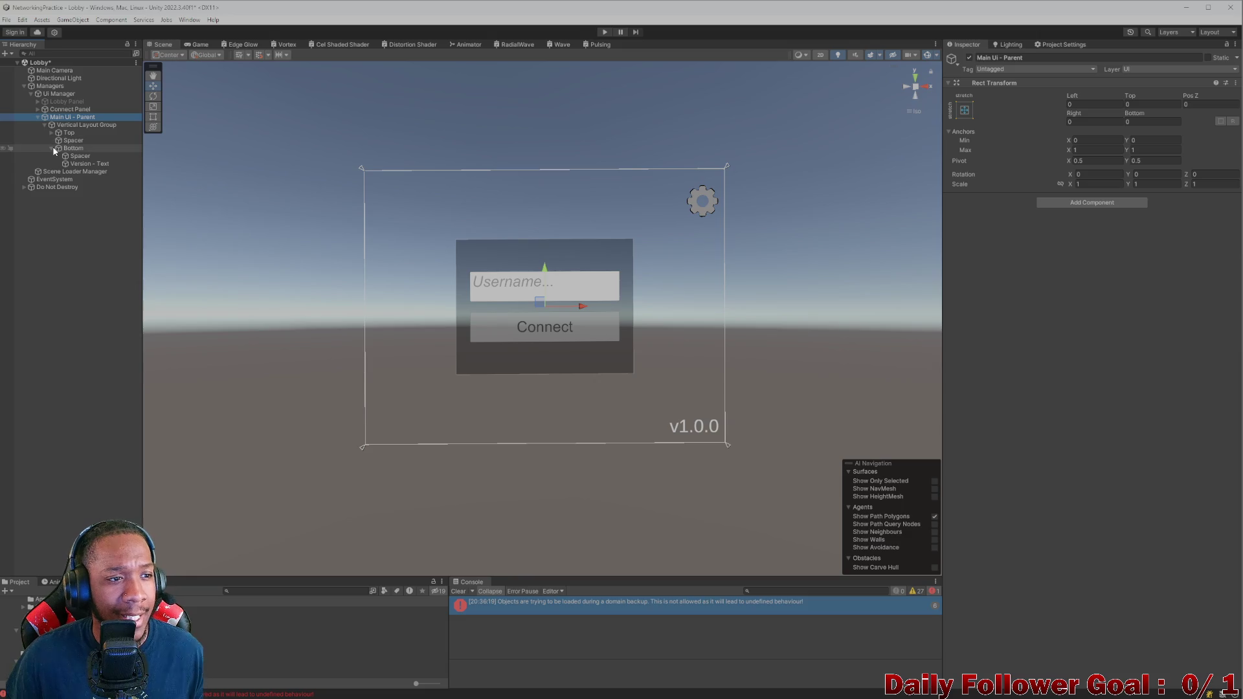
click(52, 148)
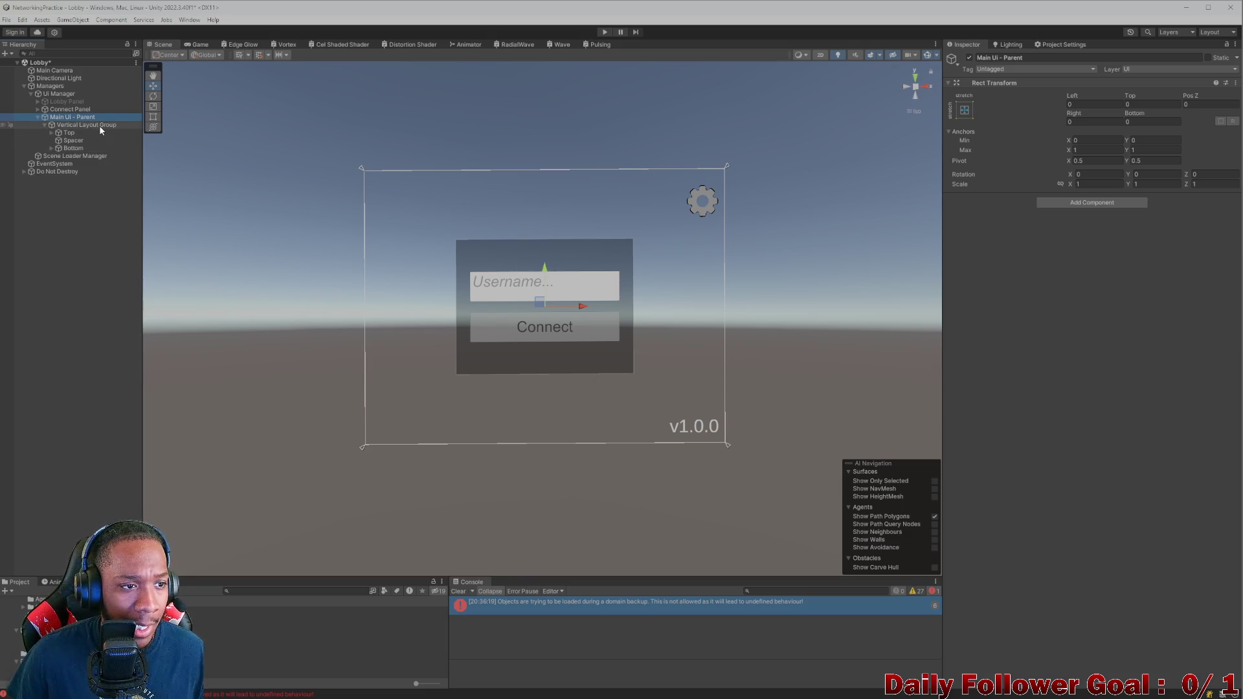
right_click(98, 125)
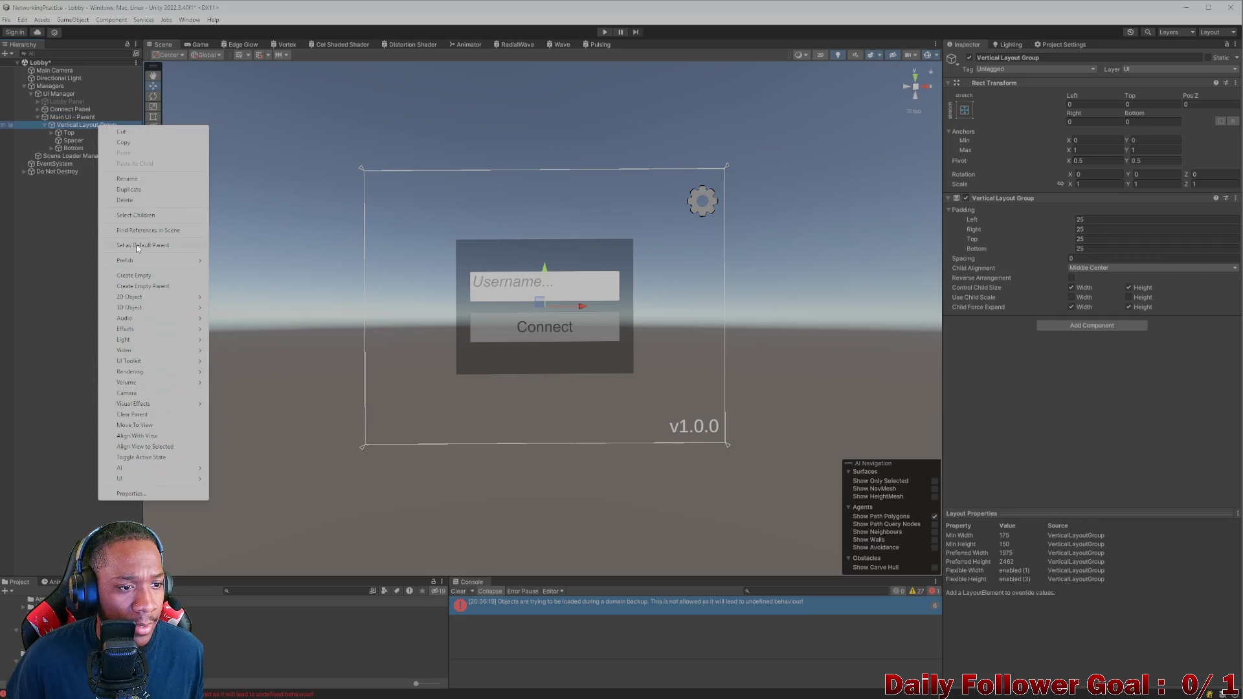
click(139, 276)
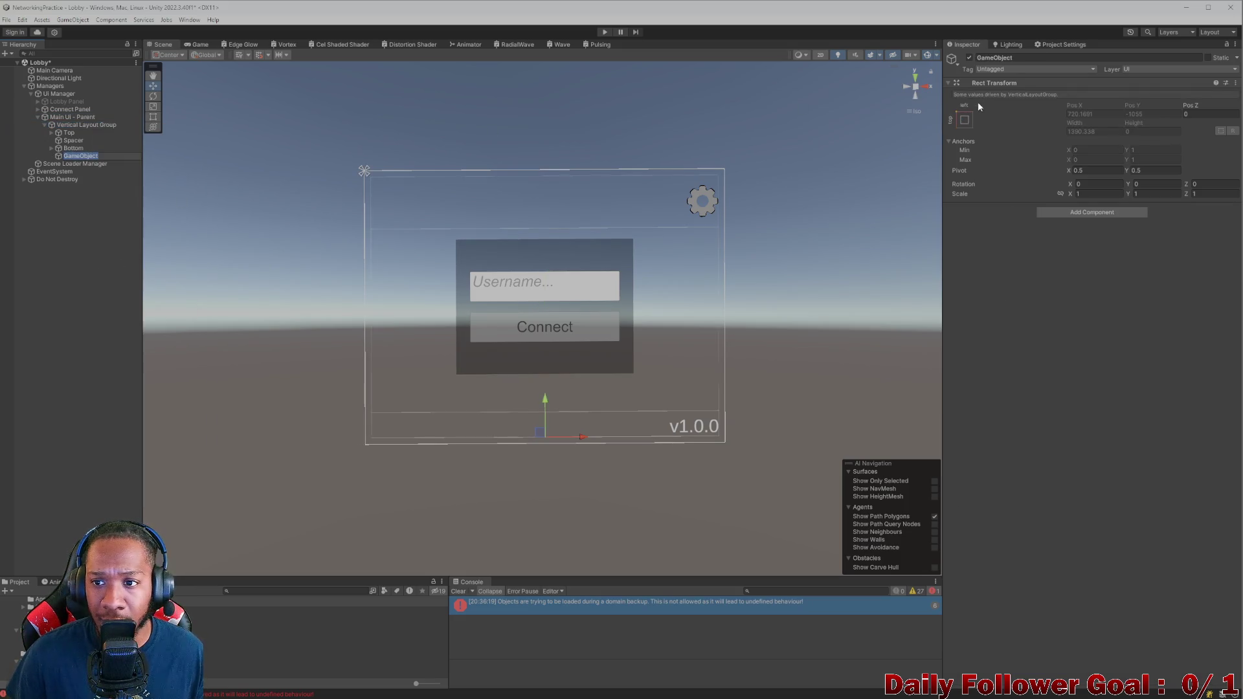
click(964, 119)
click(990, 283)
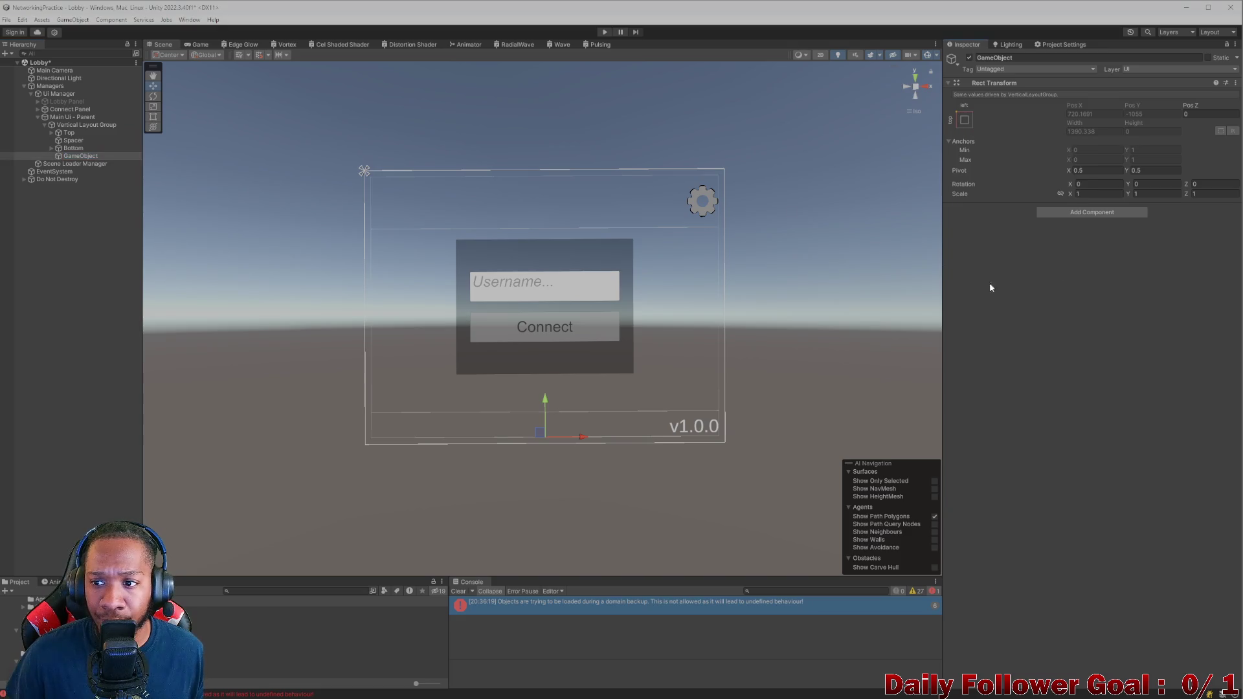
click(72, 126)
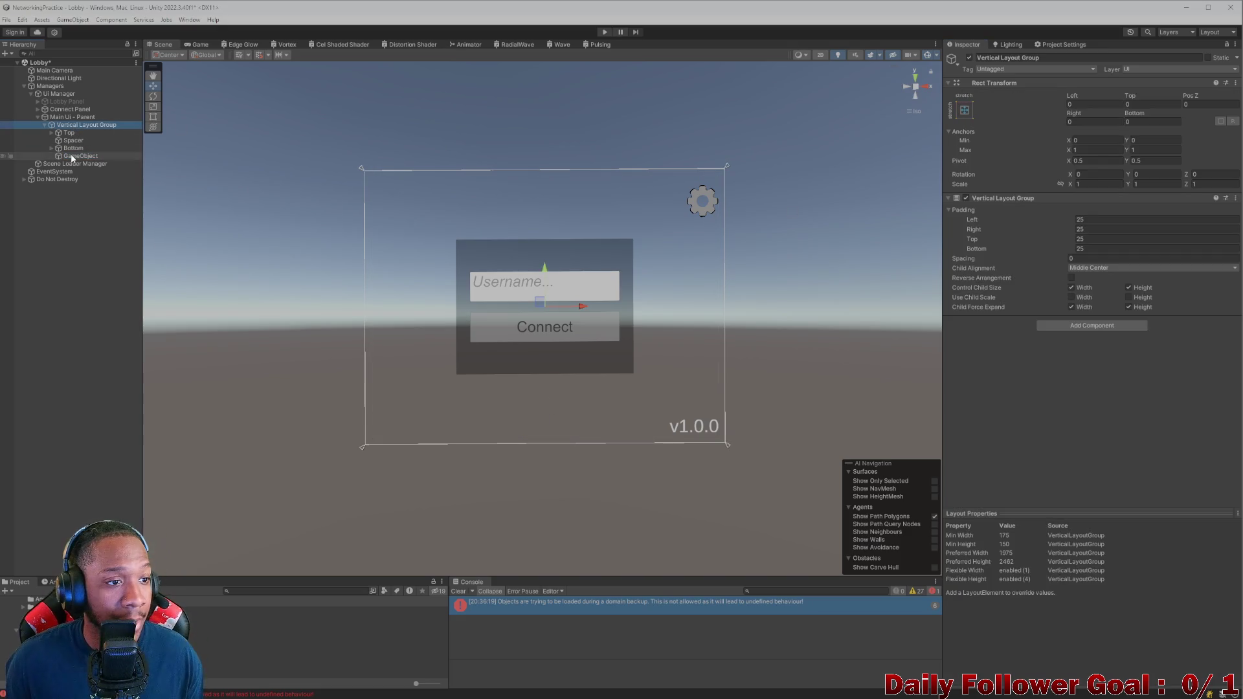
click(72, 158)
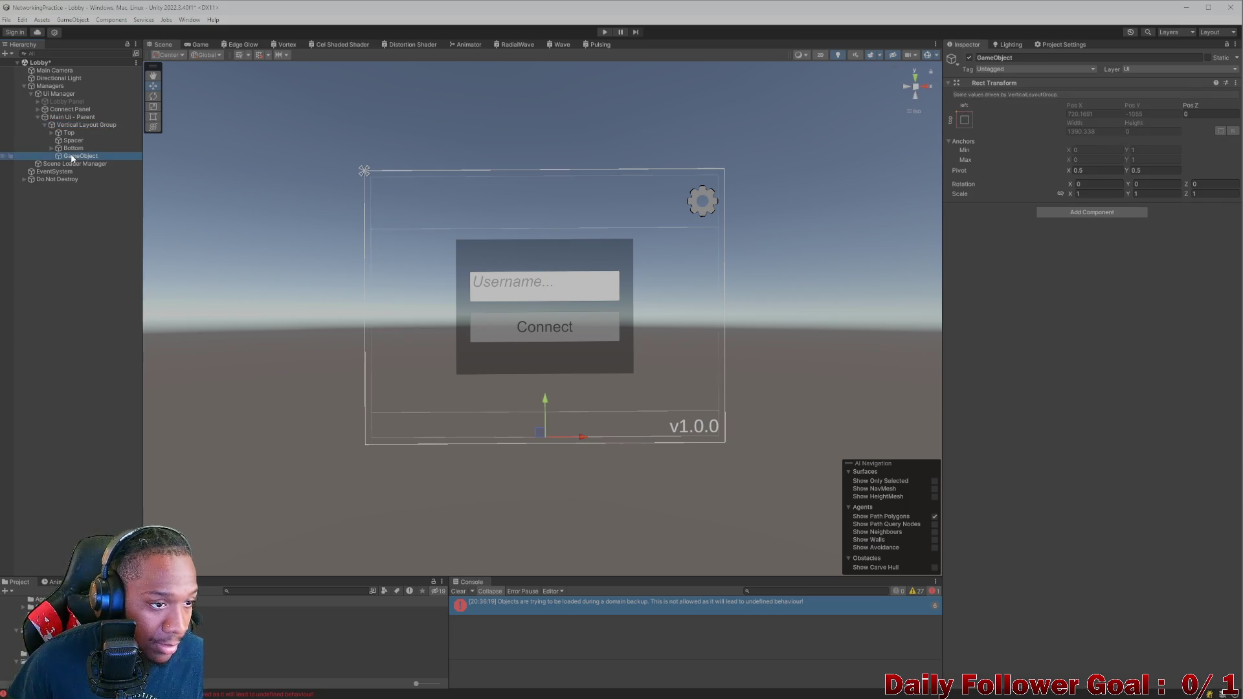
key(ctrl+z)
key(ctrl+z)
key(ctrl+z)
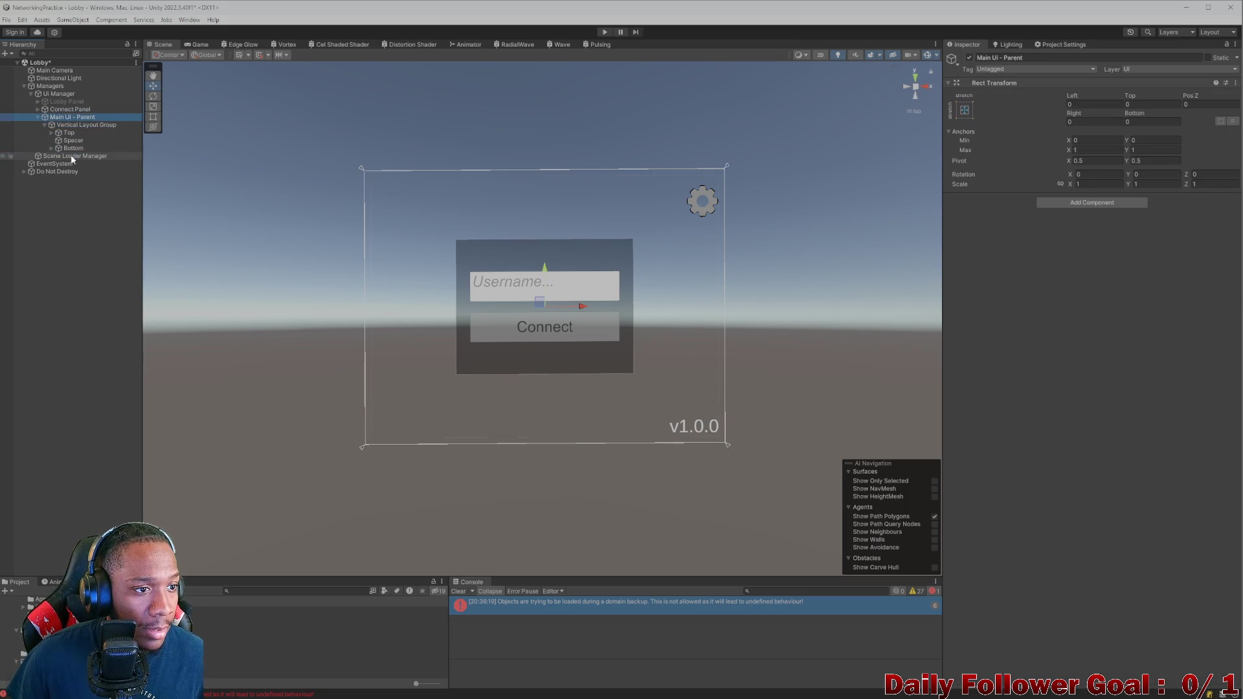
click(44, 124)
Step: Create an empty child under Main Ui - Parent with stretch-stretch anchors
right_click(63, 117)
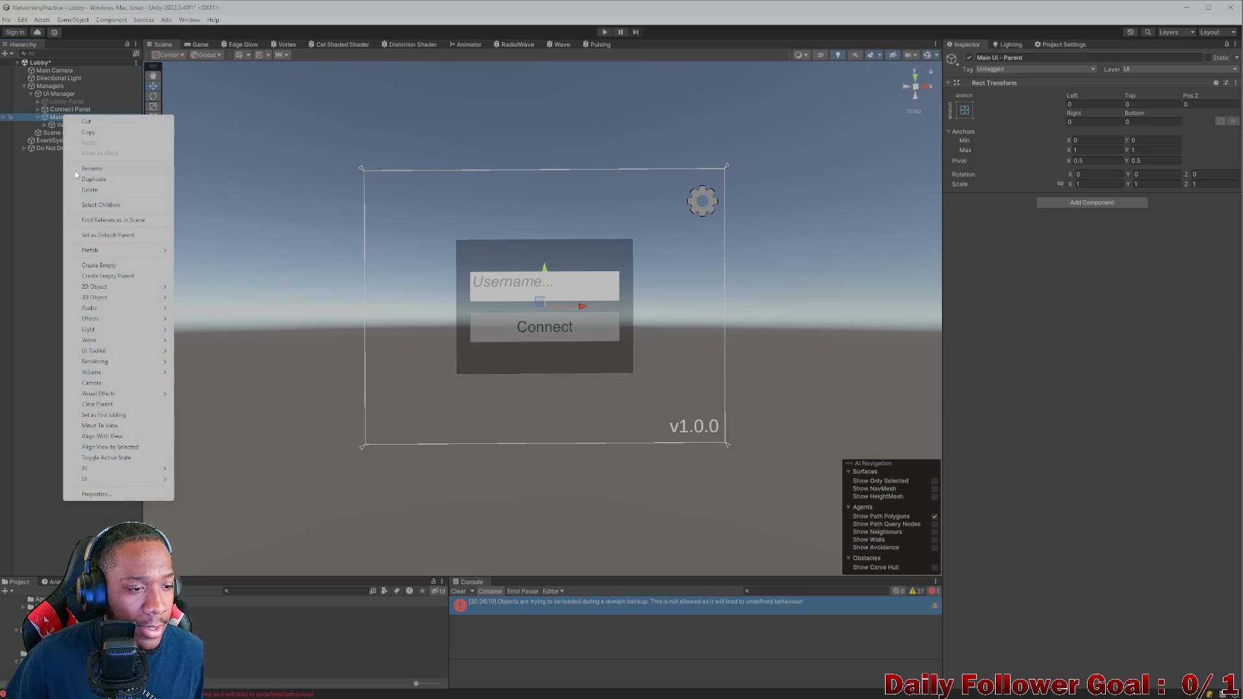
click(97, 265)
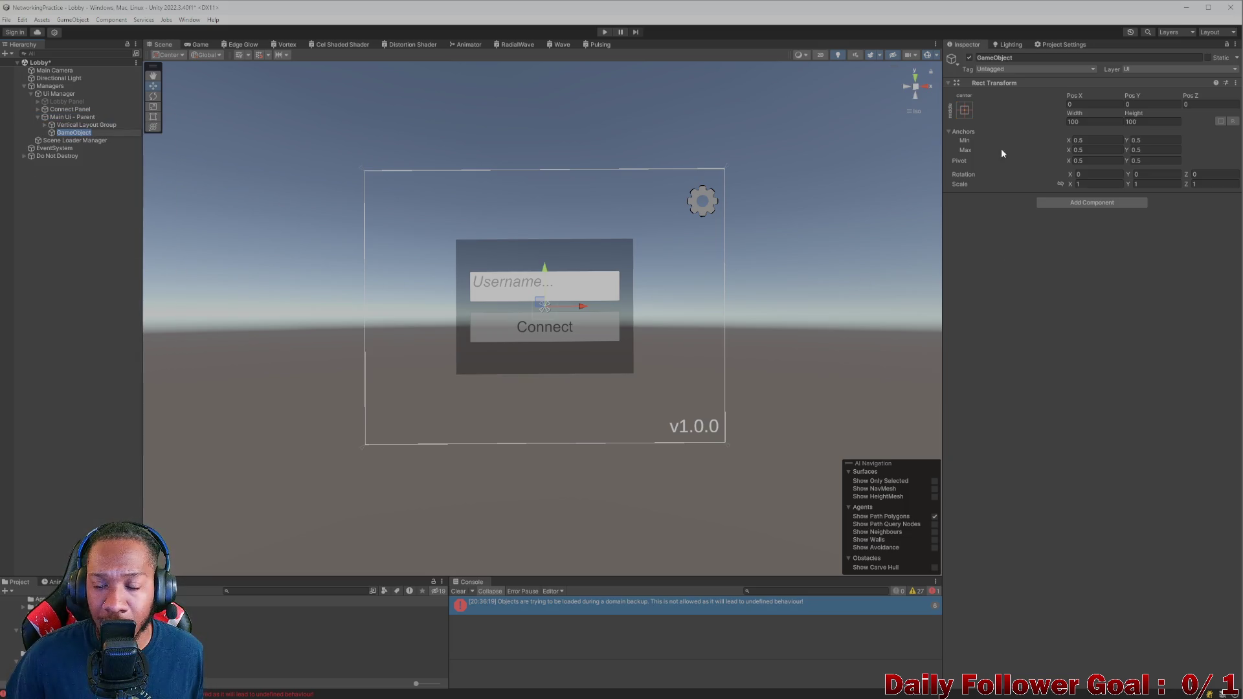
click(965, 110)
click(1081, 254)
Step: Set Left, Top, Right and Bottom offsets to 0 and begin naming it PopUp - Parent
click(1099, 103)
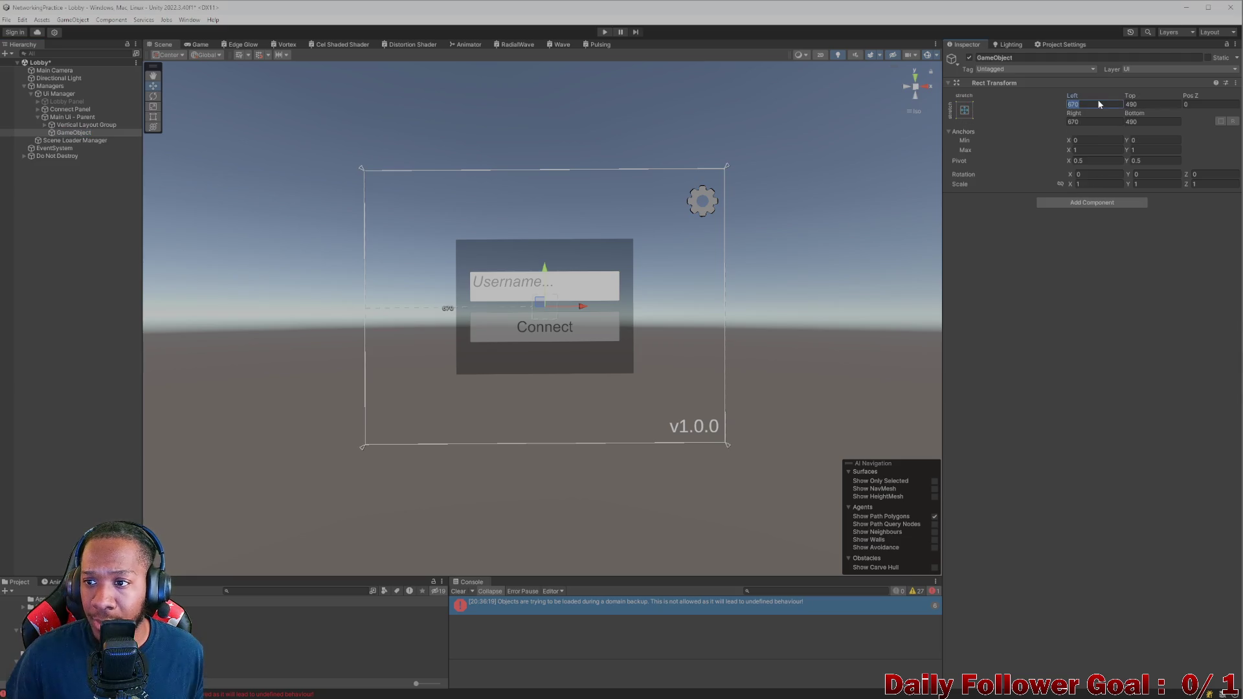
text(0)
click(1145, 105)
text(0)
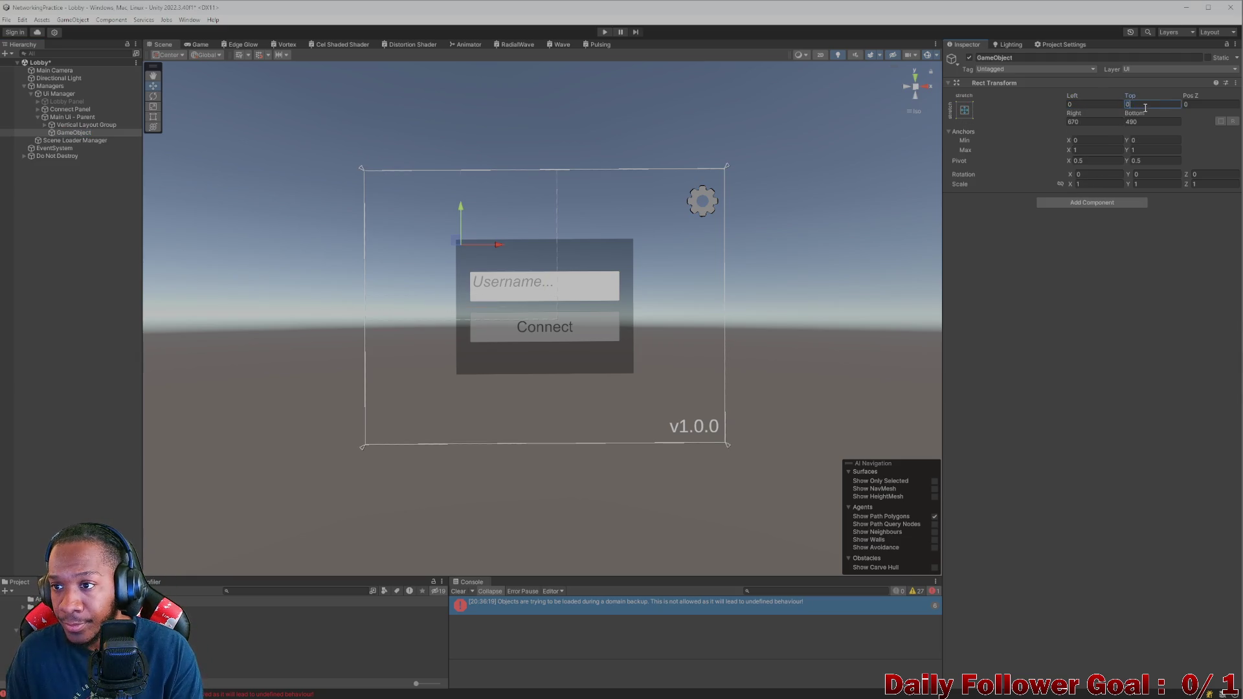
text(0)
click(1105, 121)
text(0)
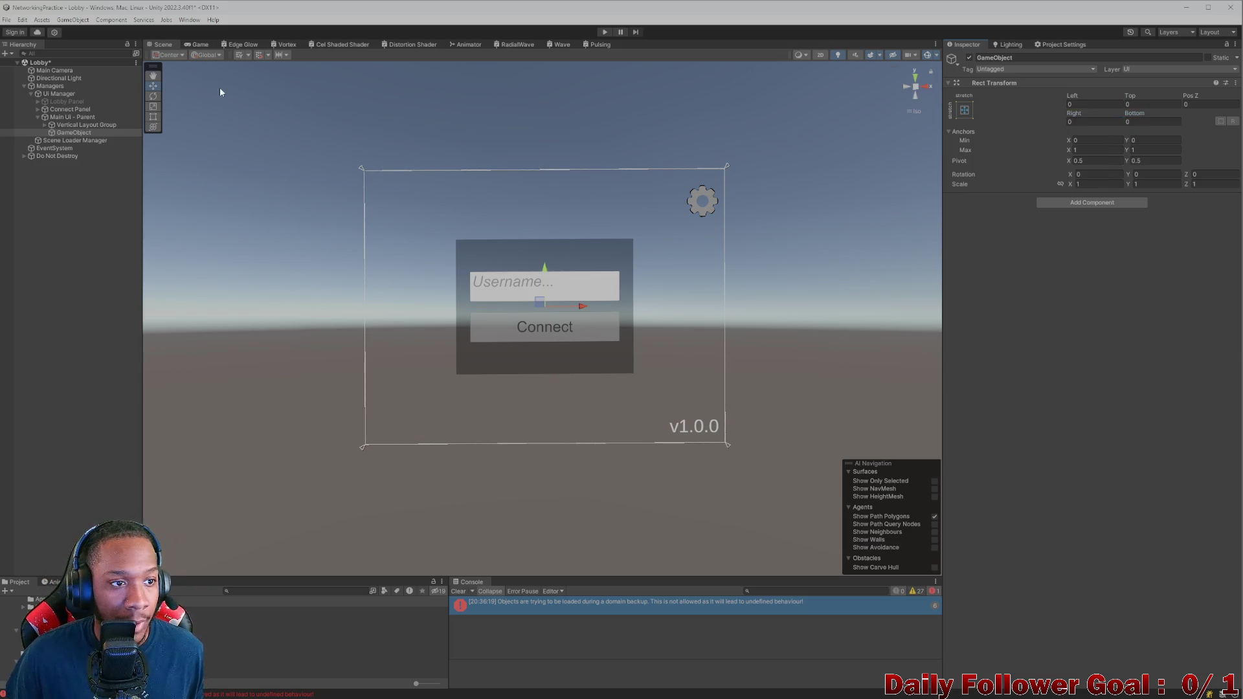
click(1059, 58)
text(PopUp - Parent)
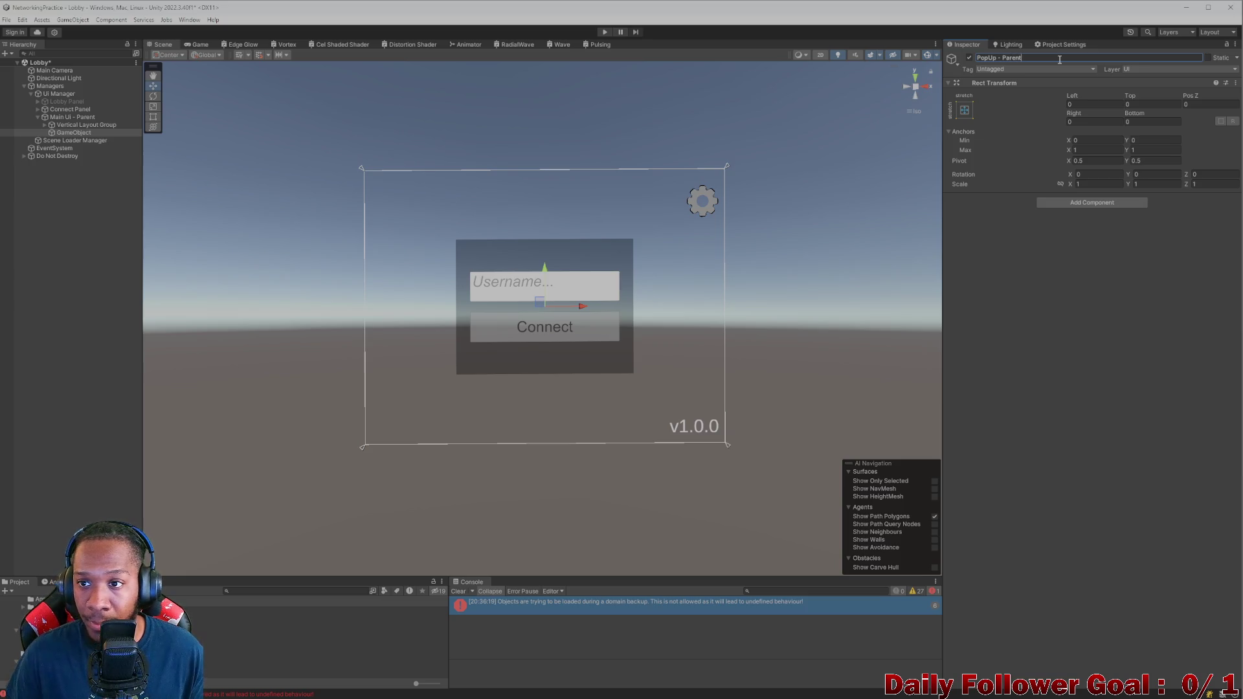
Step: Confirm the name PopUp - Parent and select it in the Hierarchy
key(Return)
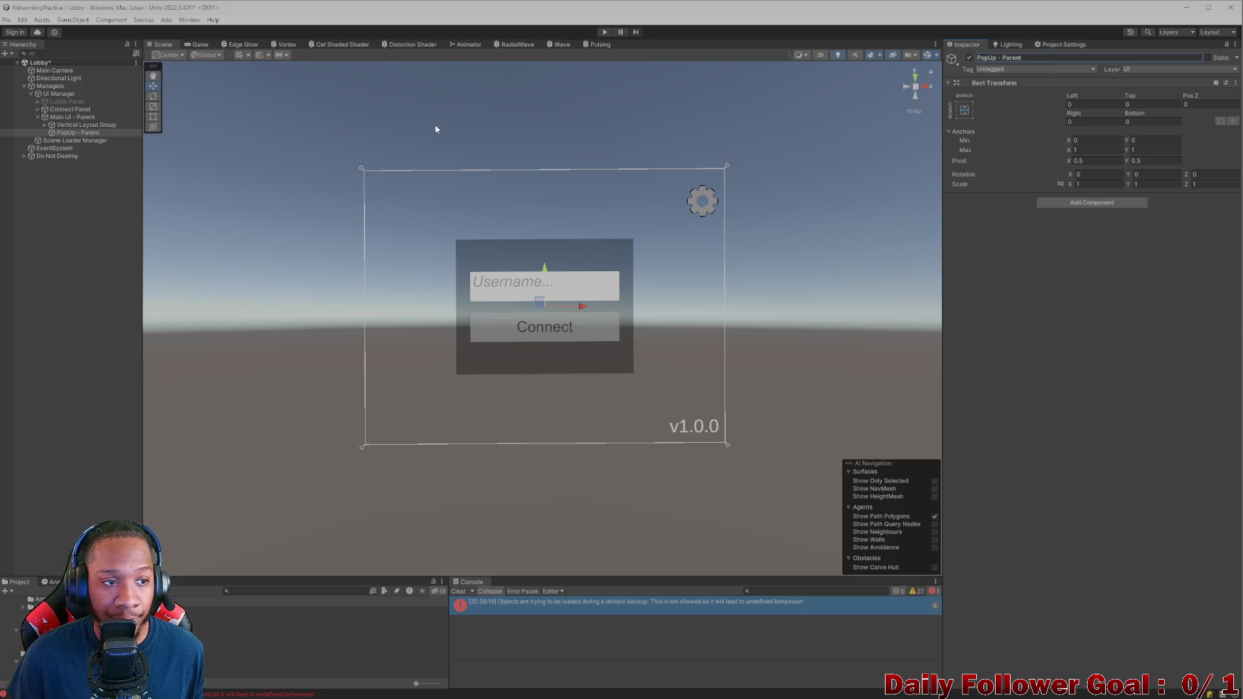
right_click(77, 133)
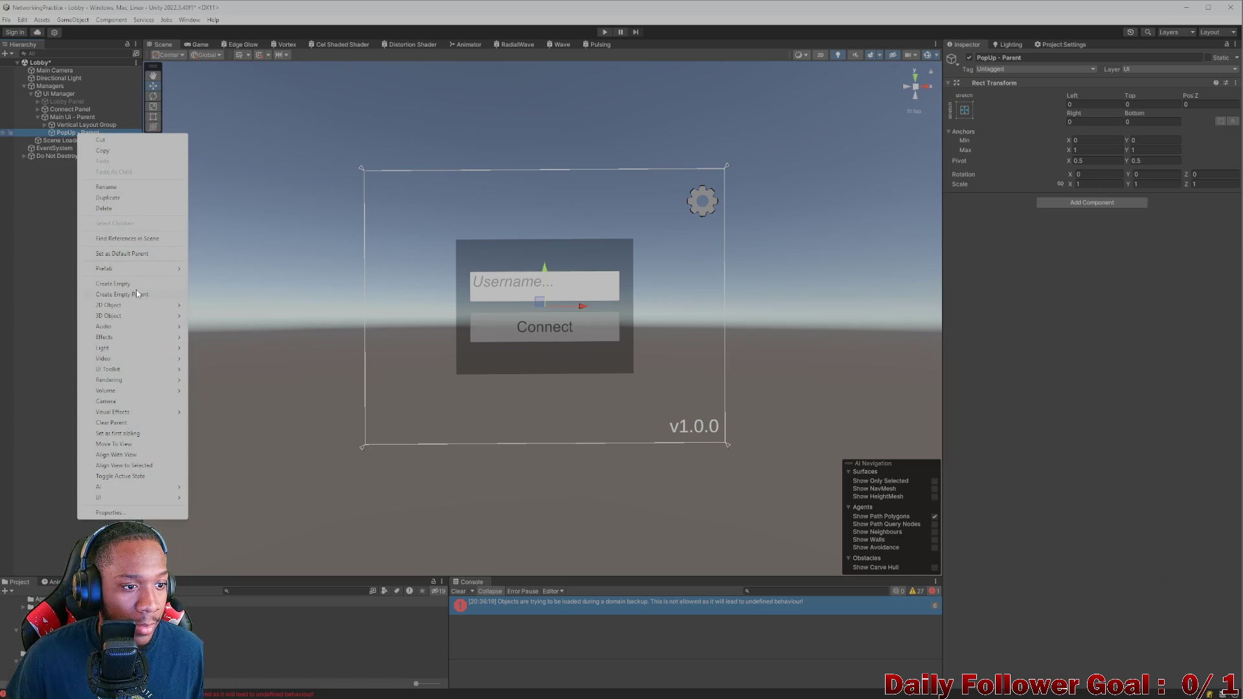
click(1119, 261)
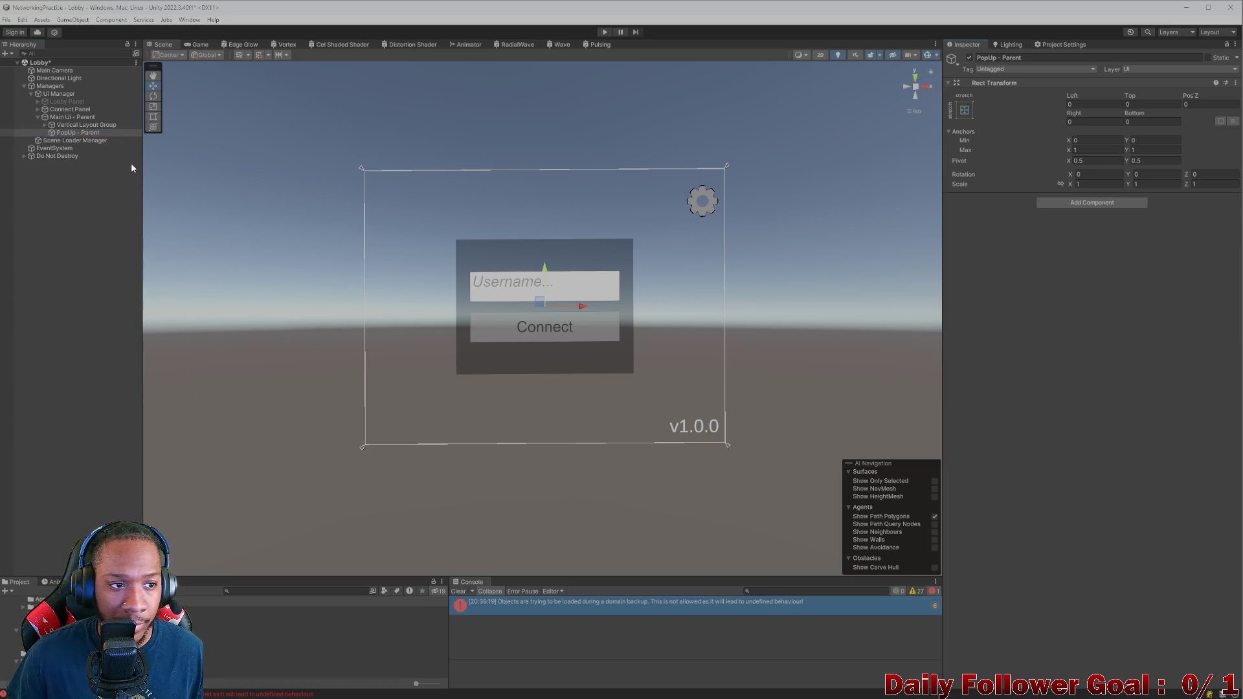
click(77, 125)
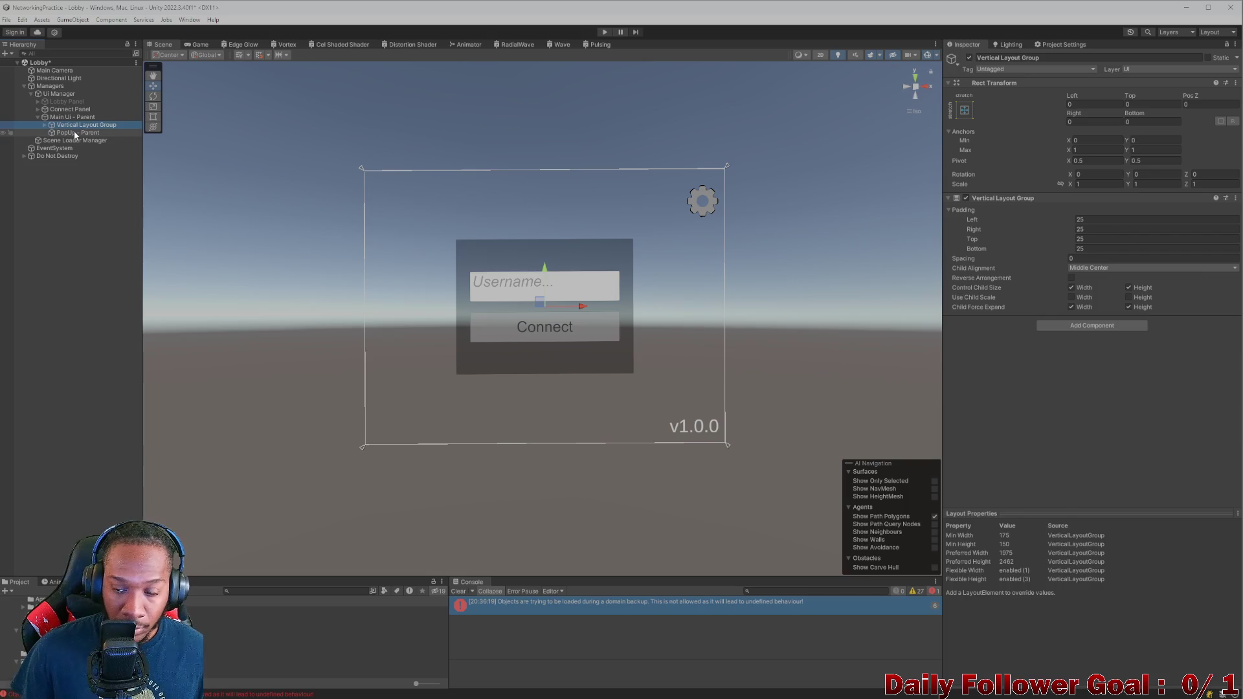
click(76, 133)
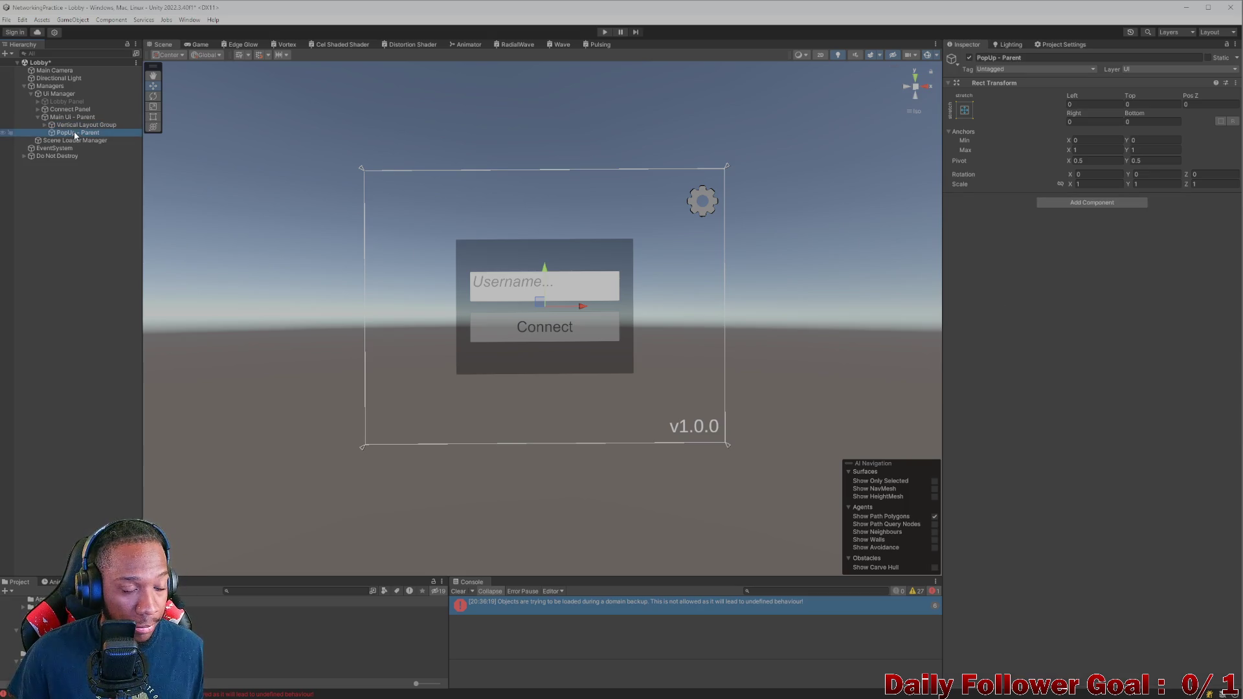
Step: Add a UI Panel under PopUp - Parent, deleting a mistakenly created empty child
right_click(75, 134)
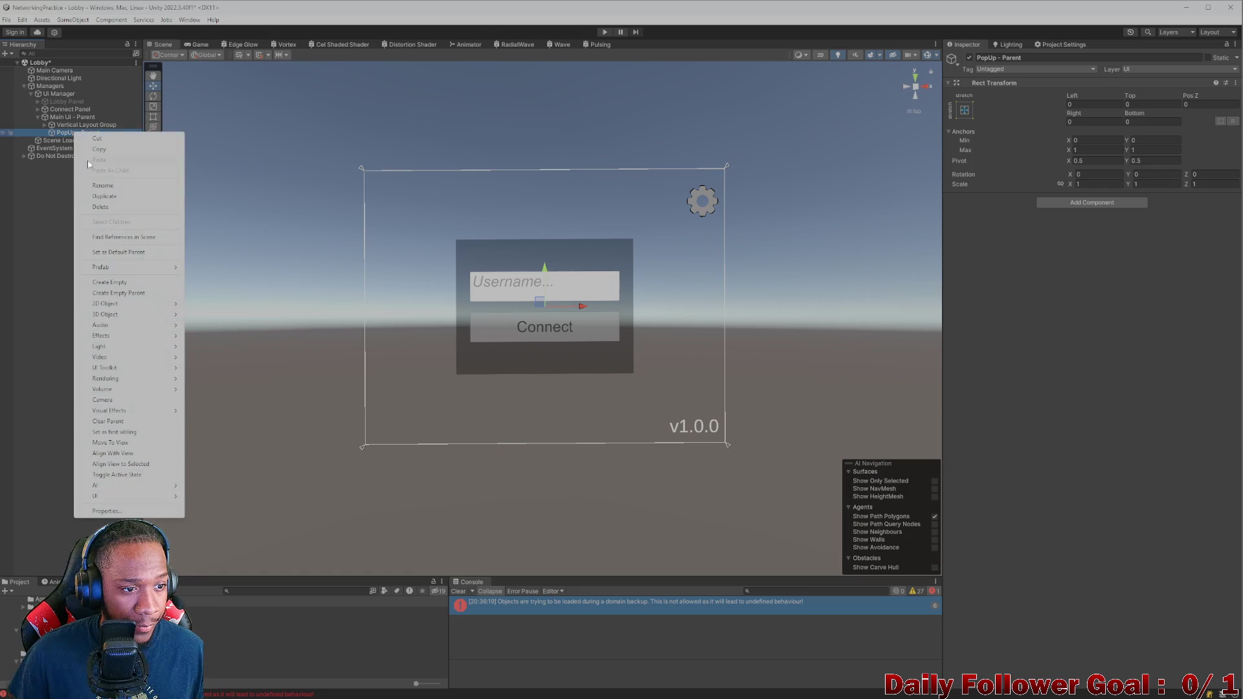
click(122, 286)
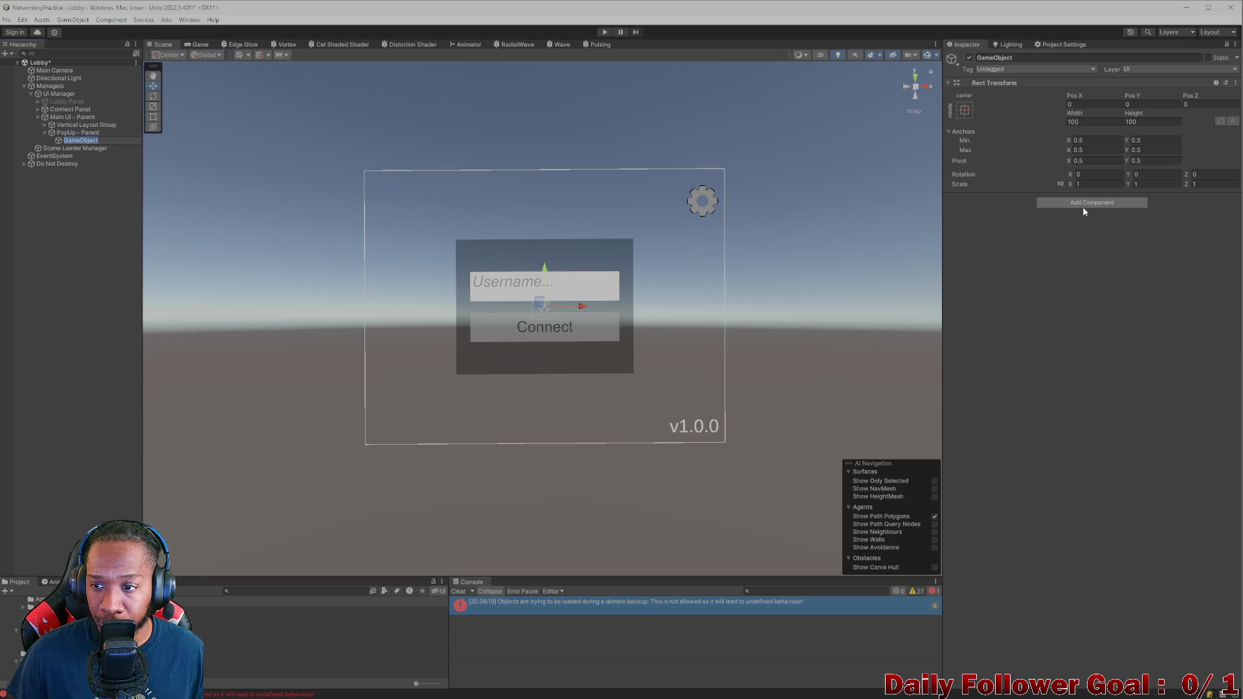
key(Delete)
right_click(75, 134)
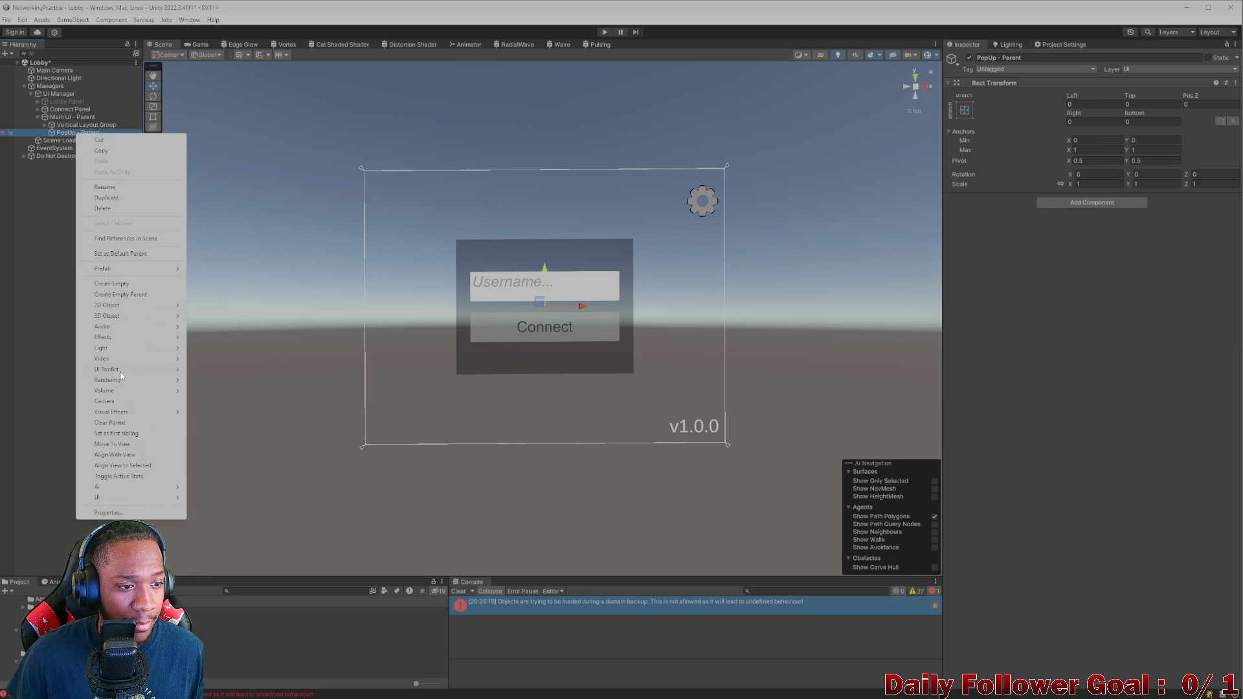
mouse_move(117, 495)
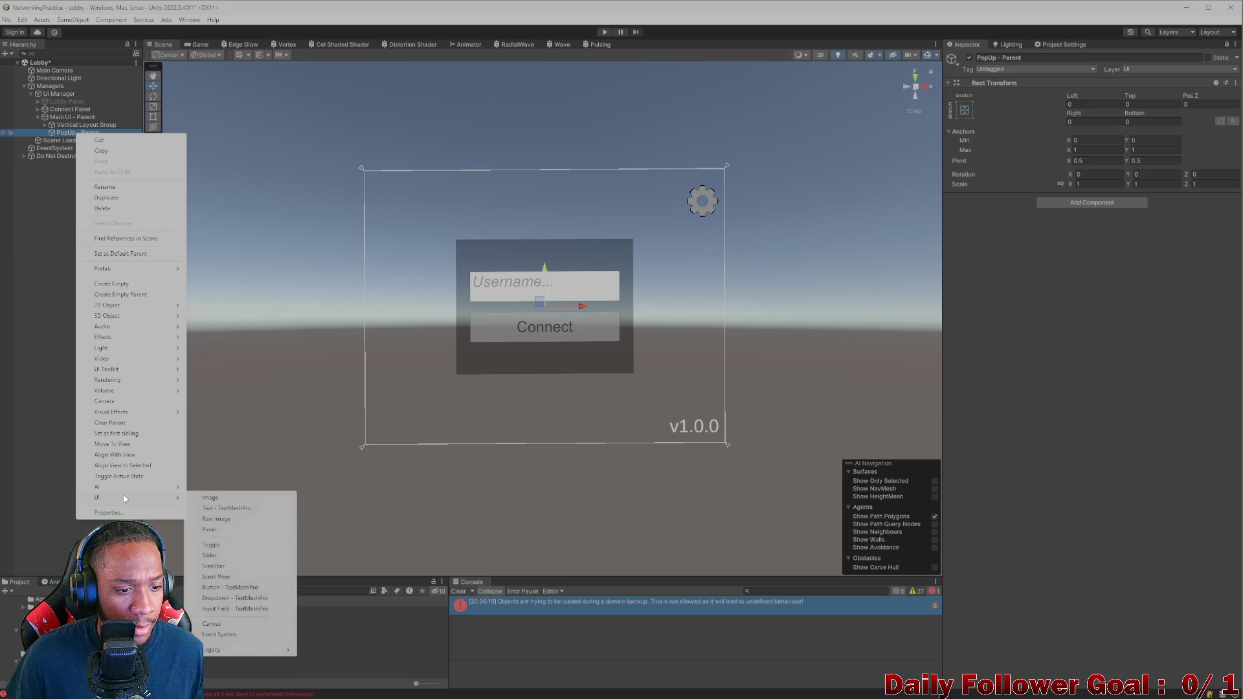
click(220, 530)
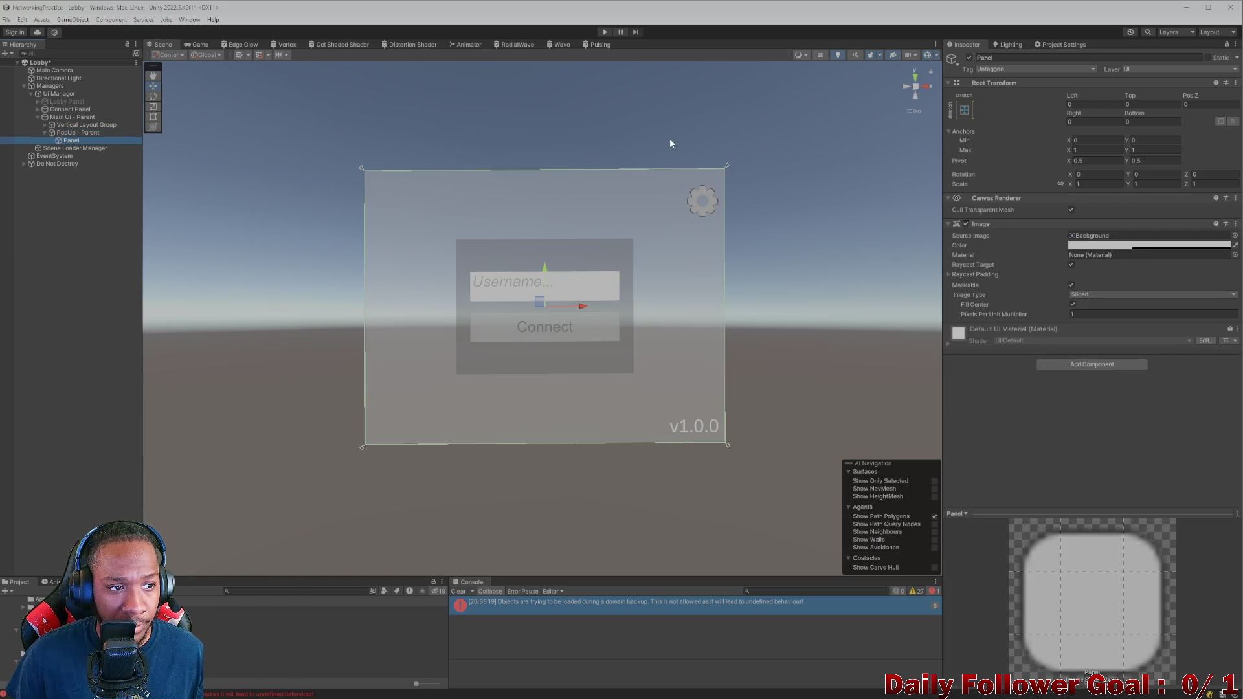
Step: Add a Vertical Layout Group to PopUp - Parent by searching 'ver' in Add Component
click(68, 132)
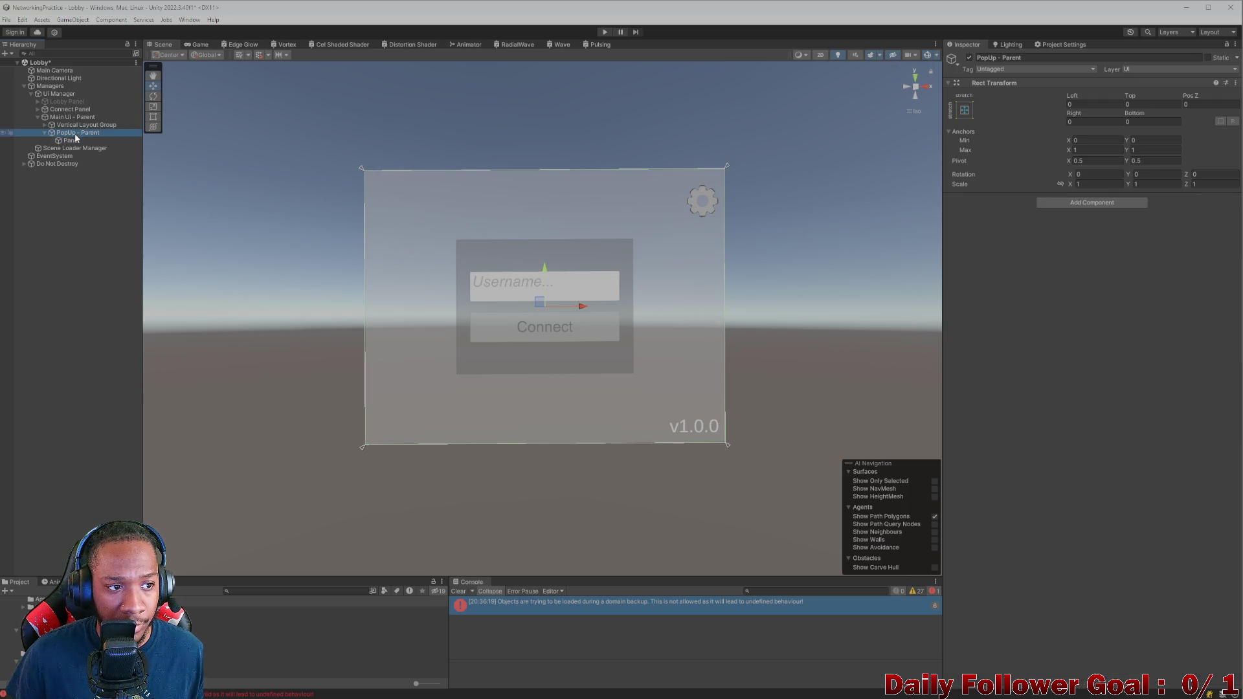
click(1120, 202)
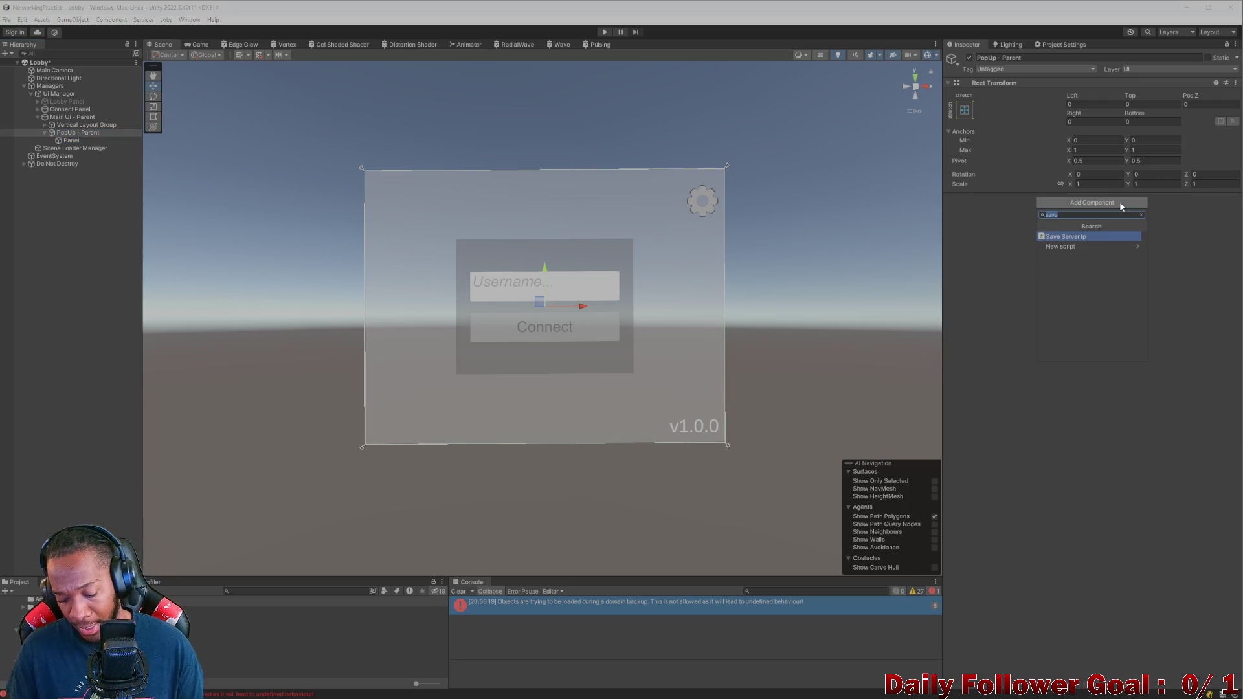
click(72, 139)
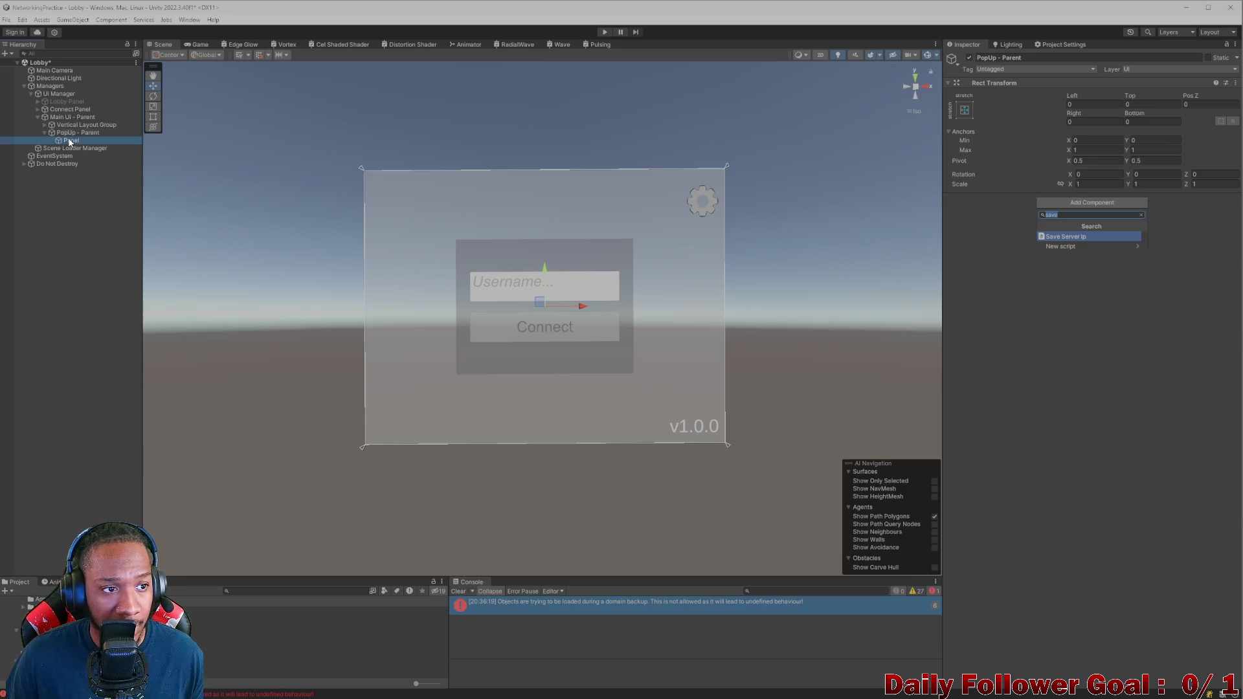
click(1133, 365)
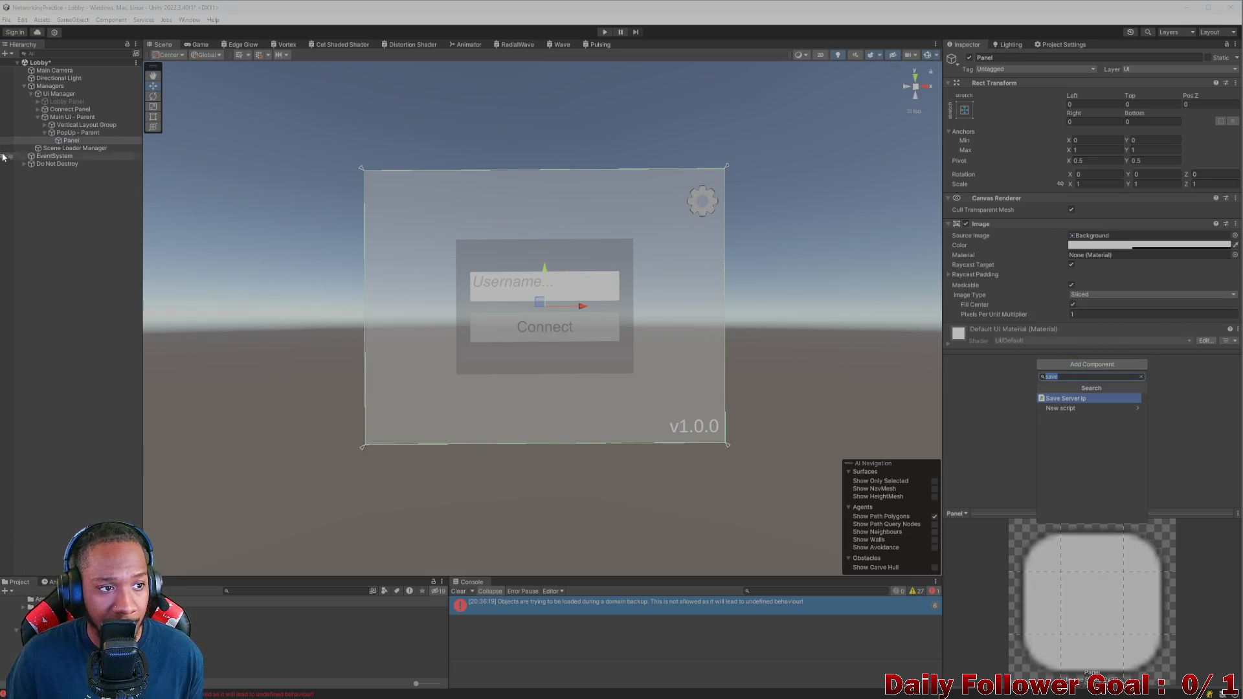
click(74, 132)
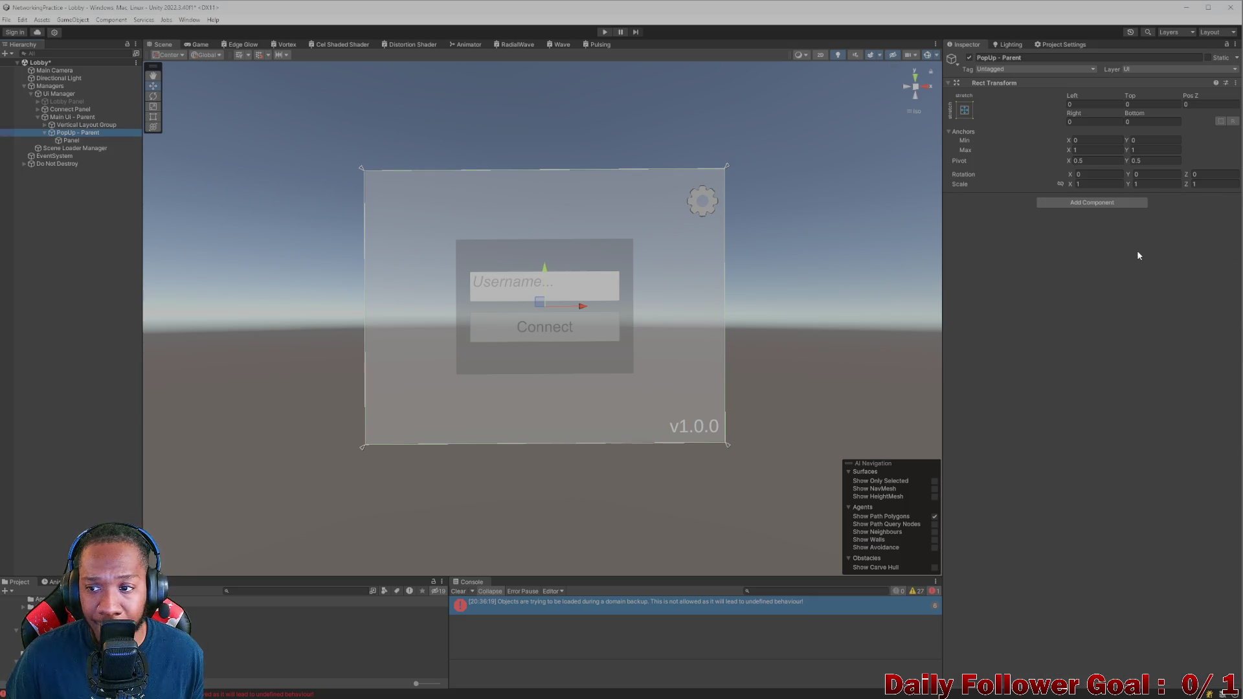
click(1113, 205)
text(ver)
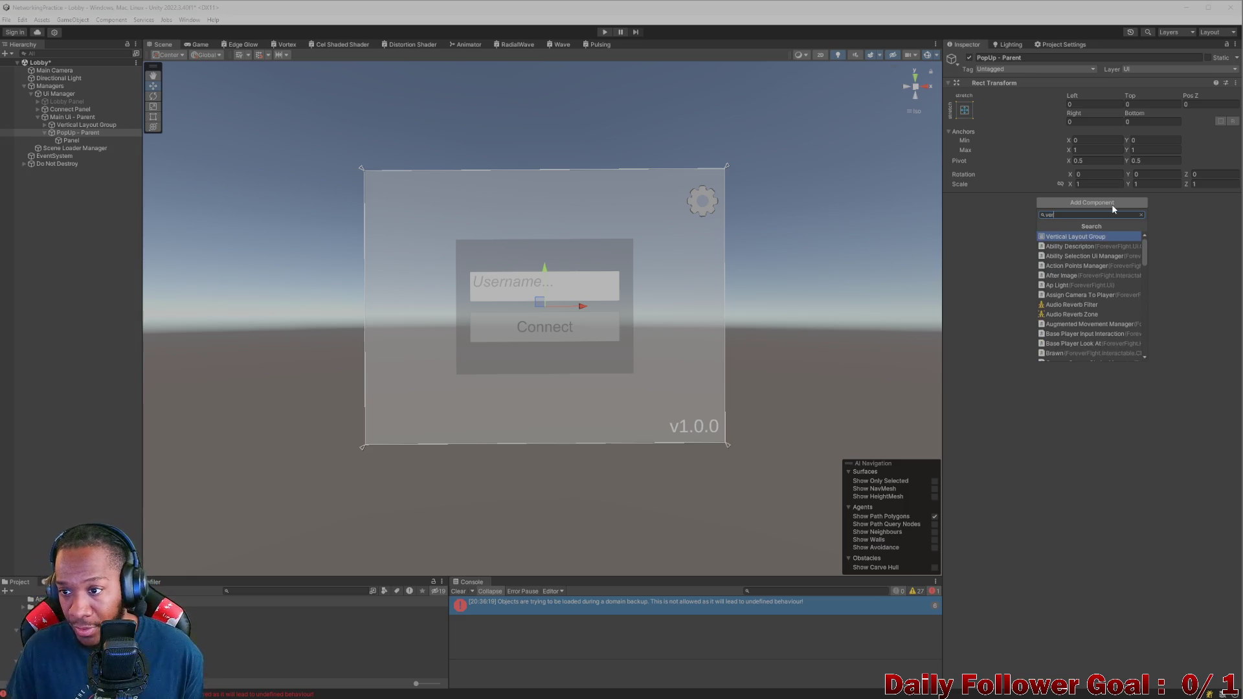
click(1081, 237)
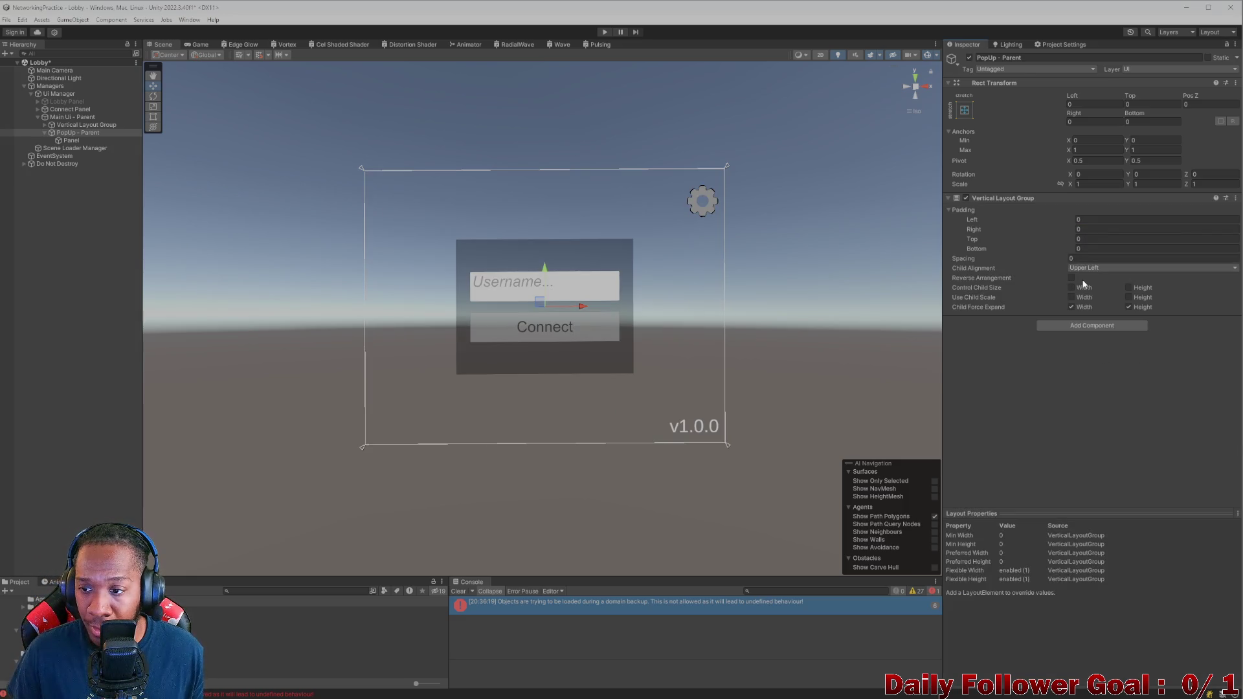
click(70, 140)
Step: Make the layout control child width and height, with Middle Center child alignment
click(81, 133)
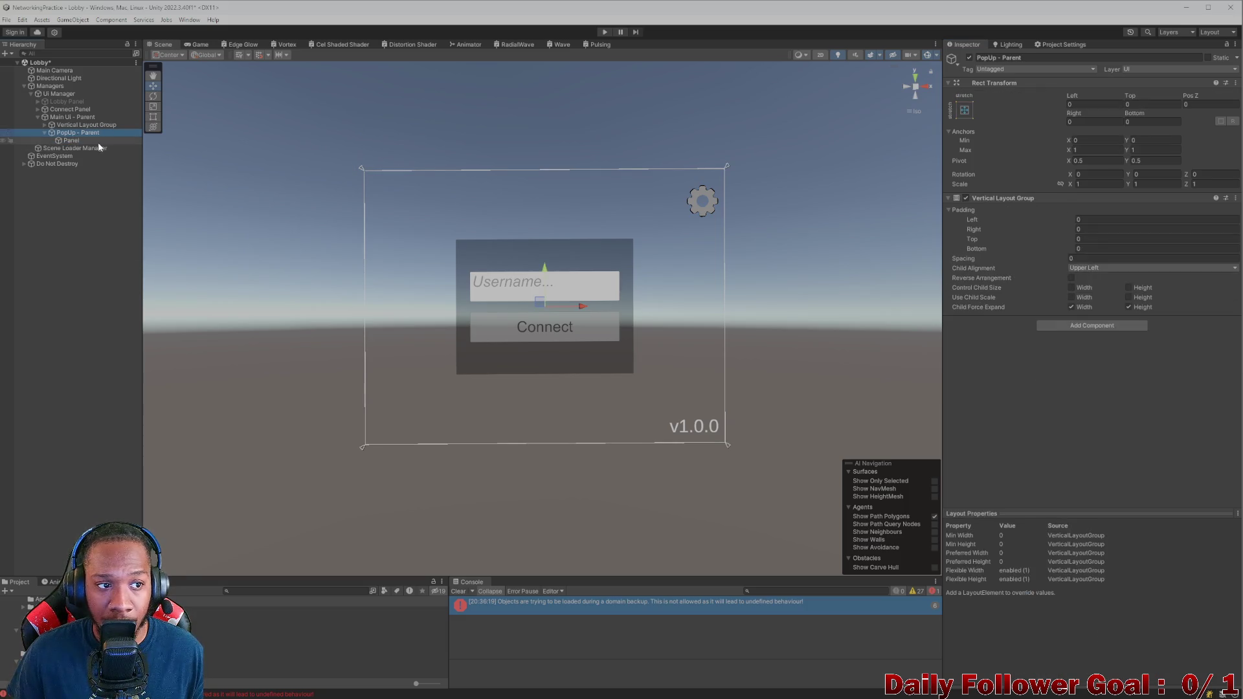
click(1070, 288)
click(1128, 287)
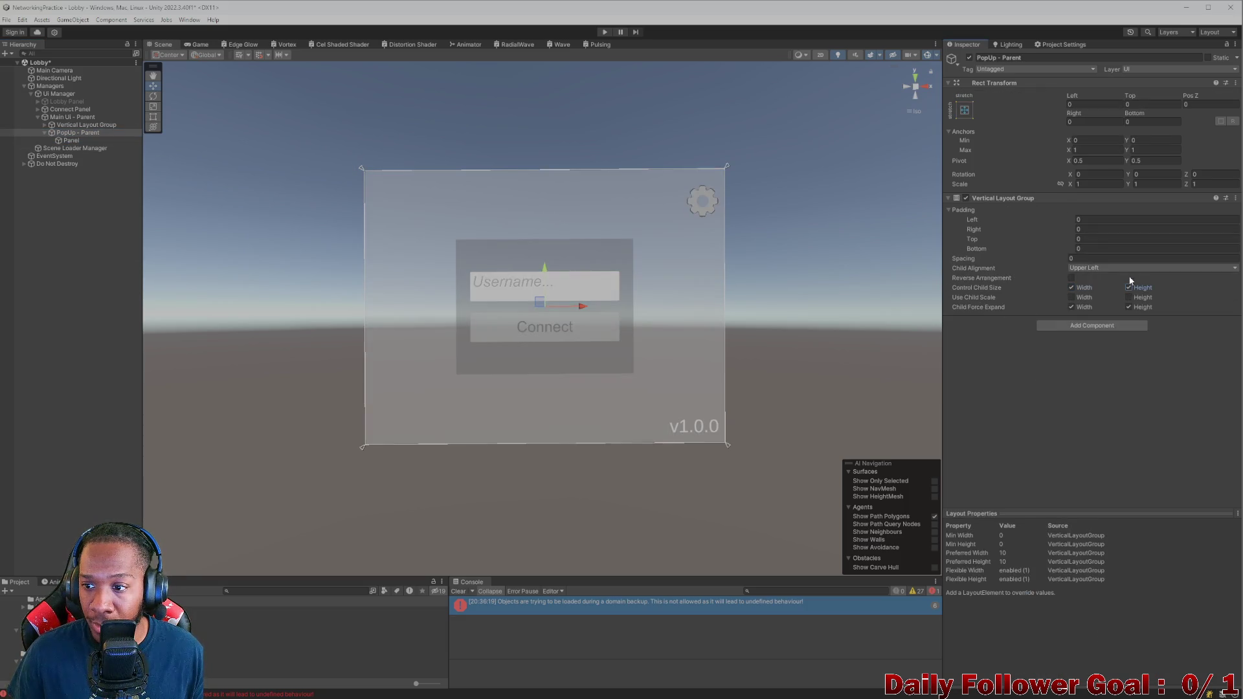
click(1127, 268)
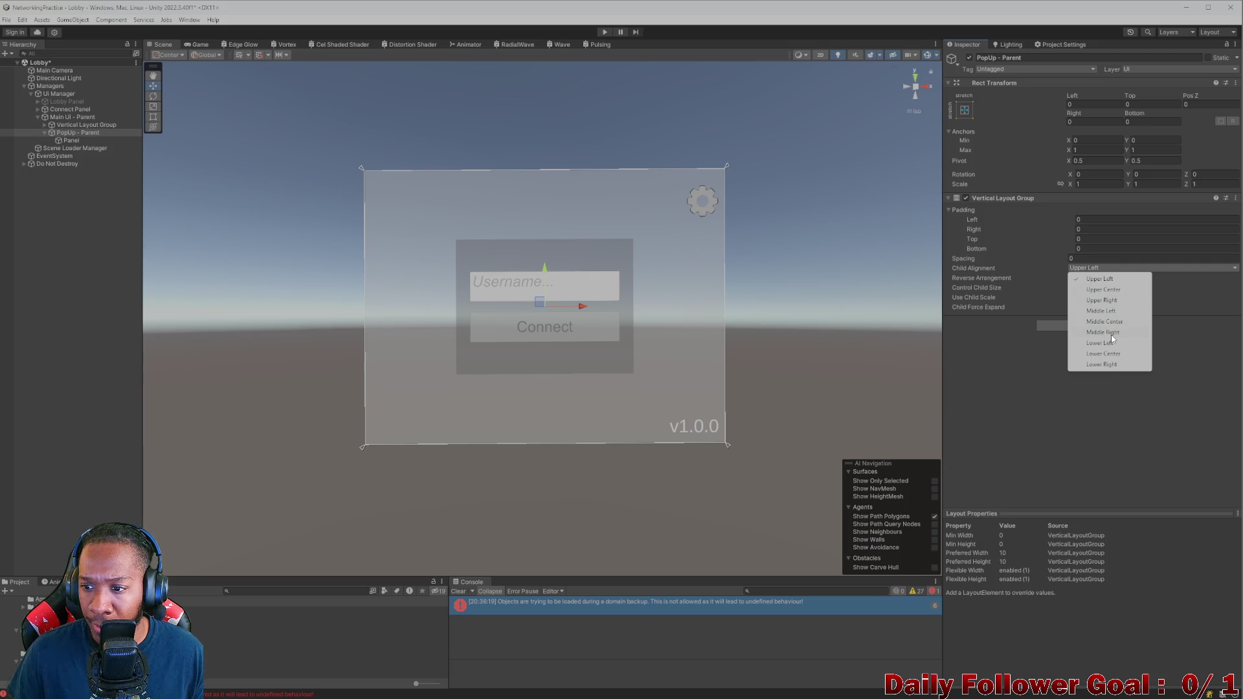
click(1117, 321)
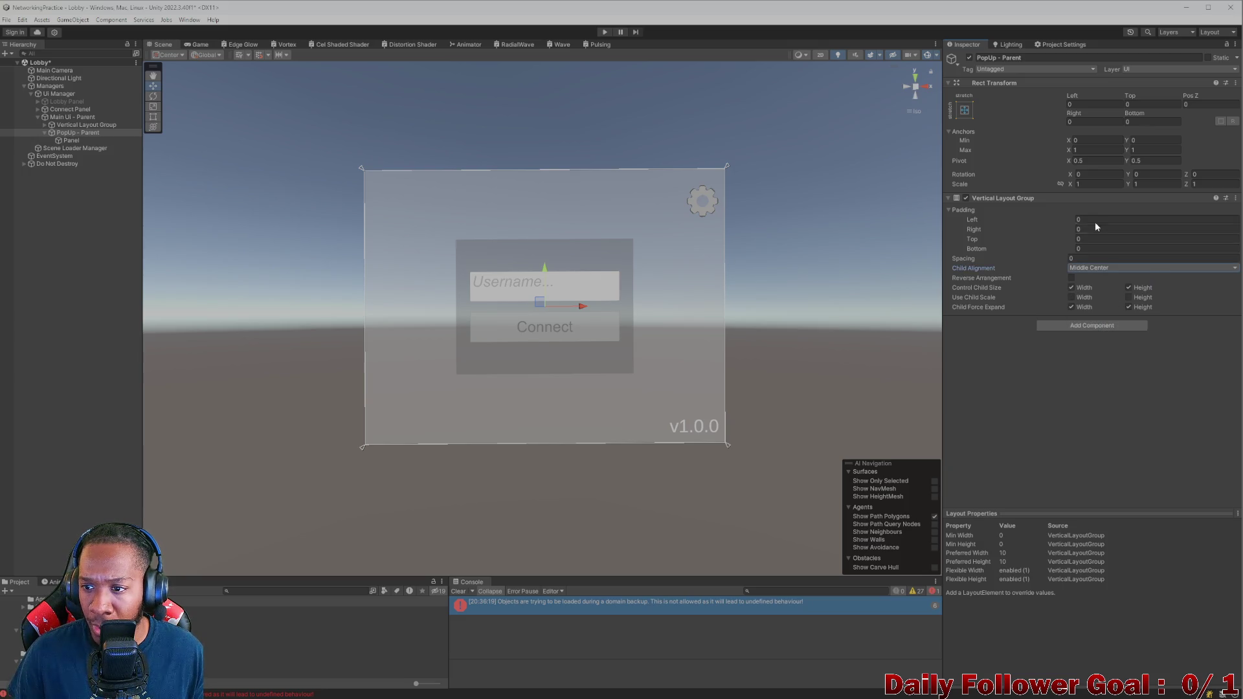
Step: Set padding to Left 200, Right 200, Top 100 and Bottom 100
click(1096, 220)
text(100)
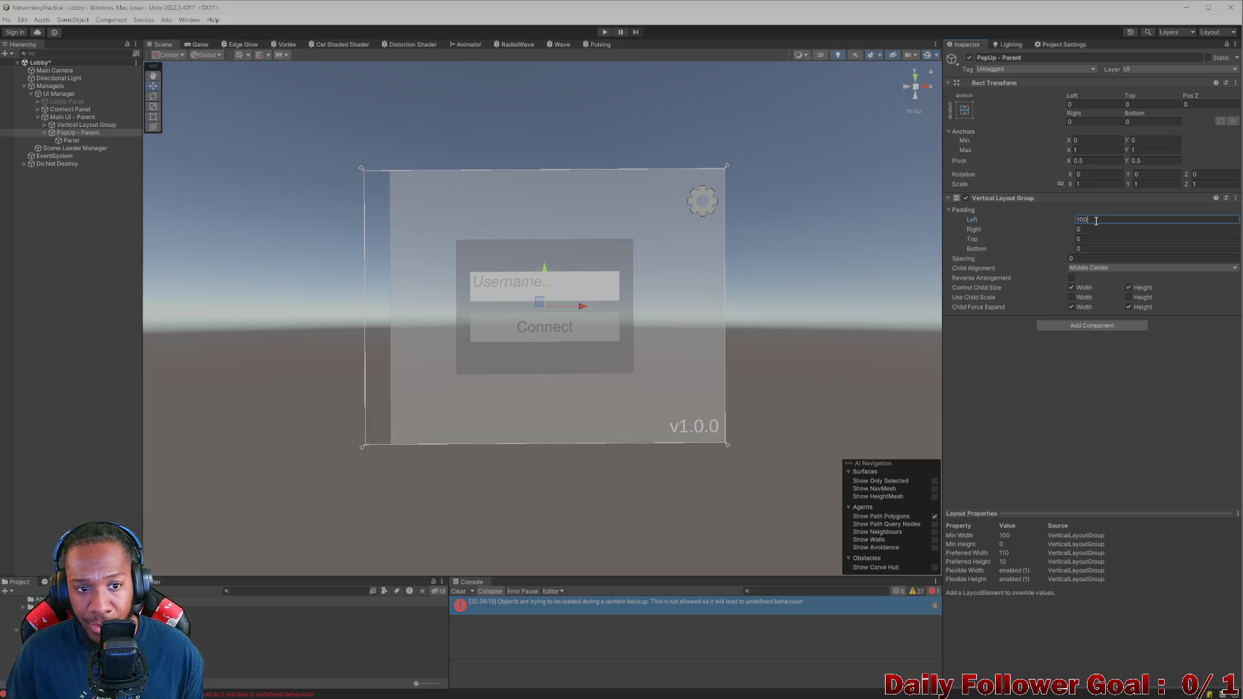
key(BackSpace)
key(BackSpace)
key(BackSpace)
text(200)
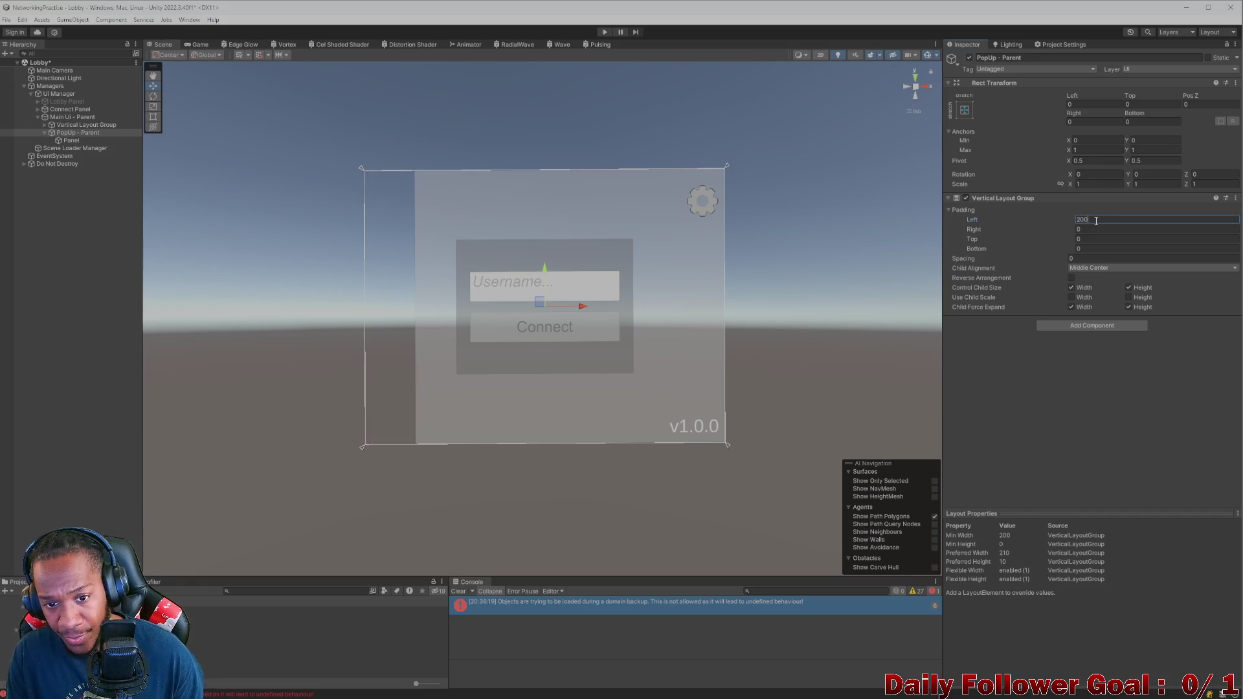
click(1099, 229)
text(200)
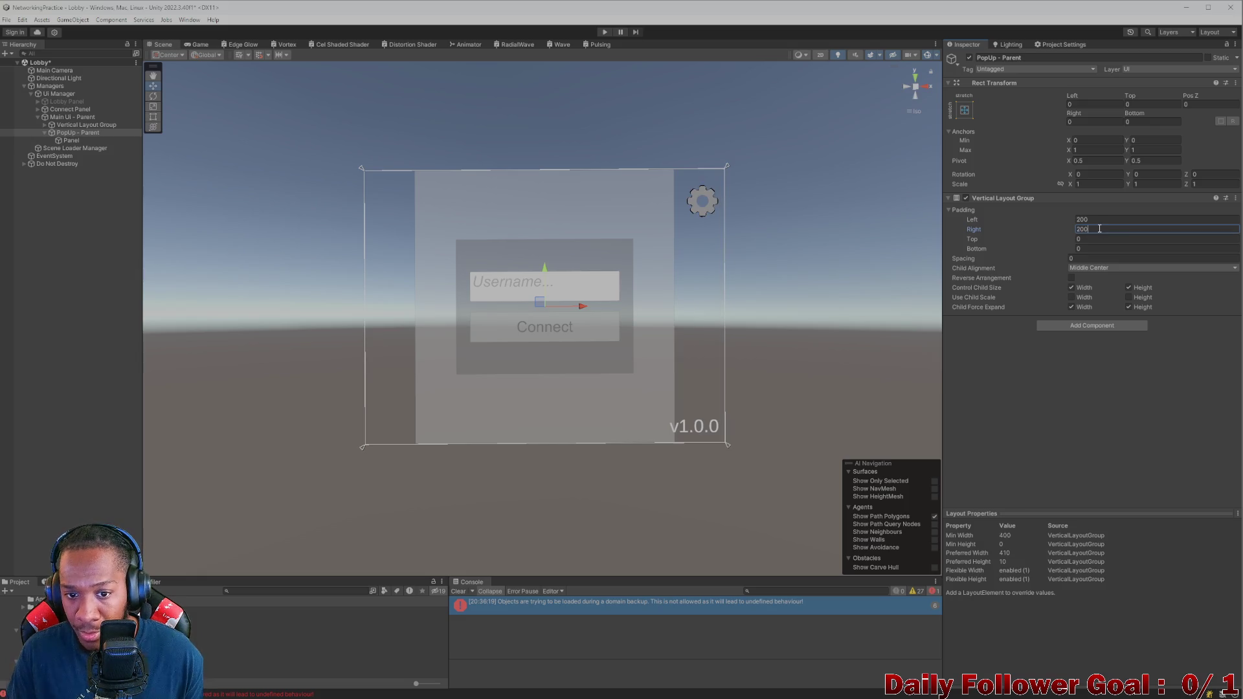
click(1107, 240)
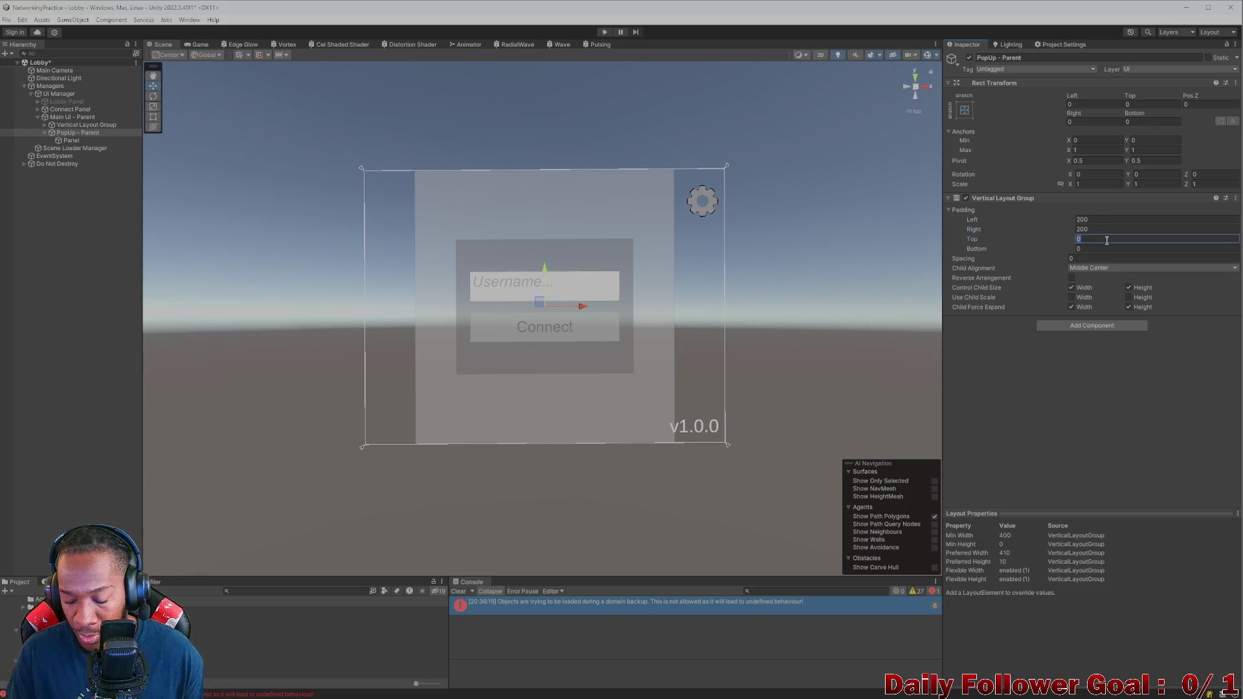
text(500)
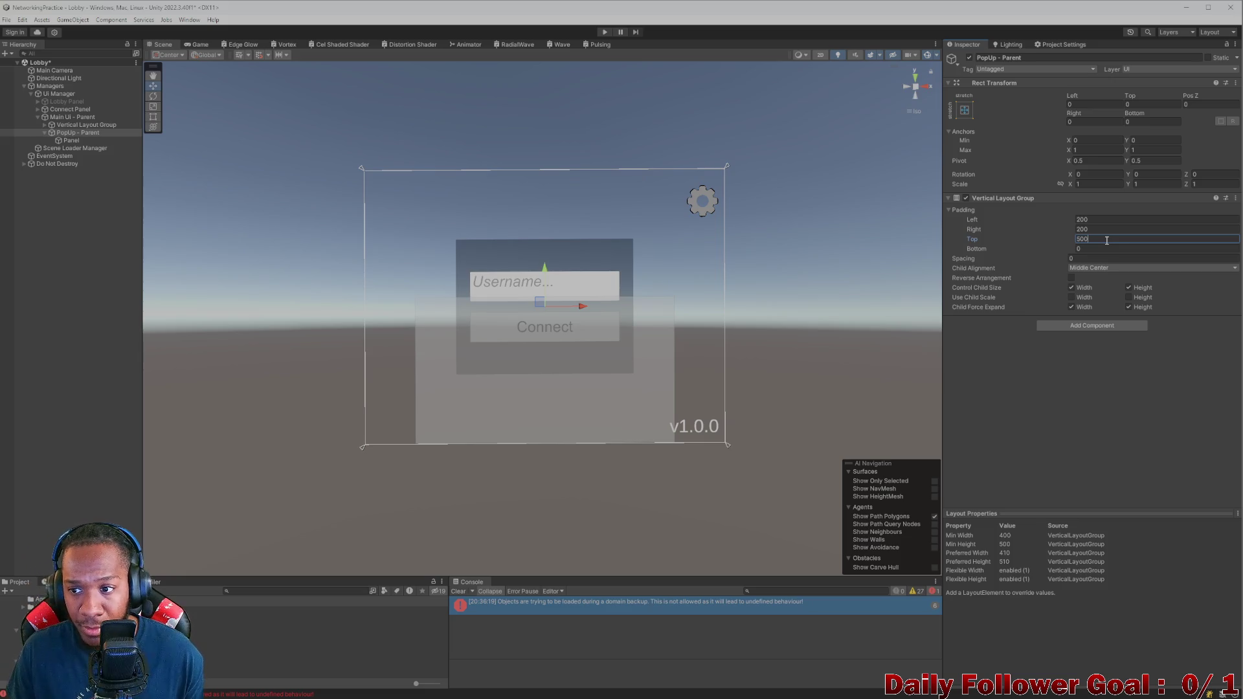
key(BackSpace)
key(BackSpace)
key(BackSpace)
text(200)
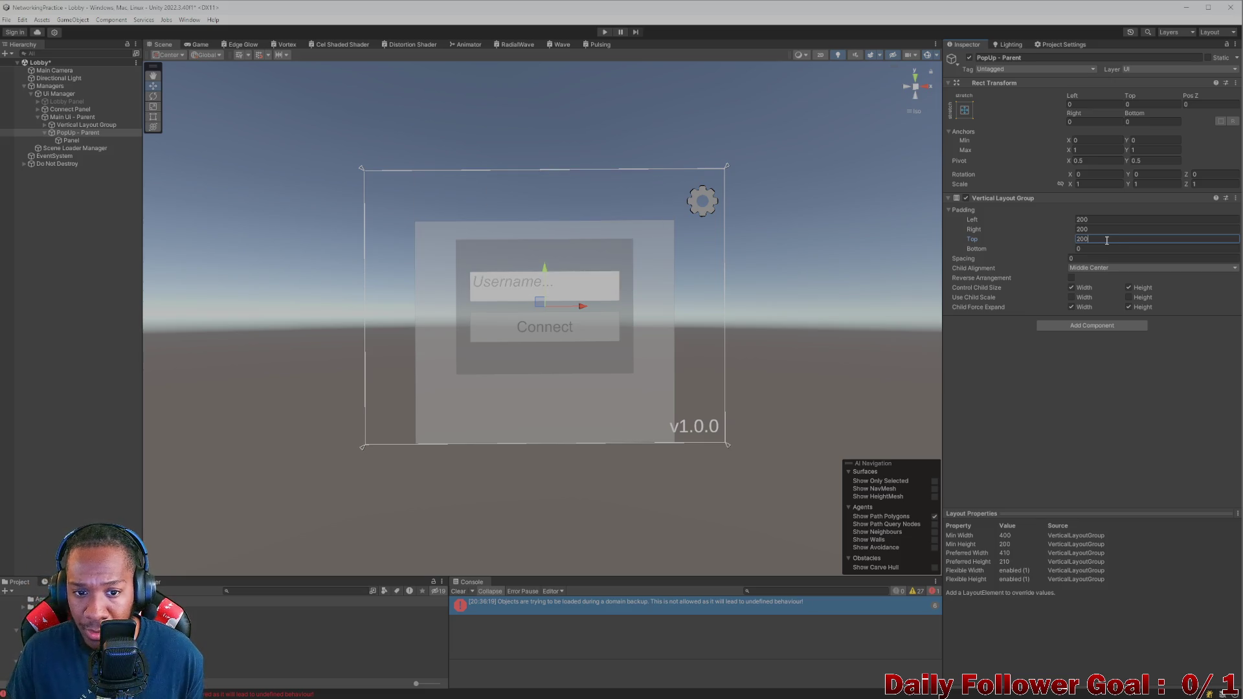
key(BackSpace)
key(BackSpace)
key(BackSpace)
text(100)
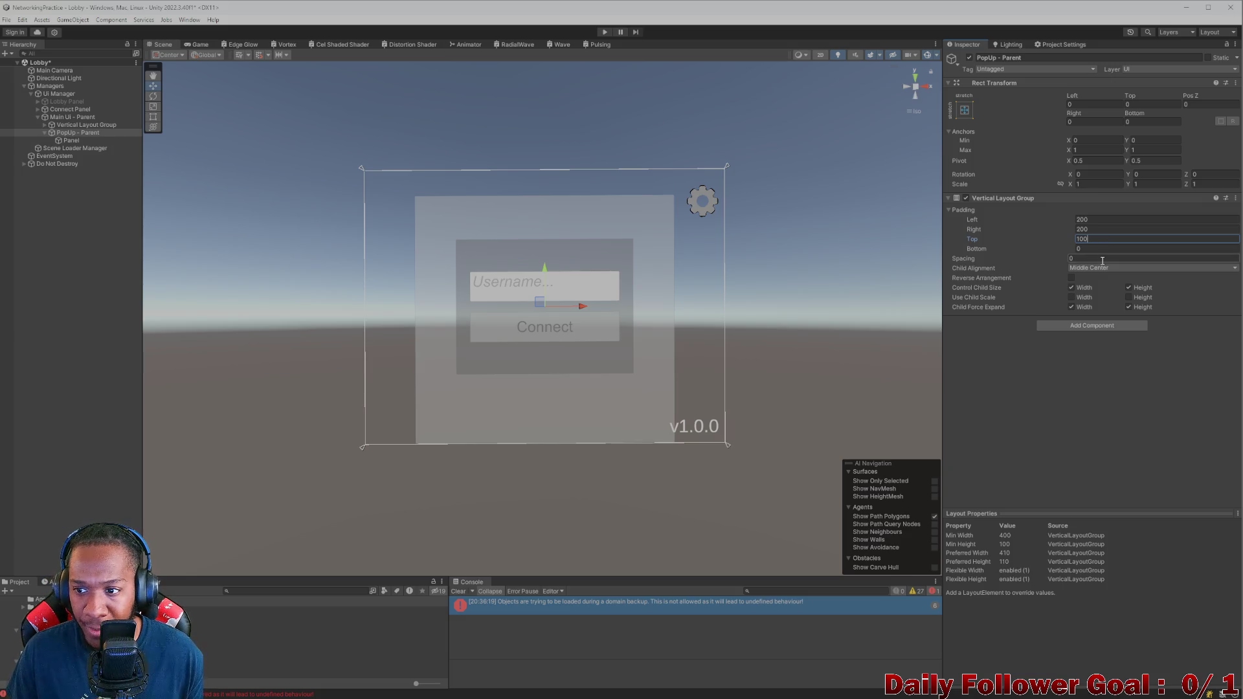
click(1098, 249)
text(100)
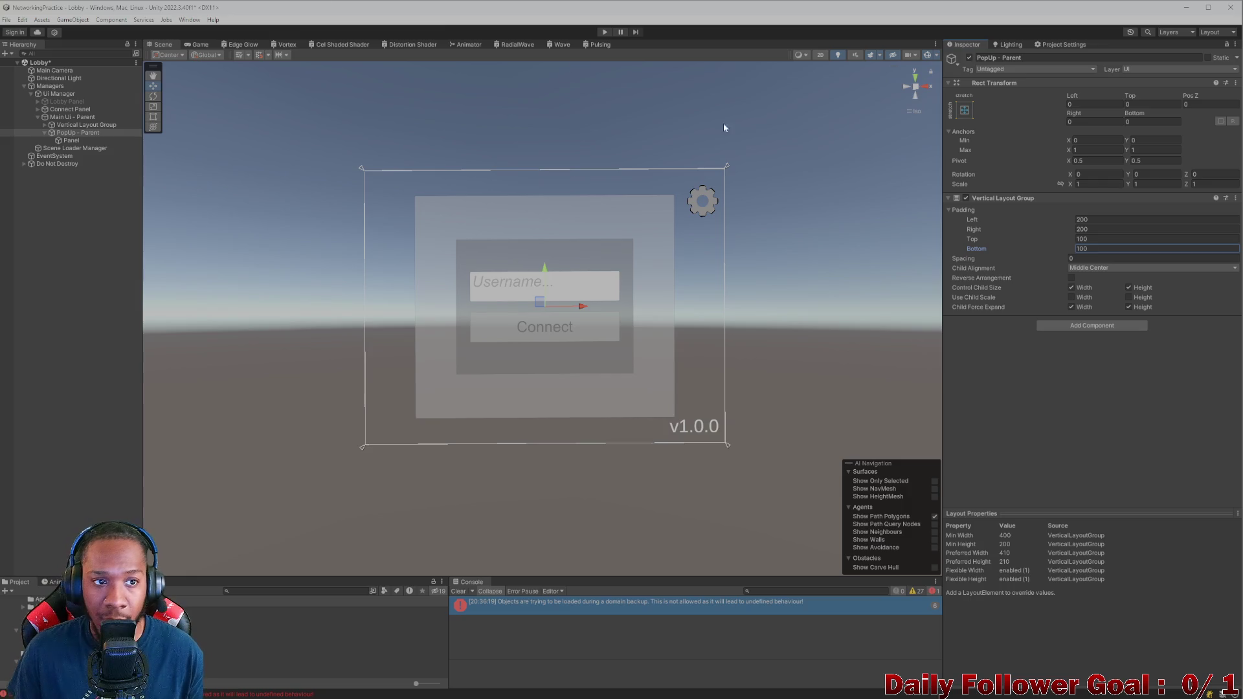
Step: Preview the Game view at 20:9, 4:3, 16:9, 9:20 and 20:9, finishing at 4:3
click(201, 44)
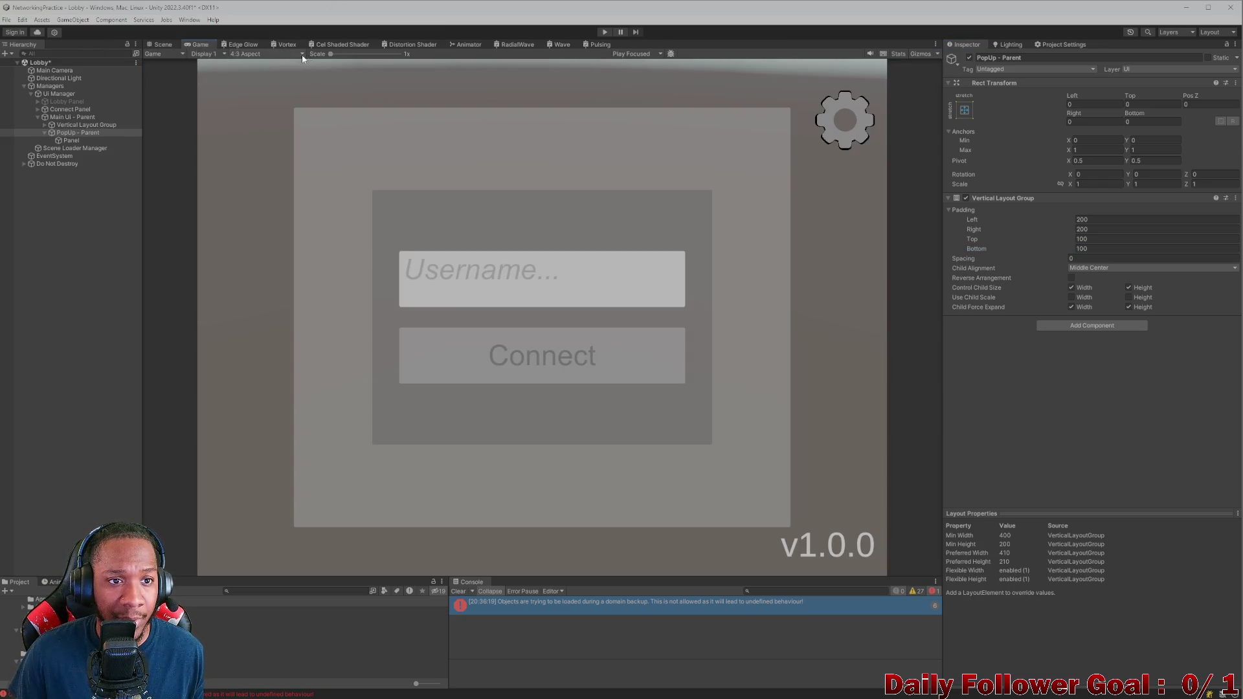
click(268, 55)
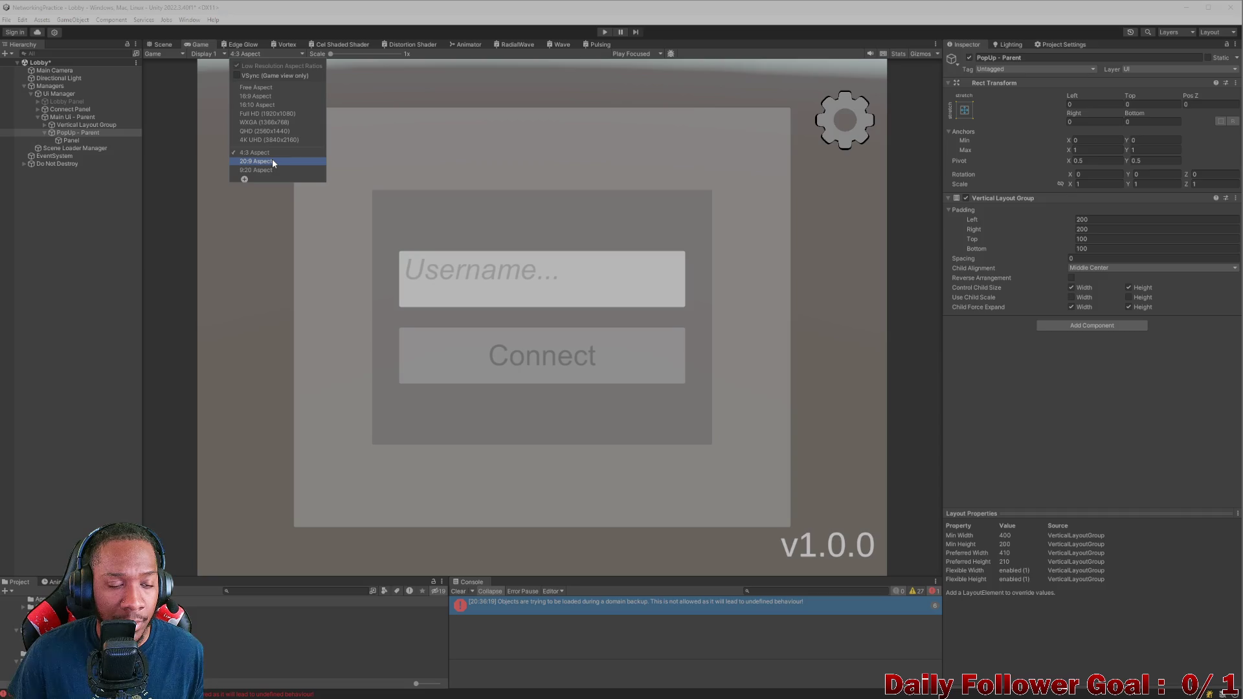
click(272, 161)
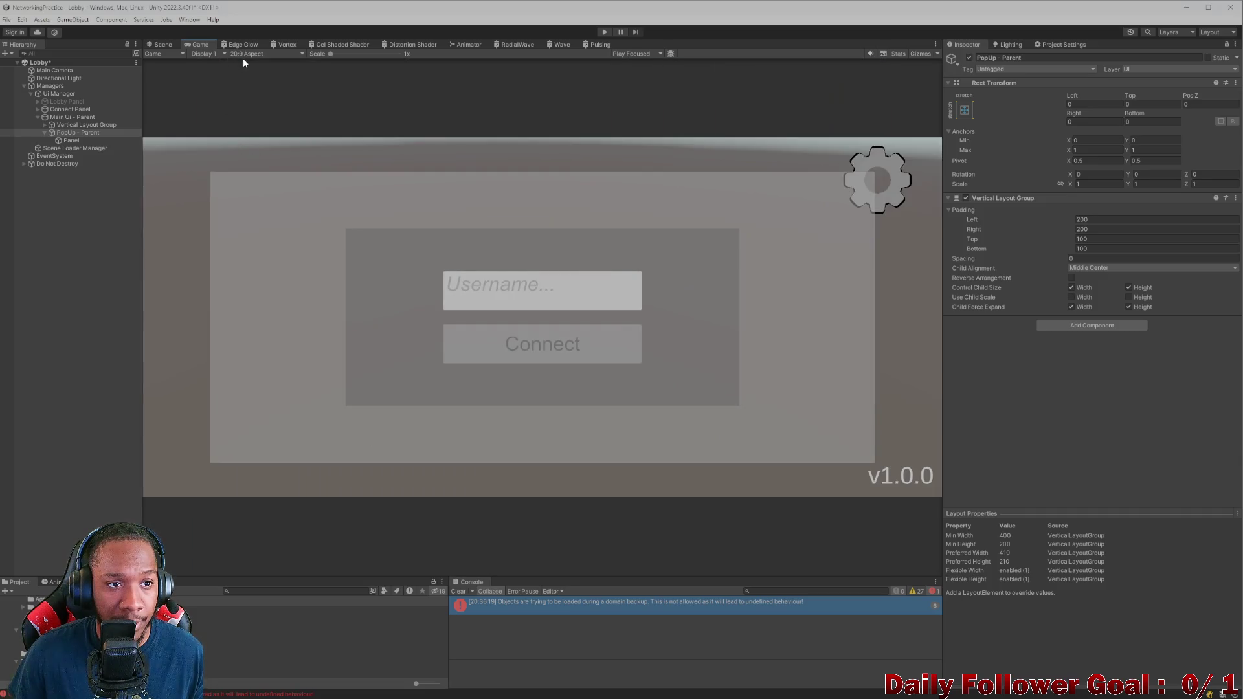
click(252, 53)
click(255, 149)
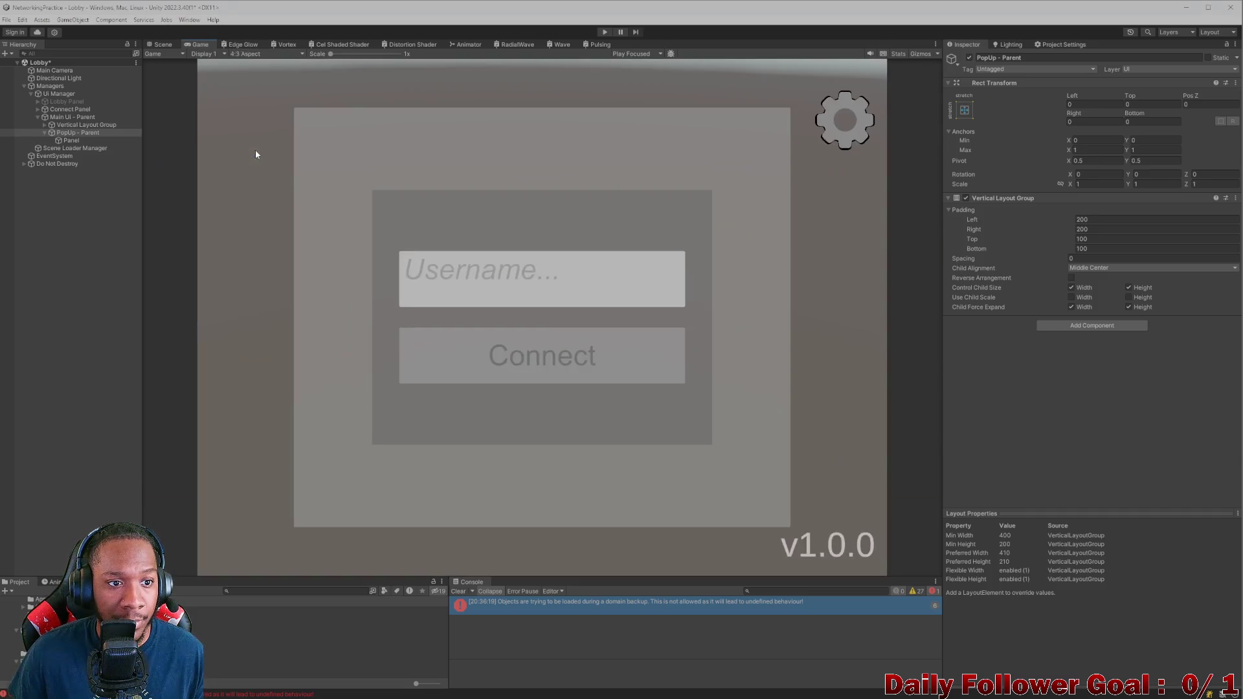
click(262, 54)
click(253, 96)
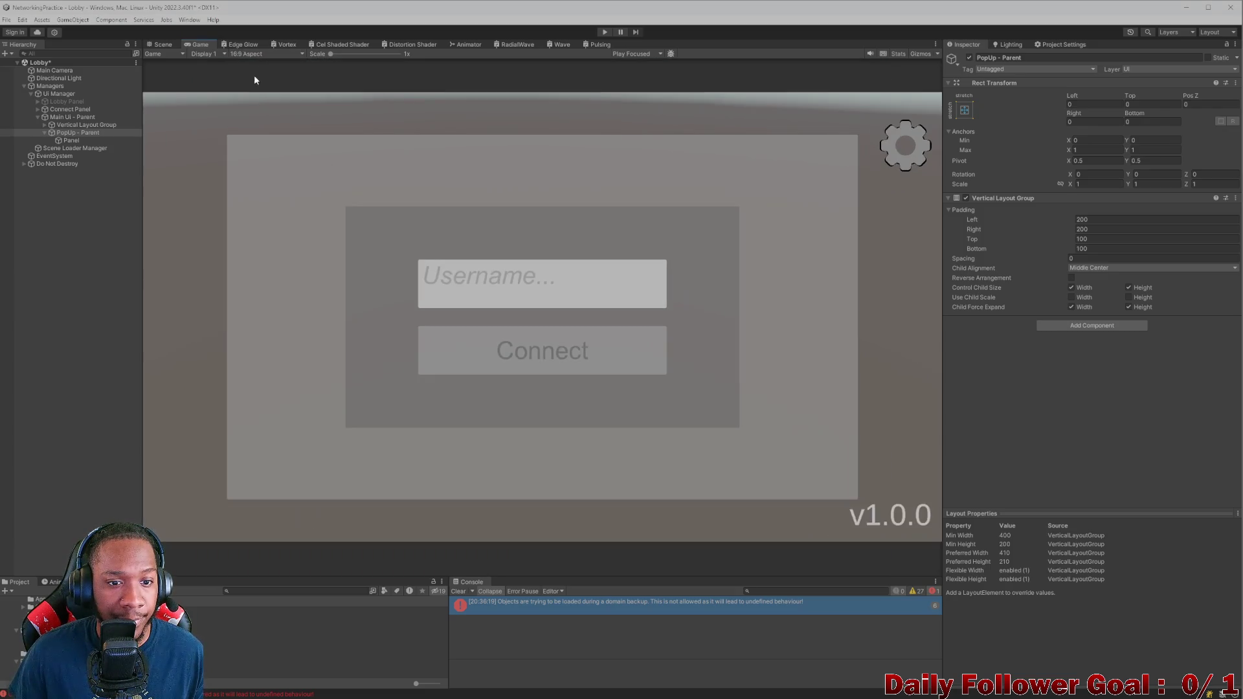
click(256, 56)
click(255, 169)
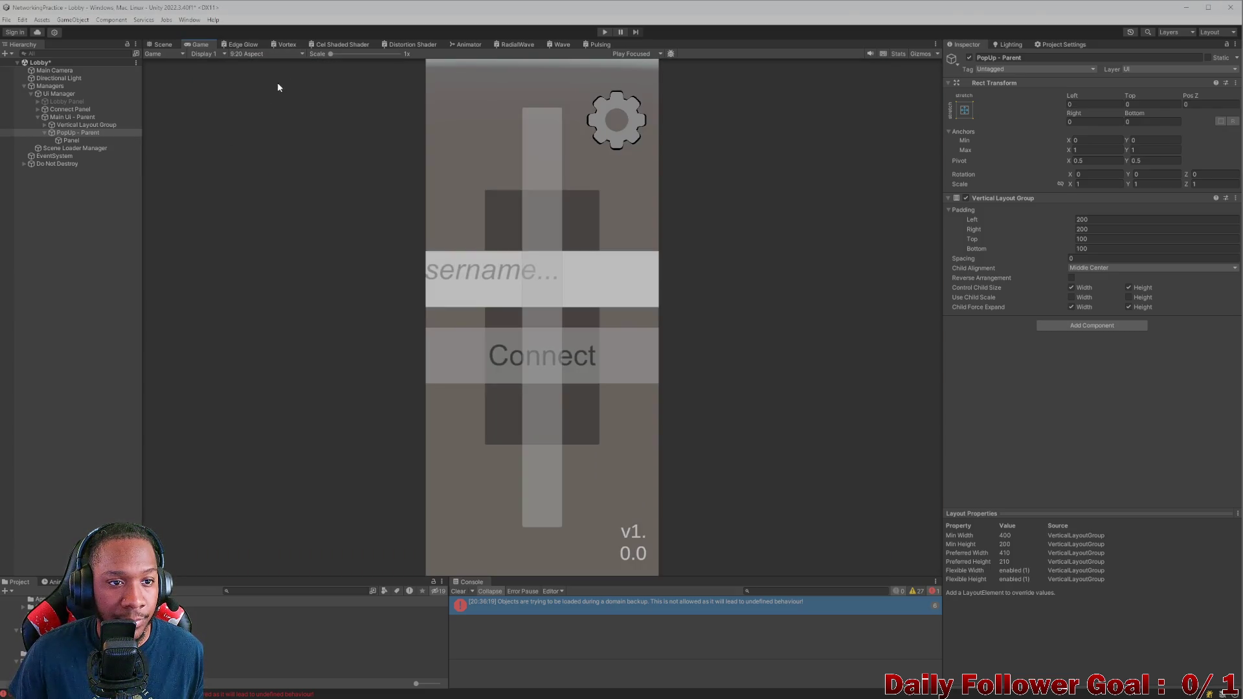
click(275, 55)
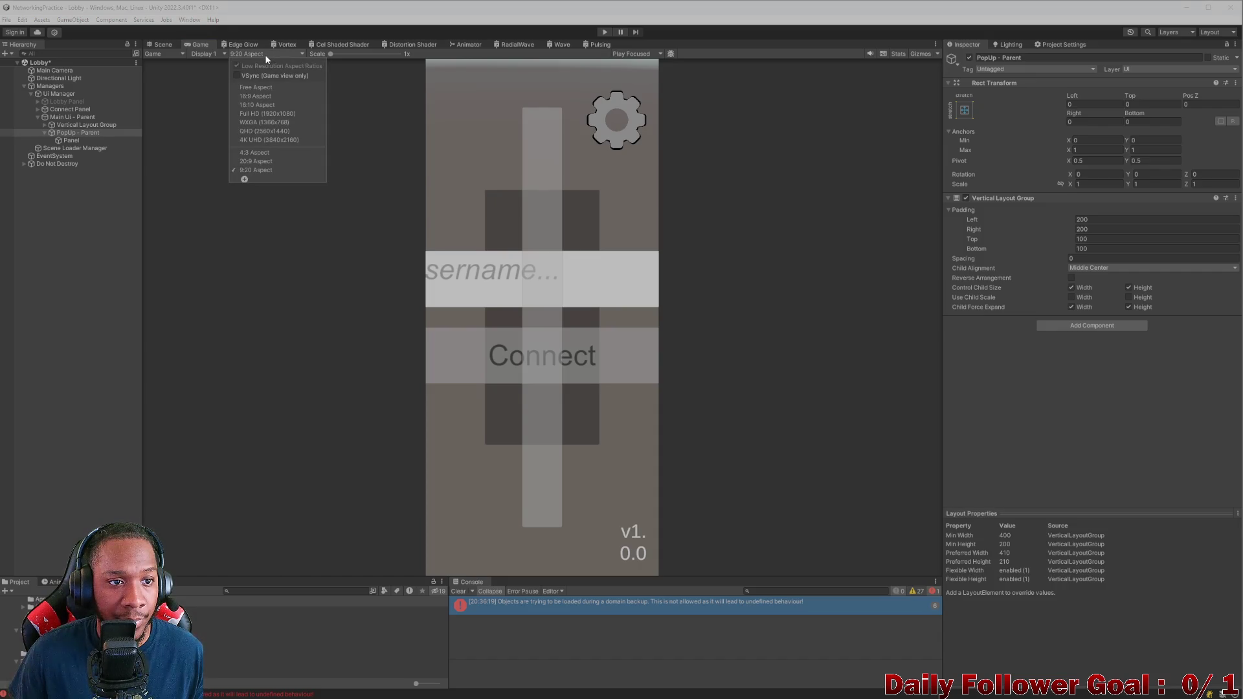
click(254, 161)
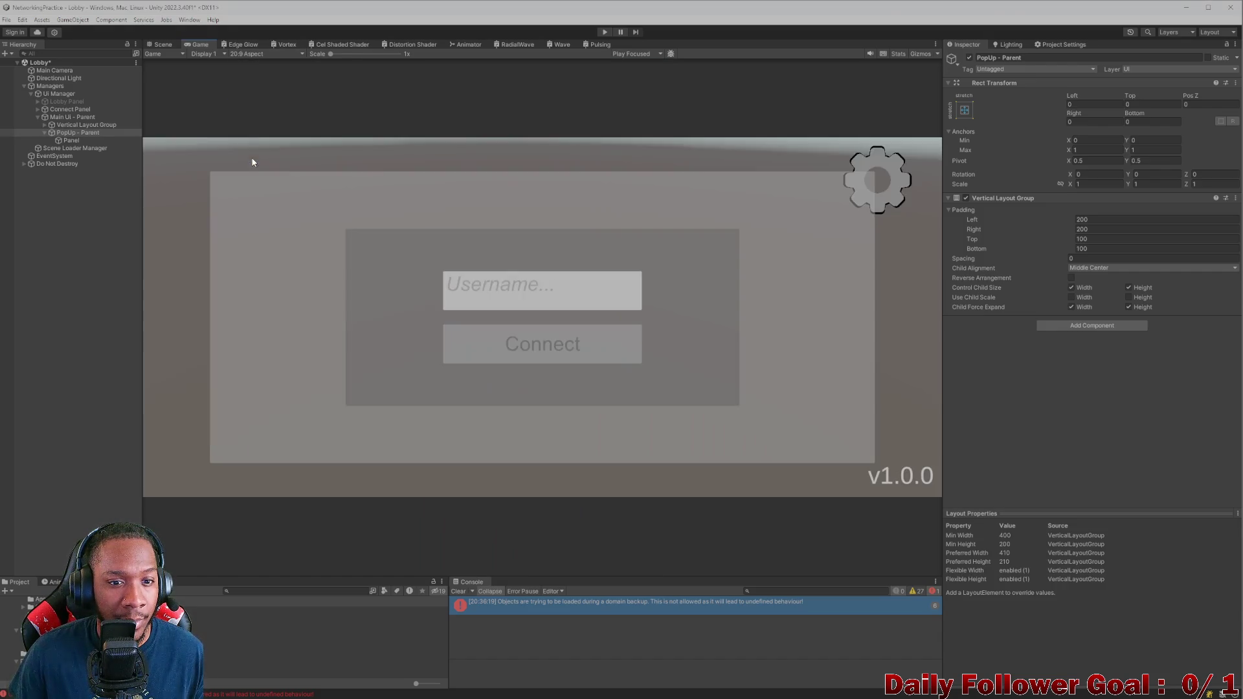
click(262, 54)
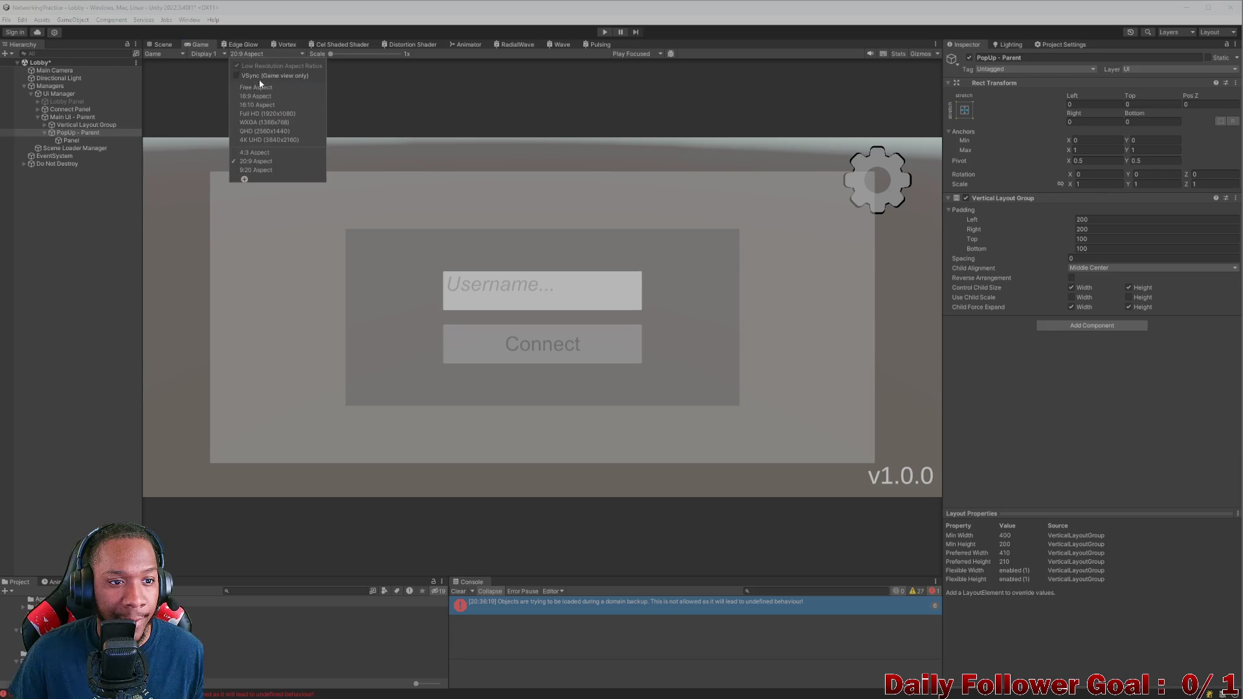
click(254, 153)
Step: Back in the Scene view, select PopUp - Parent and enter Play mode to test the lobby
click(163, 45)
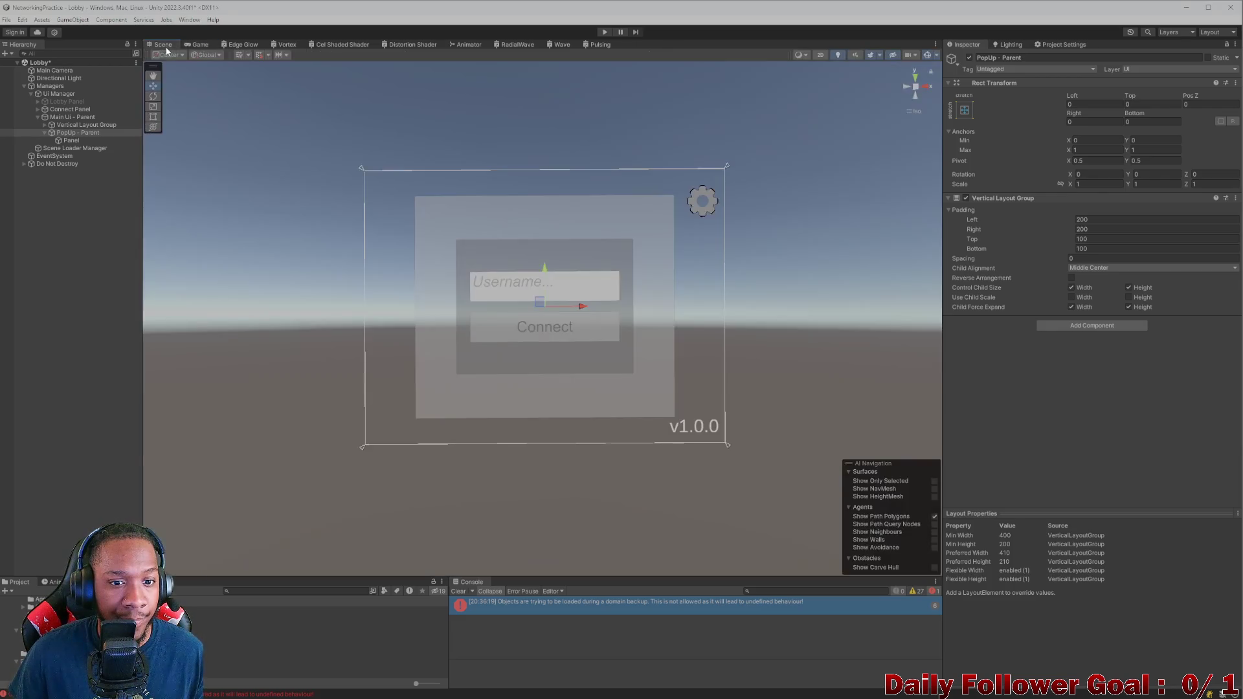
click(73, 132)
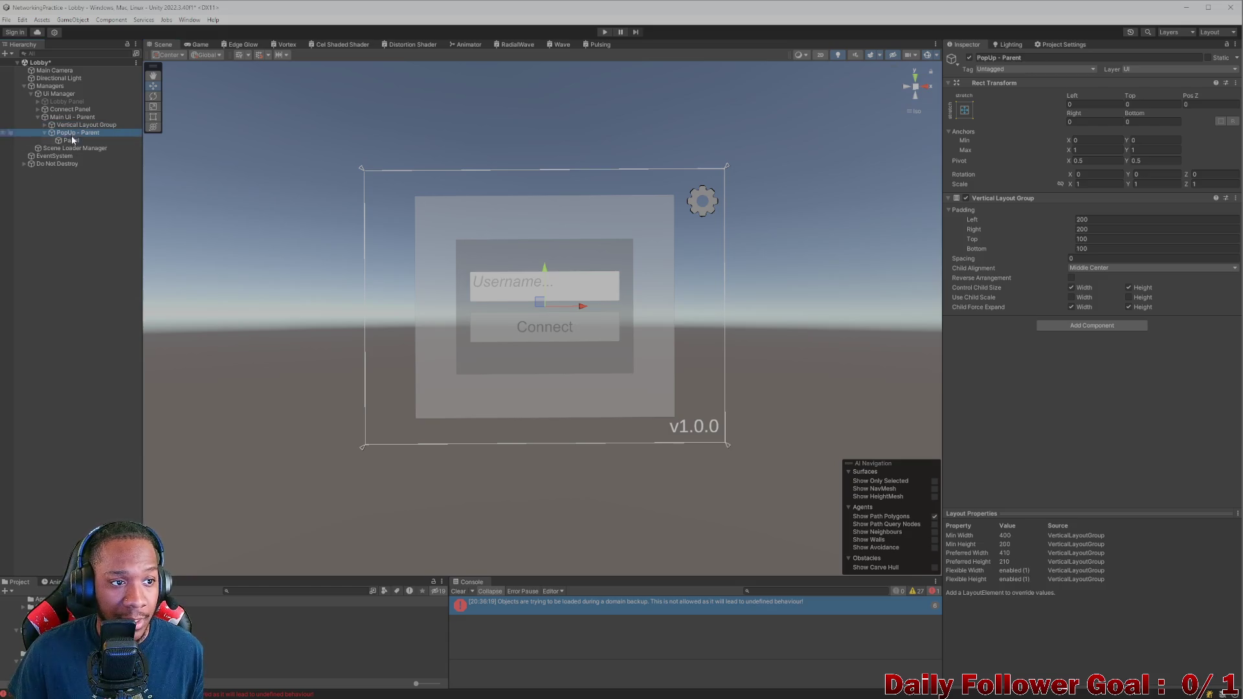
click(604, 32)
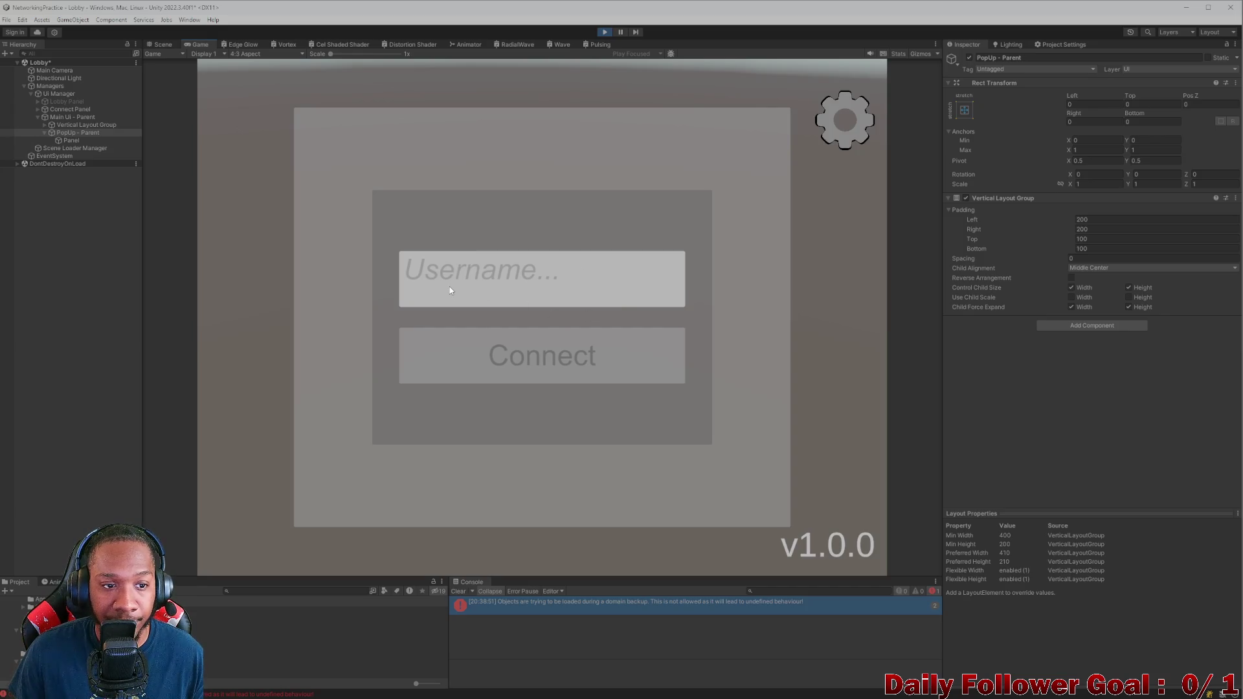
Step: Deactivate PopUp - Parent during play, stop Play mode, and select the pop-up's Panel
click(969, 58)
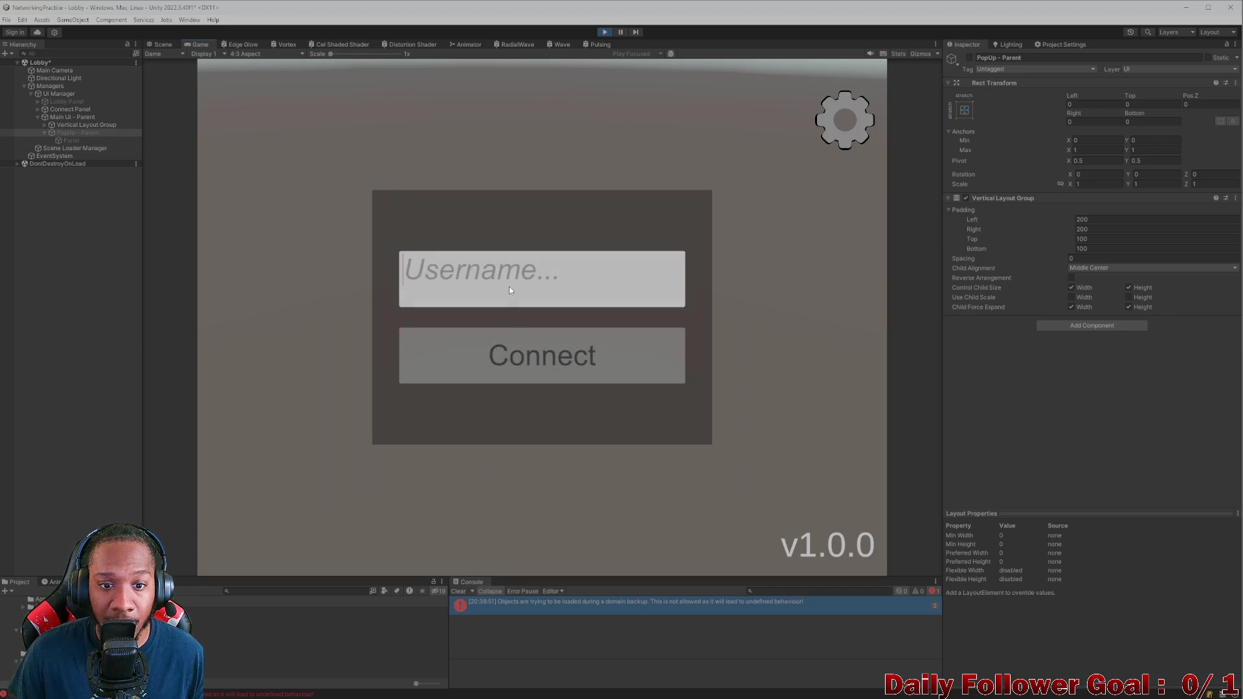
click(605, 32)
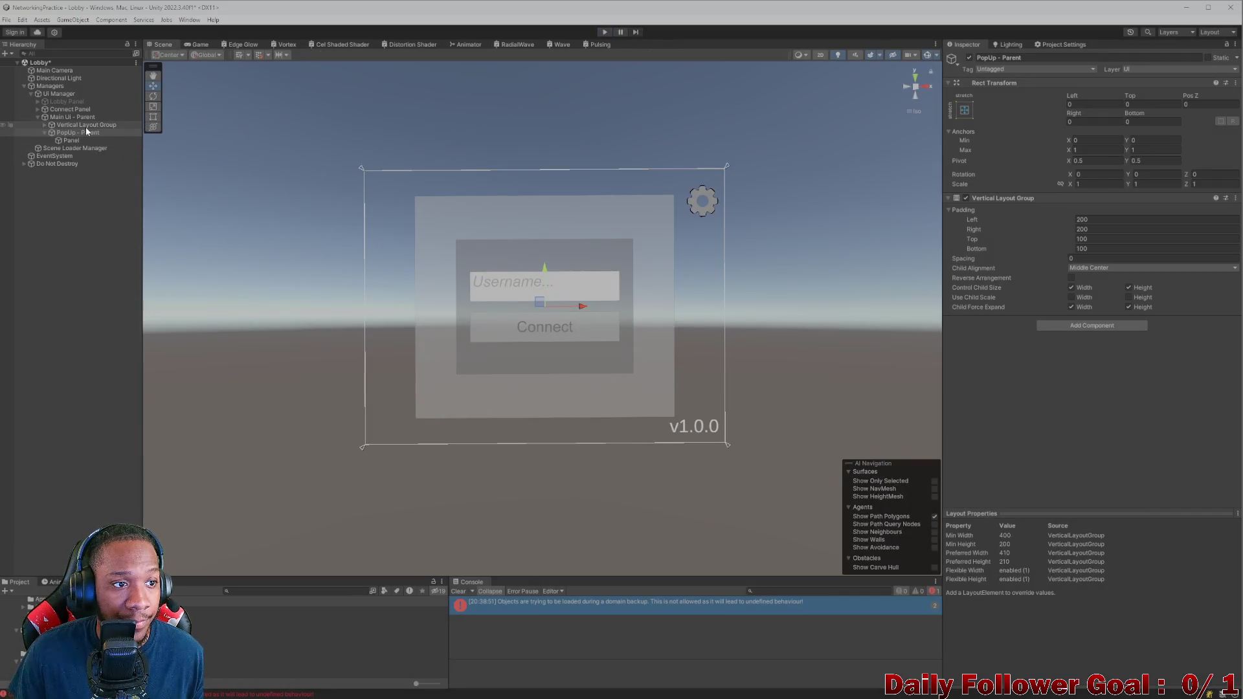
click(71, 140)
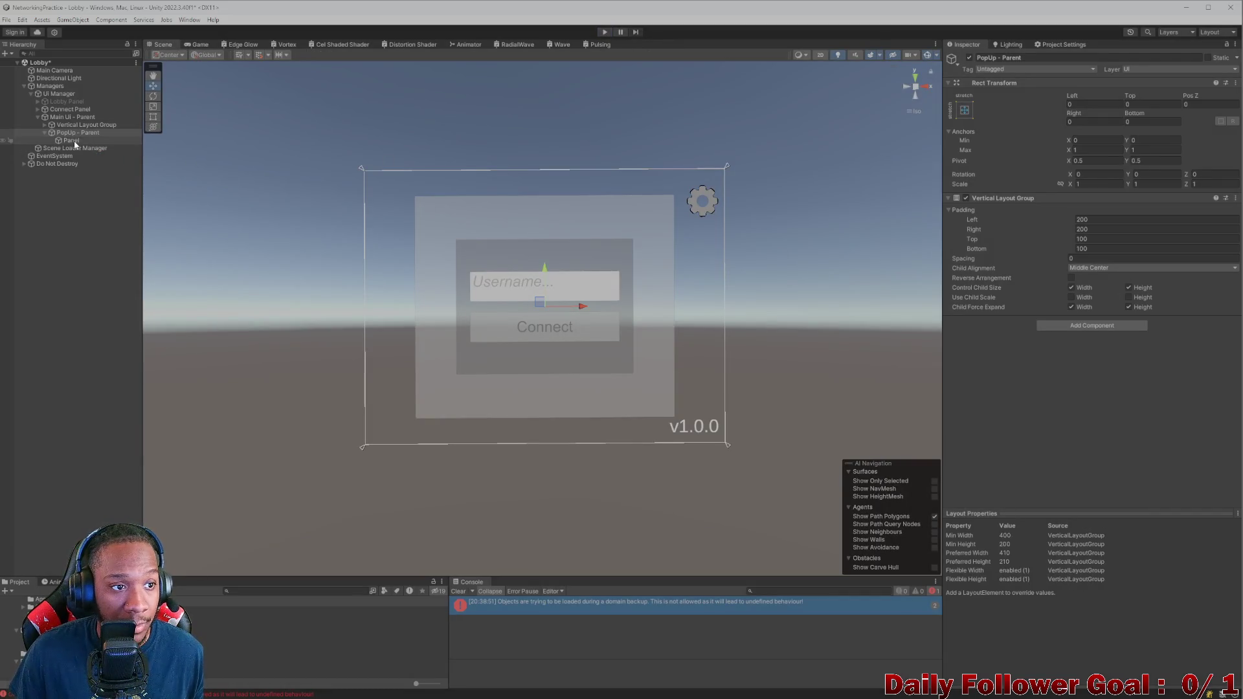
Step: Set the Panel's Image colour to near-black with alpha raised to 242
click(1090, 255)
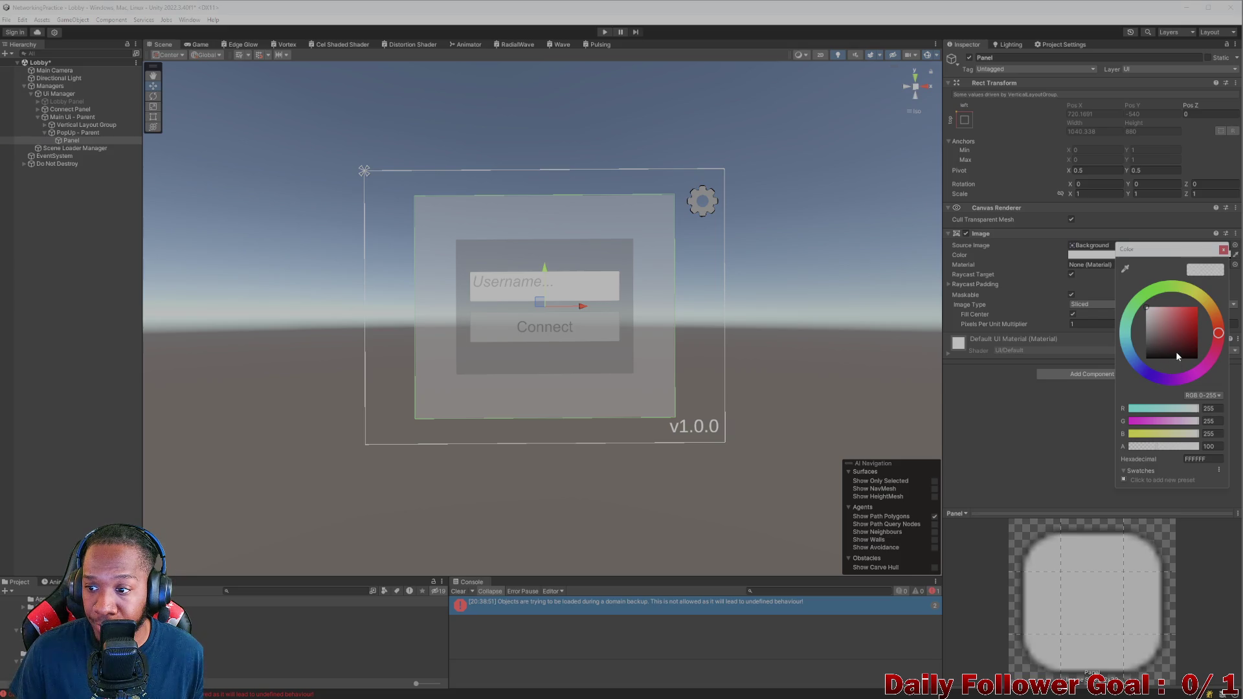
click(1176, 354)
click(1222, 249)
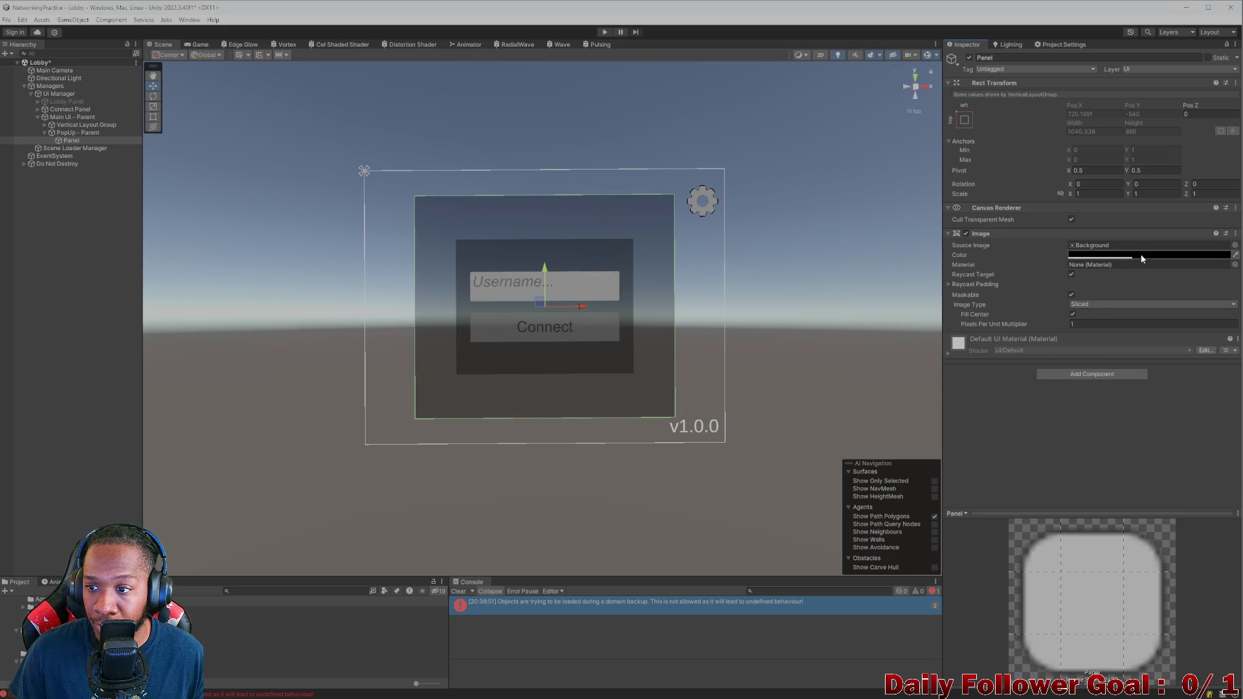
click(1141, 256)
drag(1215, 447, 1220, 451)
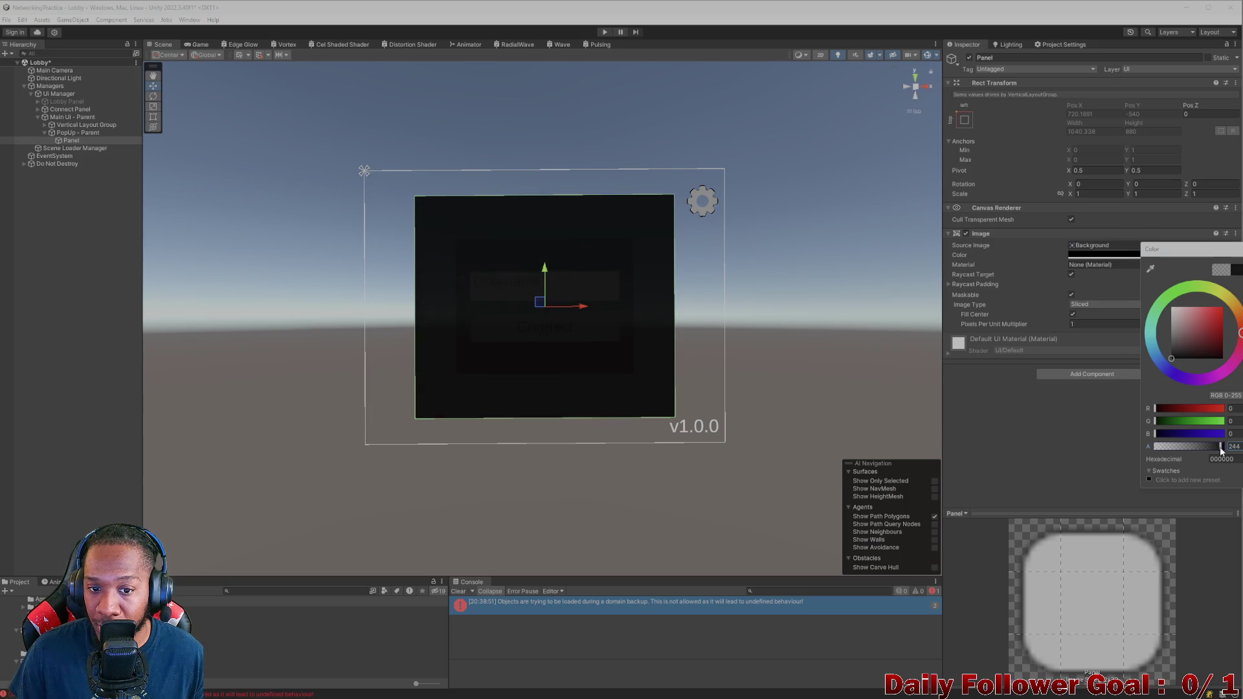
click(1080, 464)
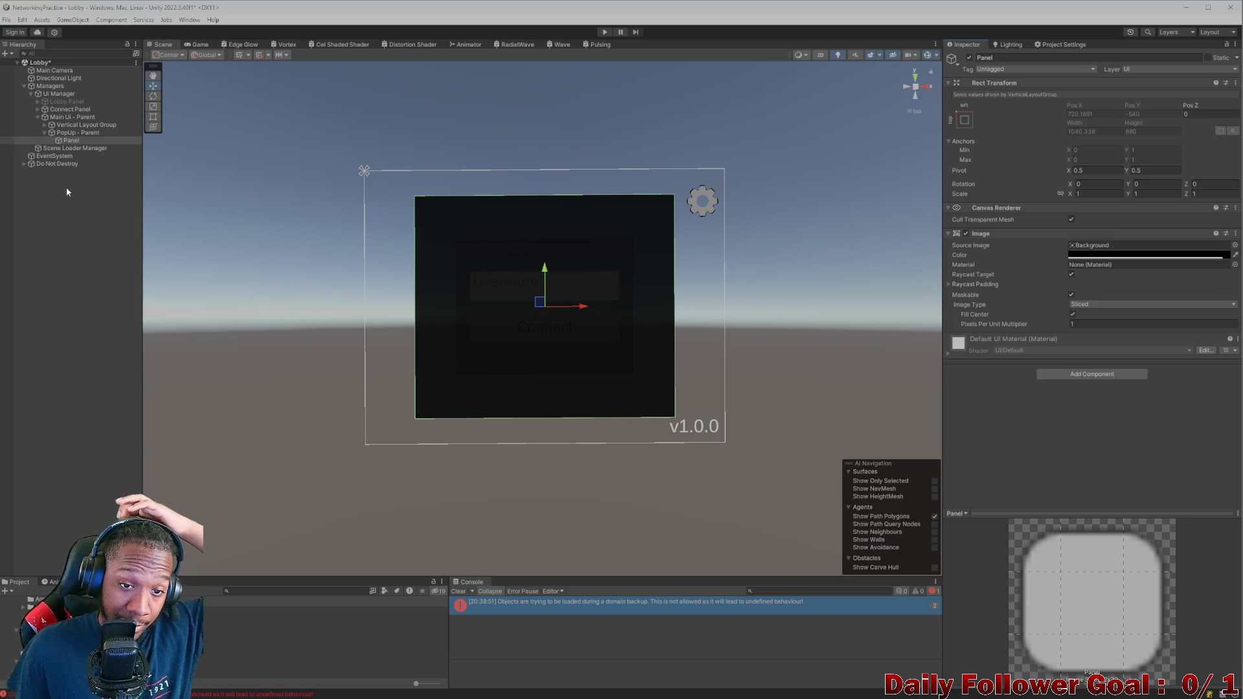
Step: Add a Vertical Layout Group component to the pop-up's Panel
click(76, 134)
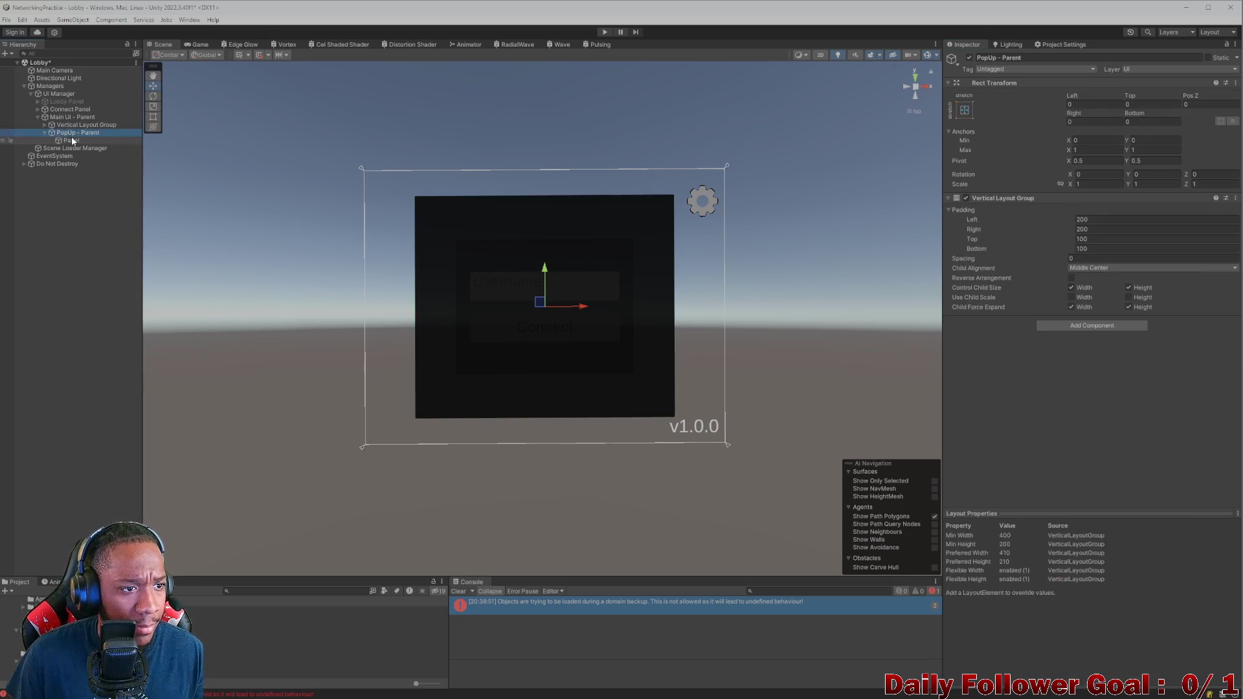
click(72, 139)
right_click(70, 138)
click(69, 134)
click(69, 141)
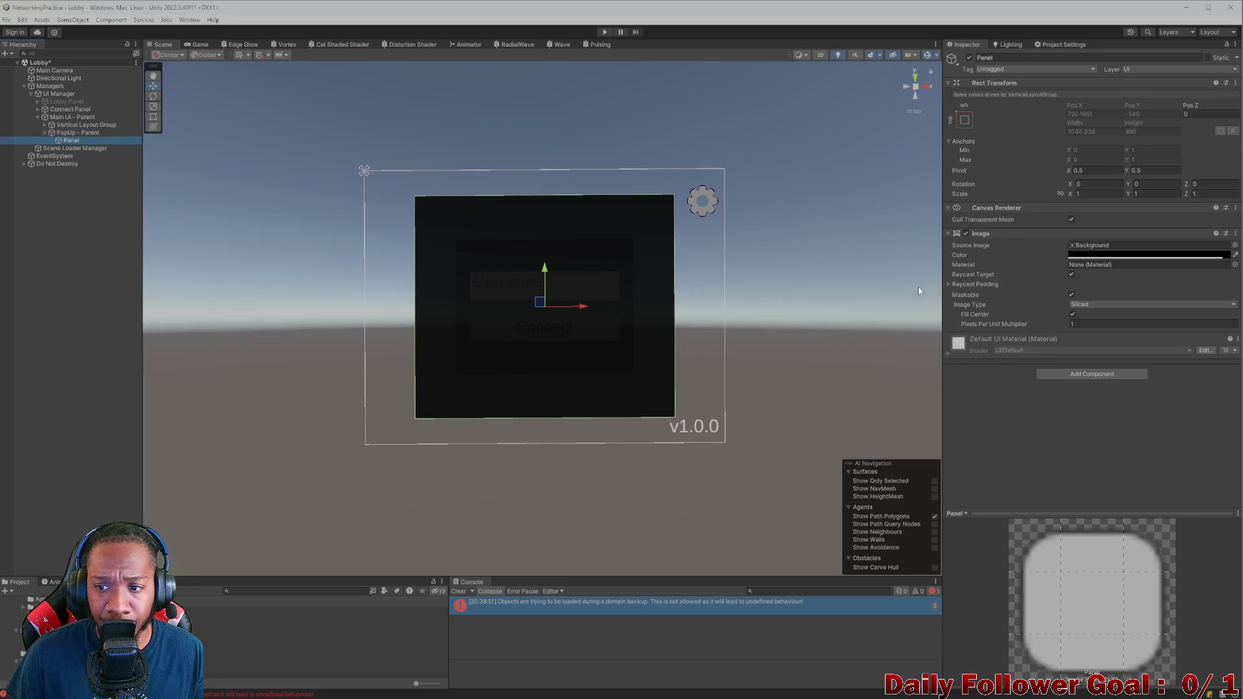
click(1111, 374)
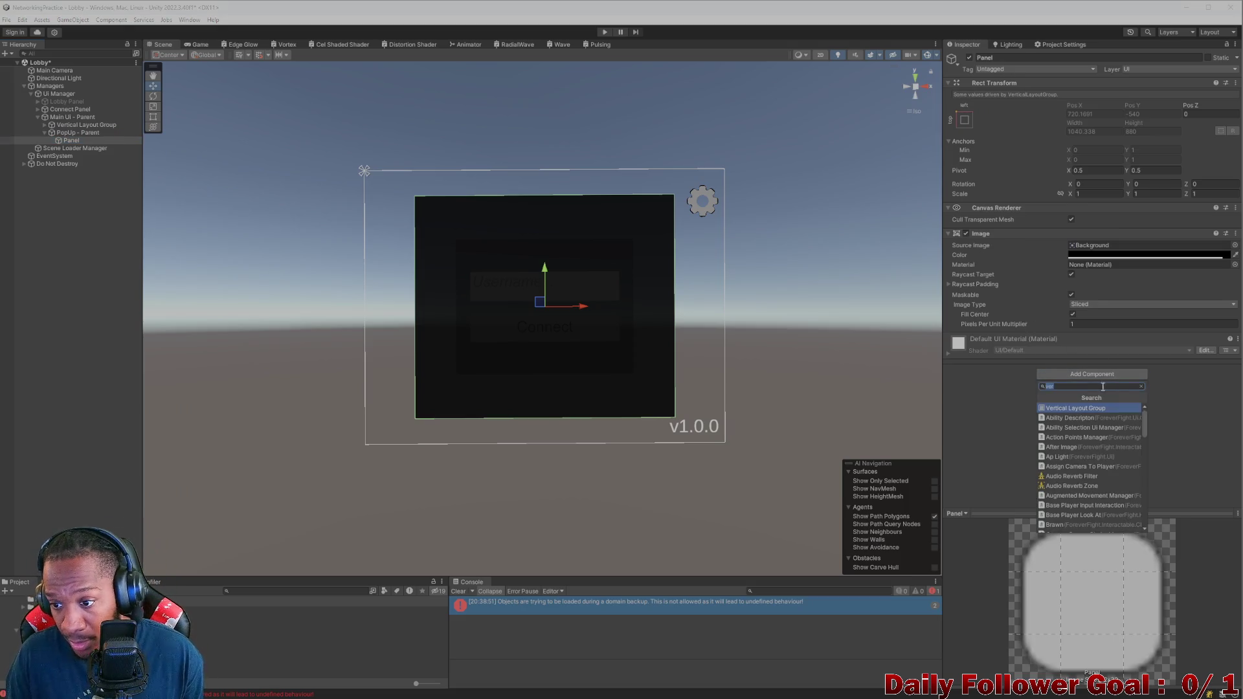
click(1088, 407)
click(1101, 408)
Step: Set its padding to 25 on all sides, Middle Center alignment, and Control Child Size
click(1090, 360)
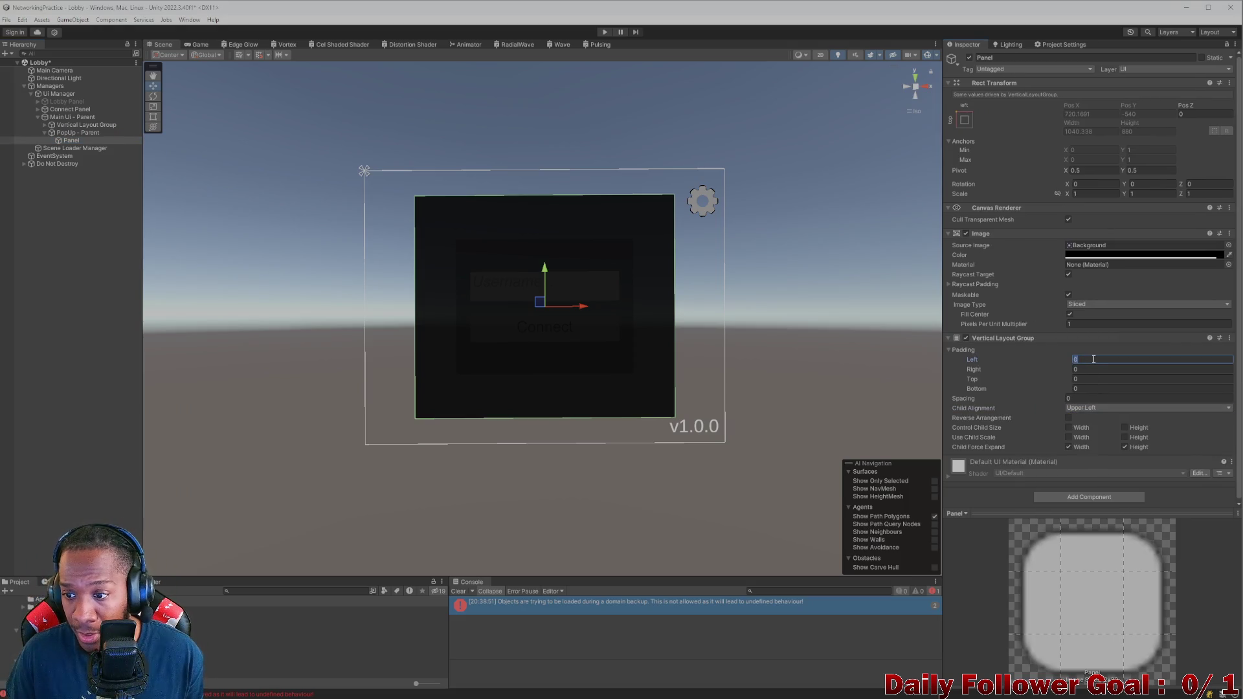
text(25)
click(1107, 370)
text(25)
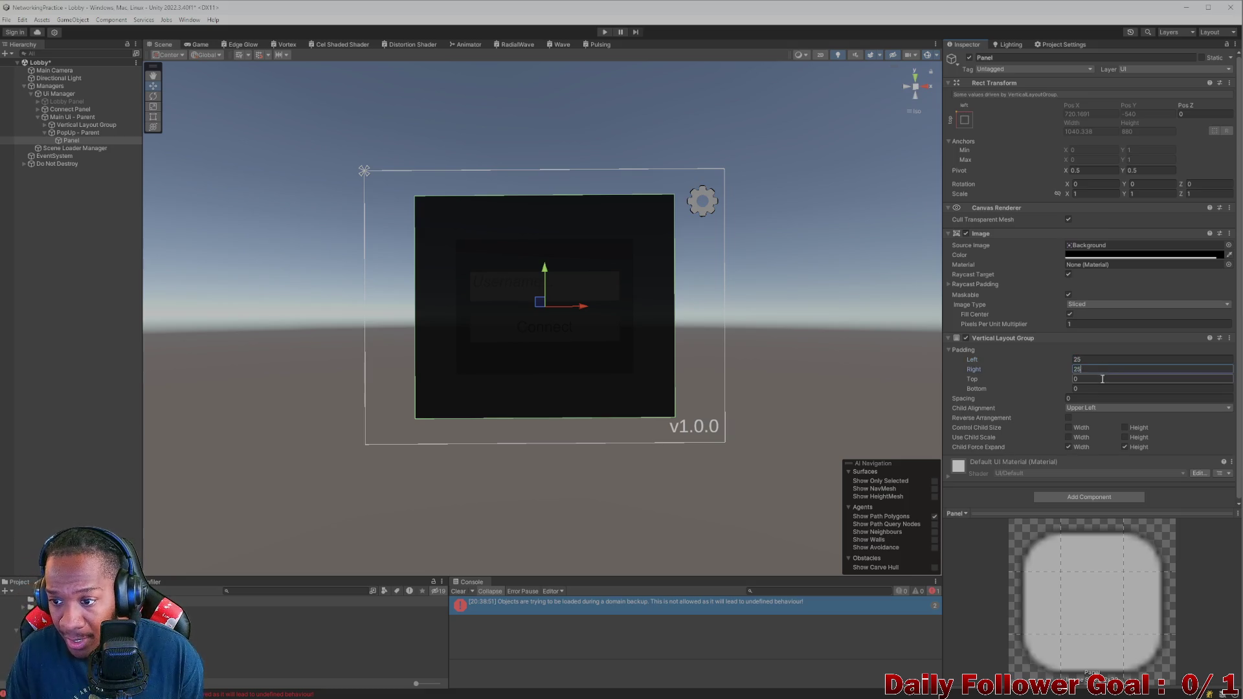
click(1102, 379)
text(25)
click(1102, 389)
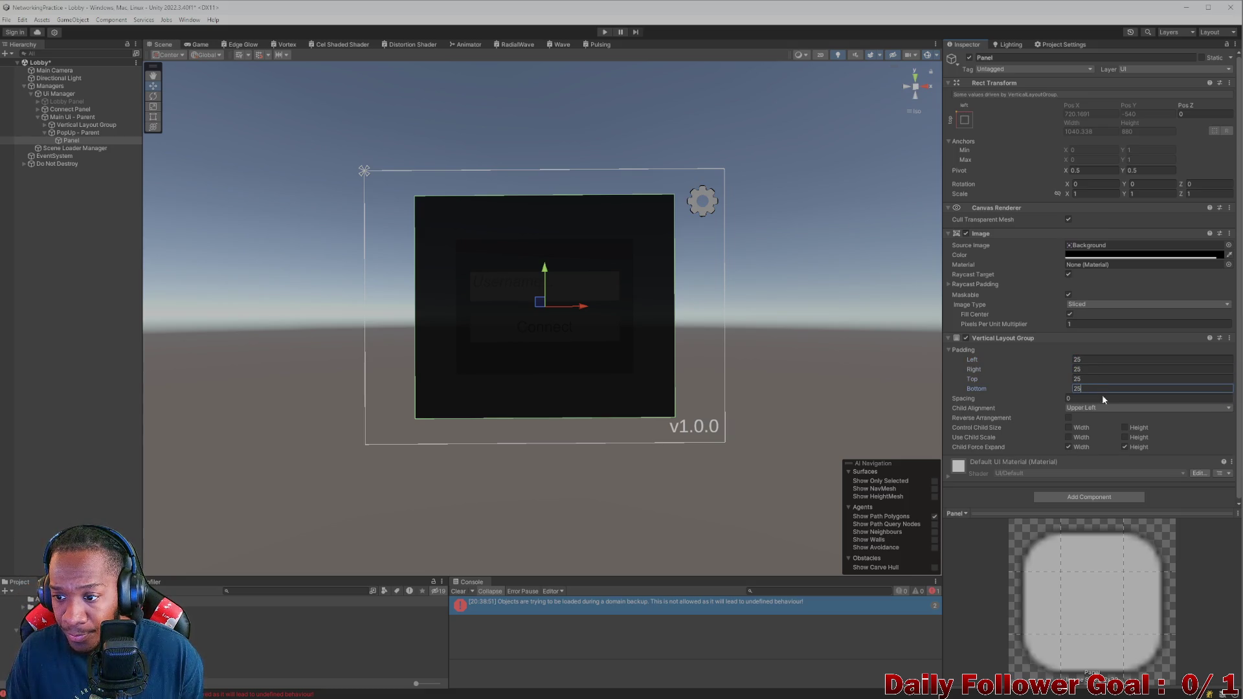
text(25)
click(1100, 407)
click(1097, 460)
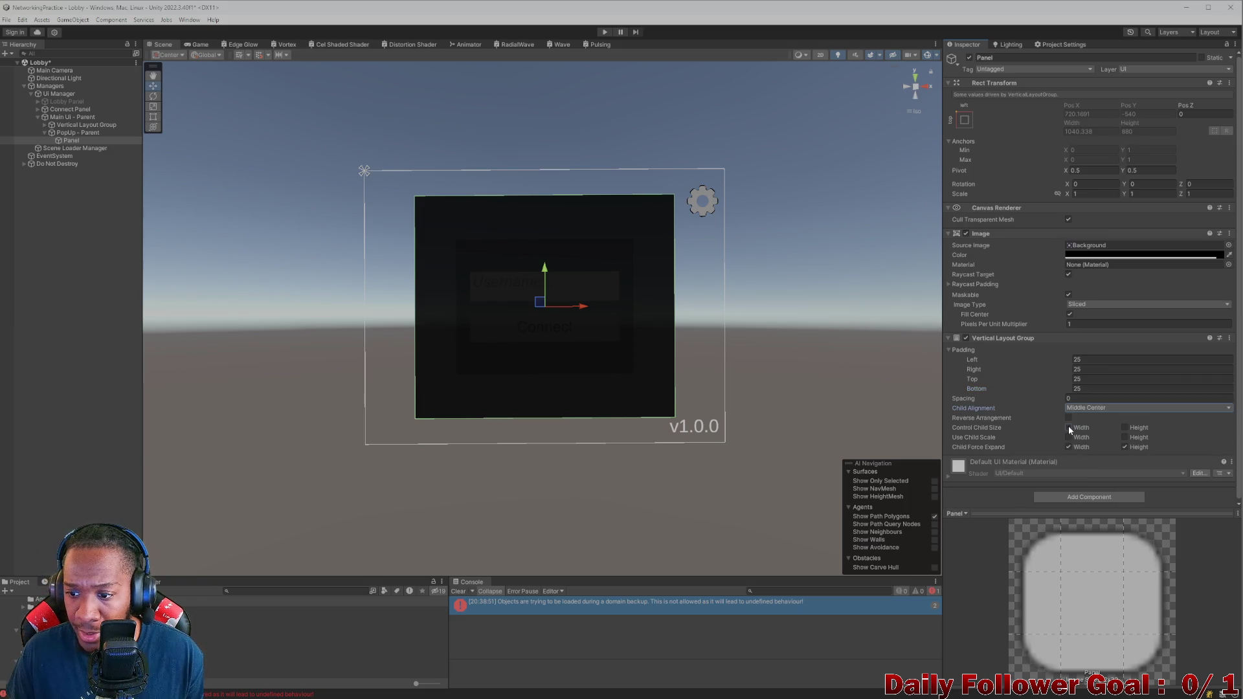
click(1124, 427)
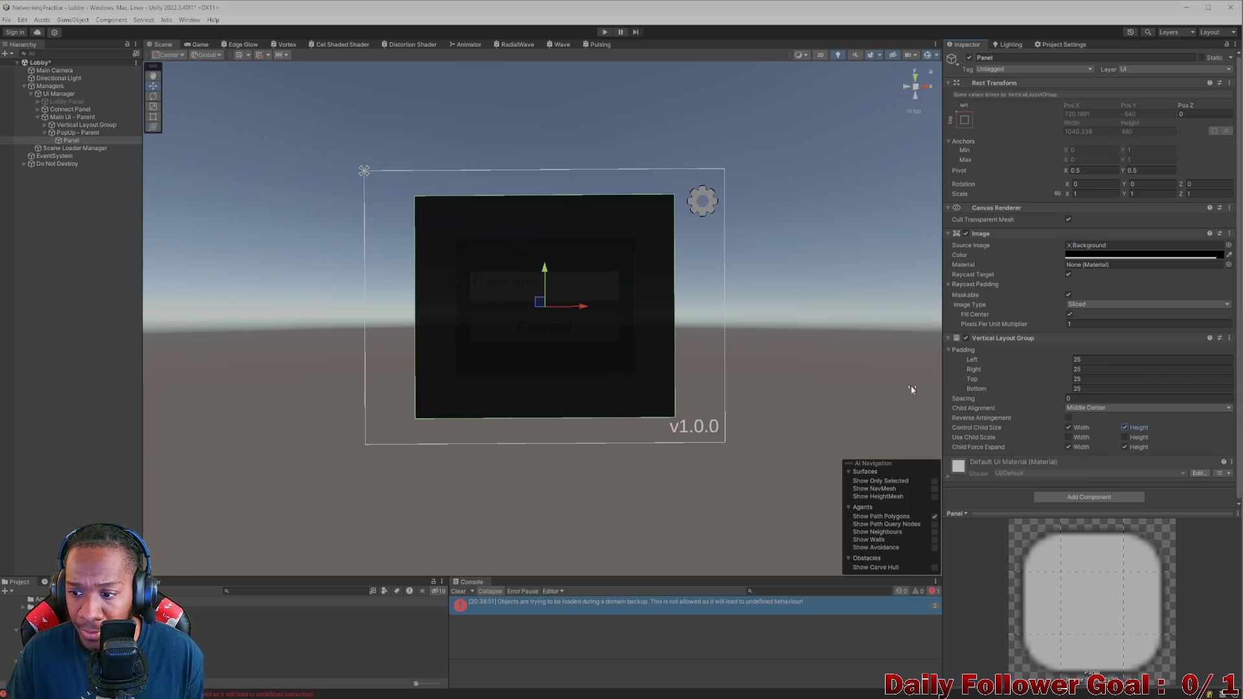
Step: Create an Input Field - TextMeshPro under the Panel and scroll through its Inspector settings
right_click(72, 140)
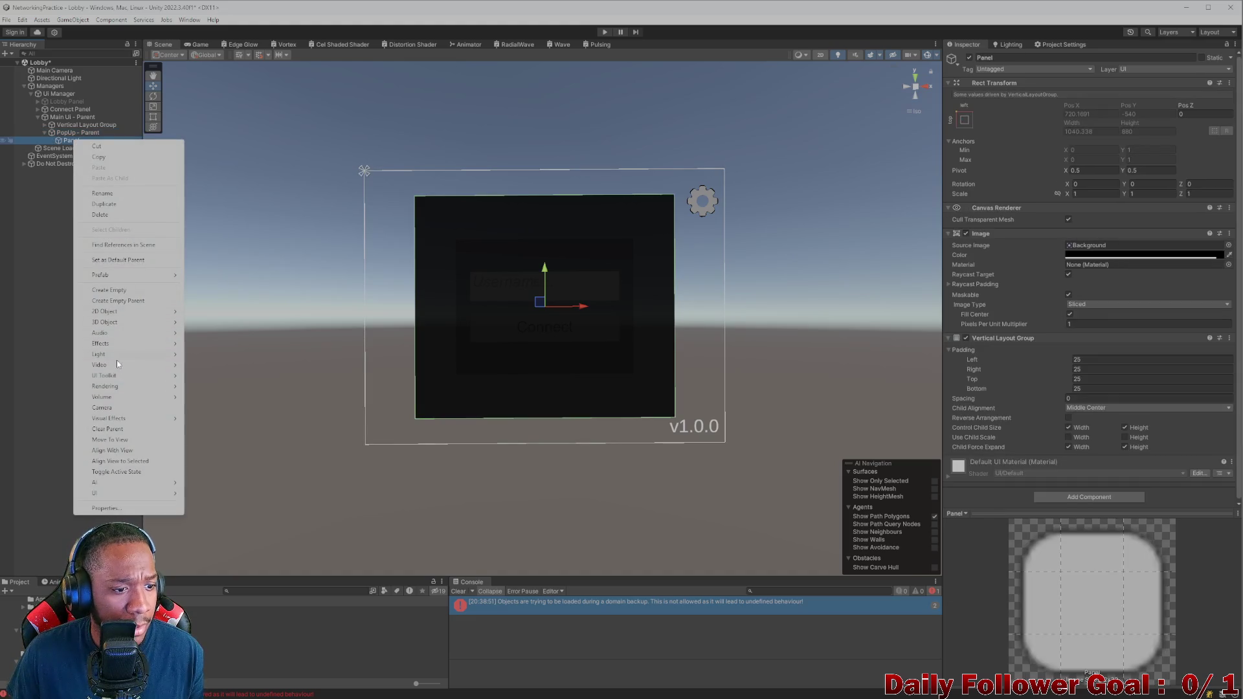
mouse_move(139, 496)
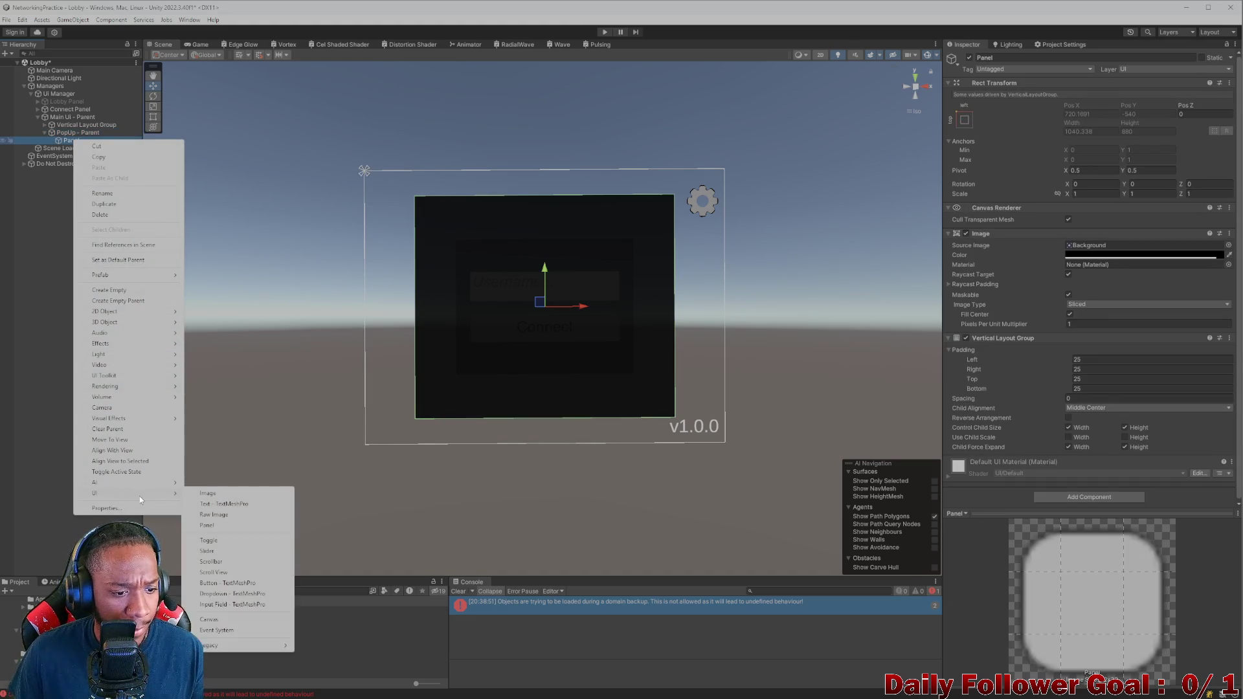
click(234, 604)
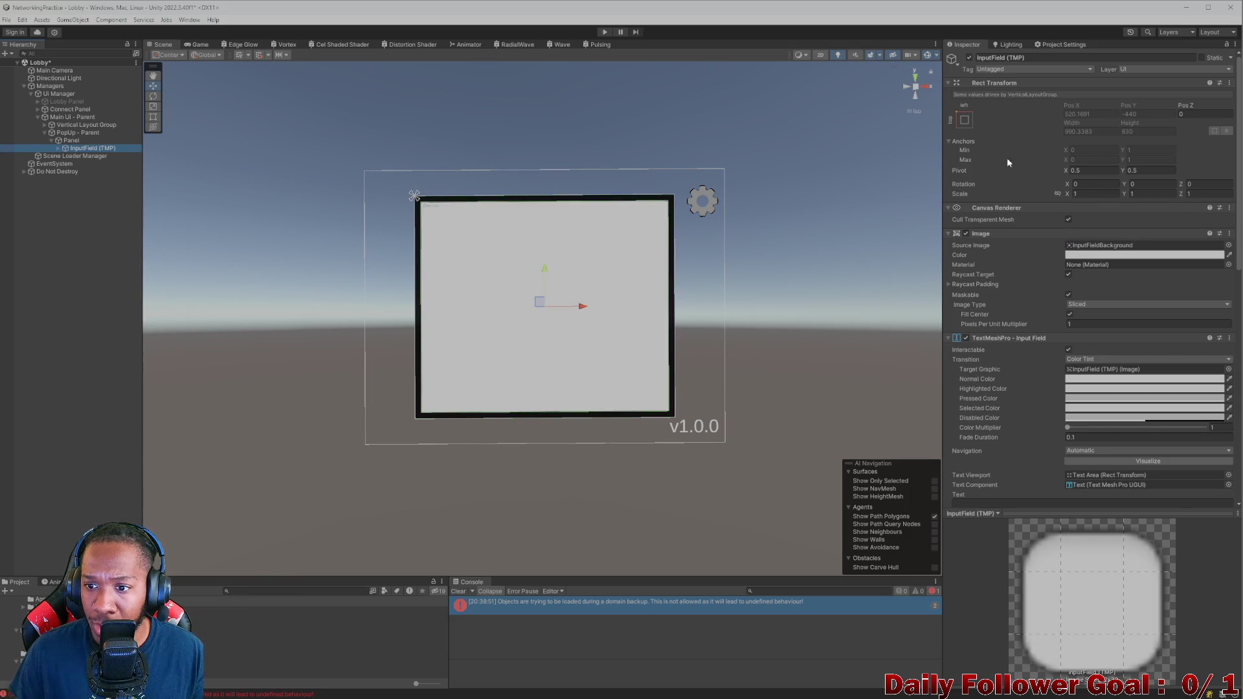
scroll(1086, 477, down, 5)
scroll(1086, 477, down, 10)
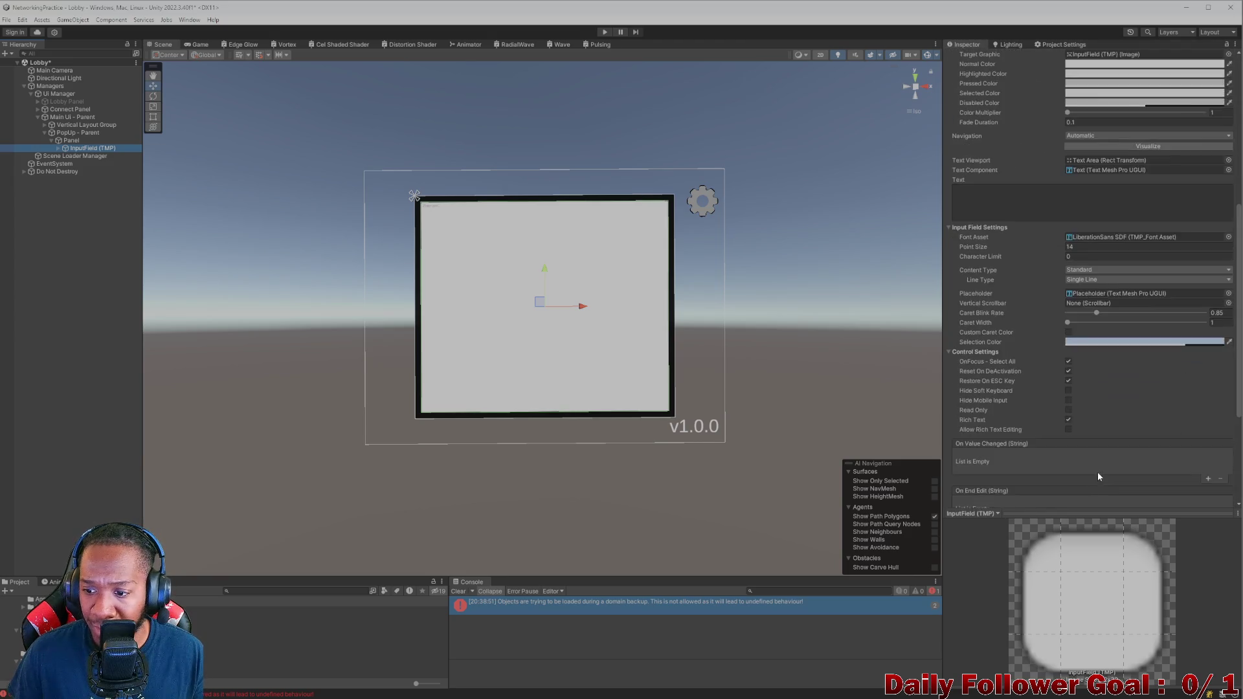
right_click(69, 141)
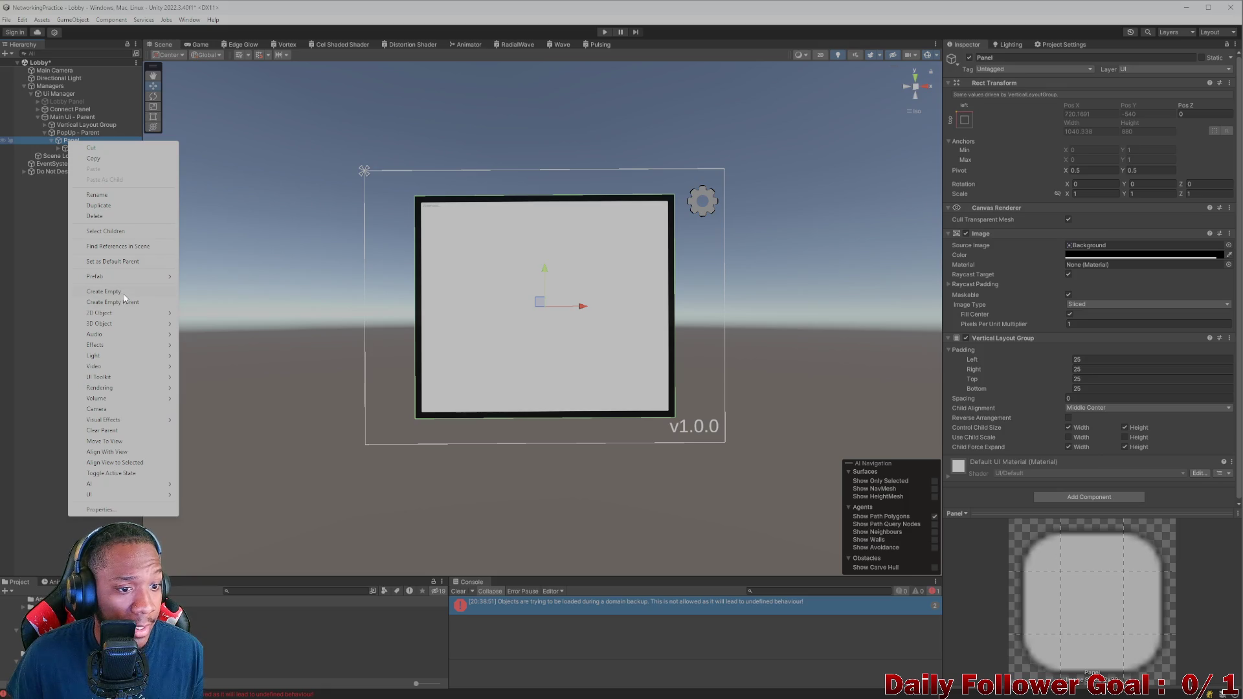
Step: Create an empty child under the Panel named 'Horizontal Layout Group'
click(110, 292)
click(1022, 58)
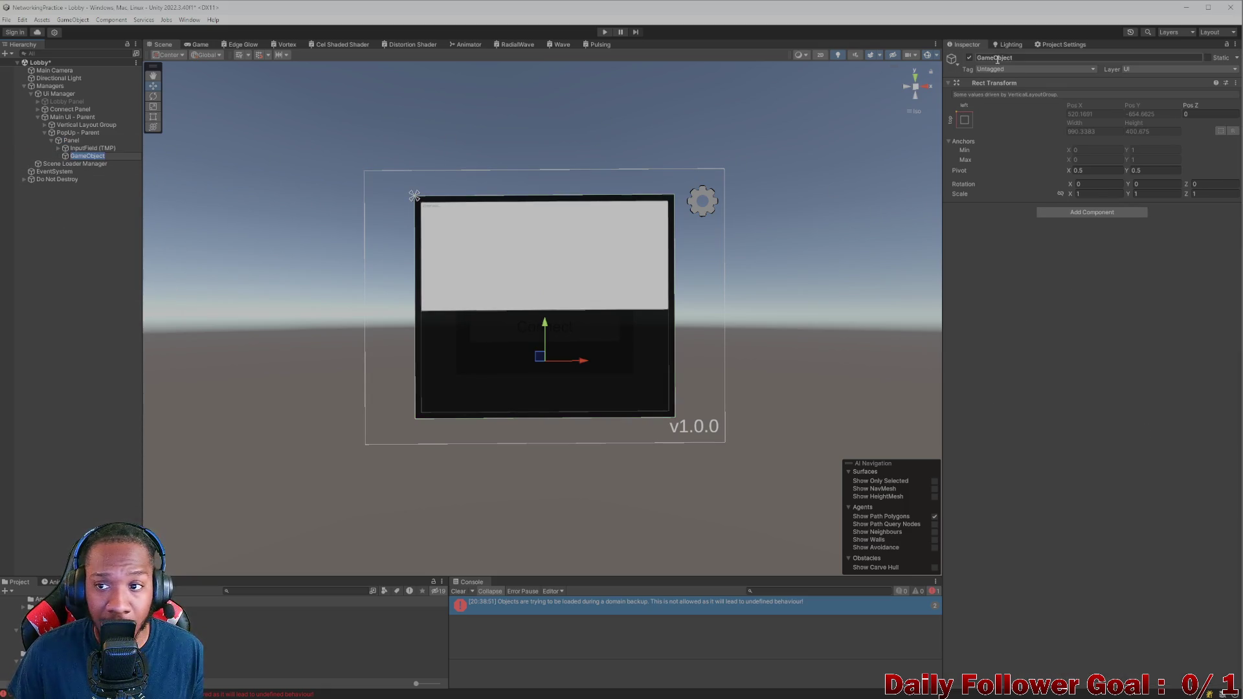
text(Horizontal)
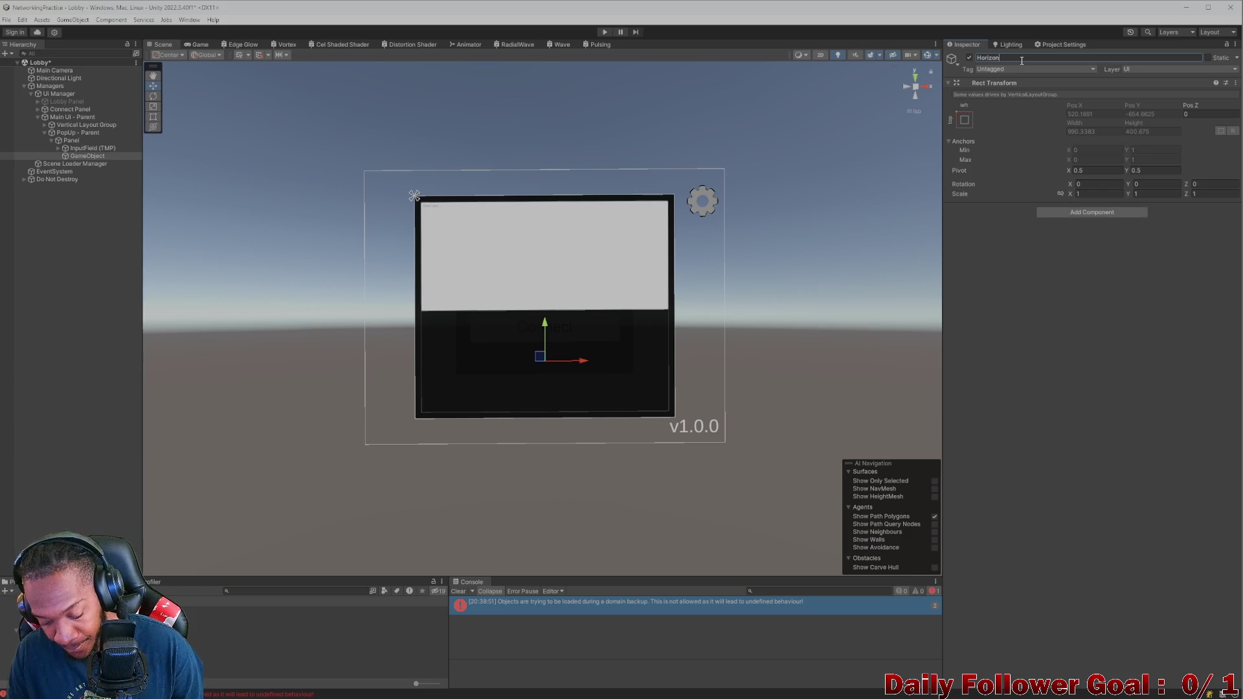
text( Lay)
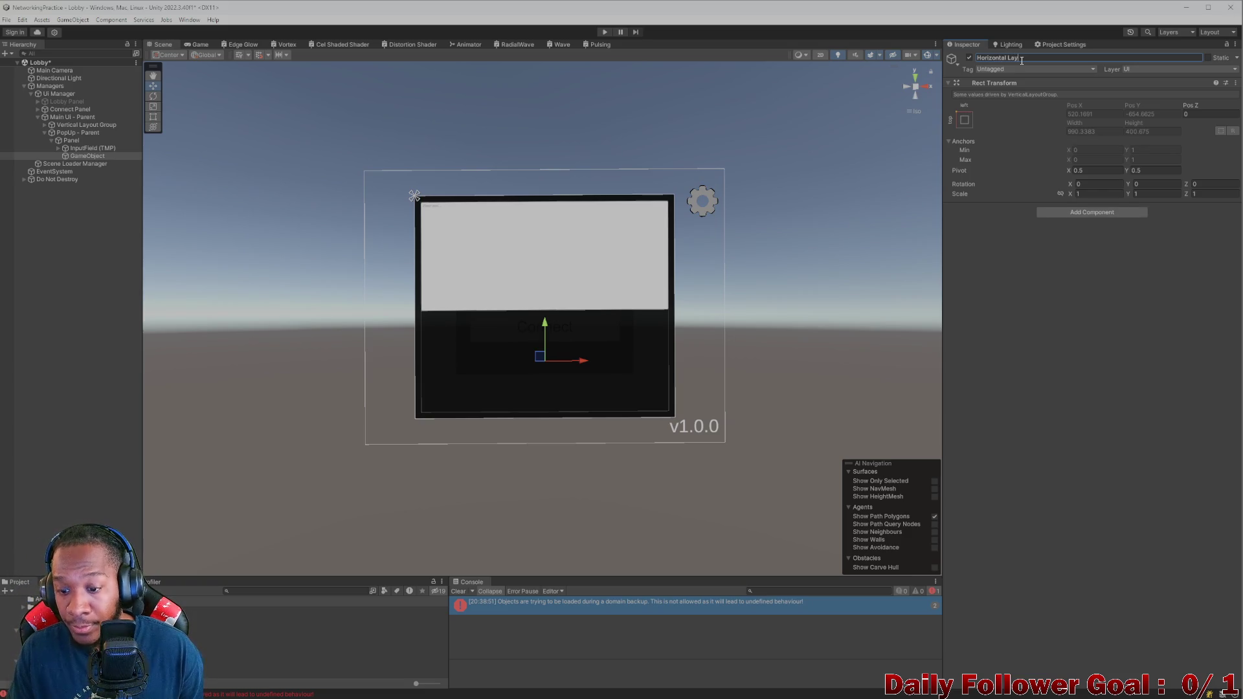
text(out Gr)
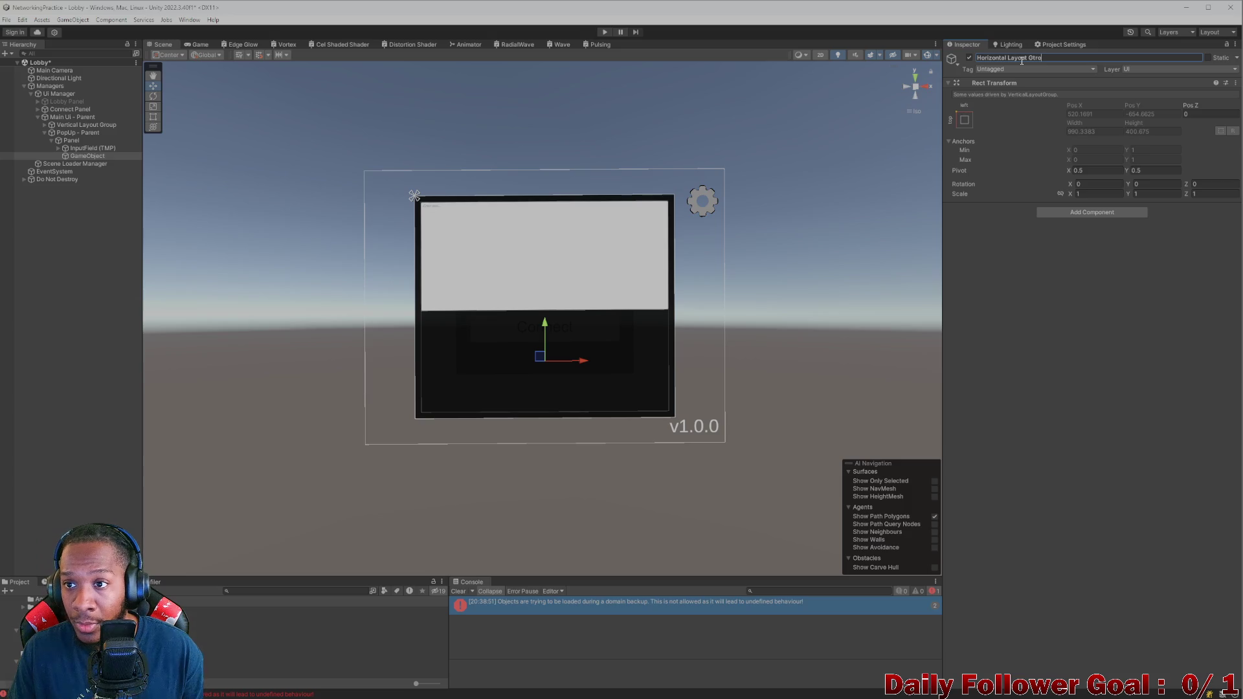
text(oup)
key(Return)
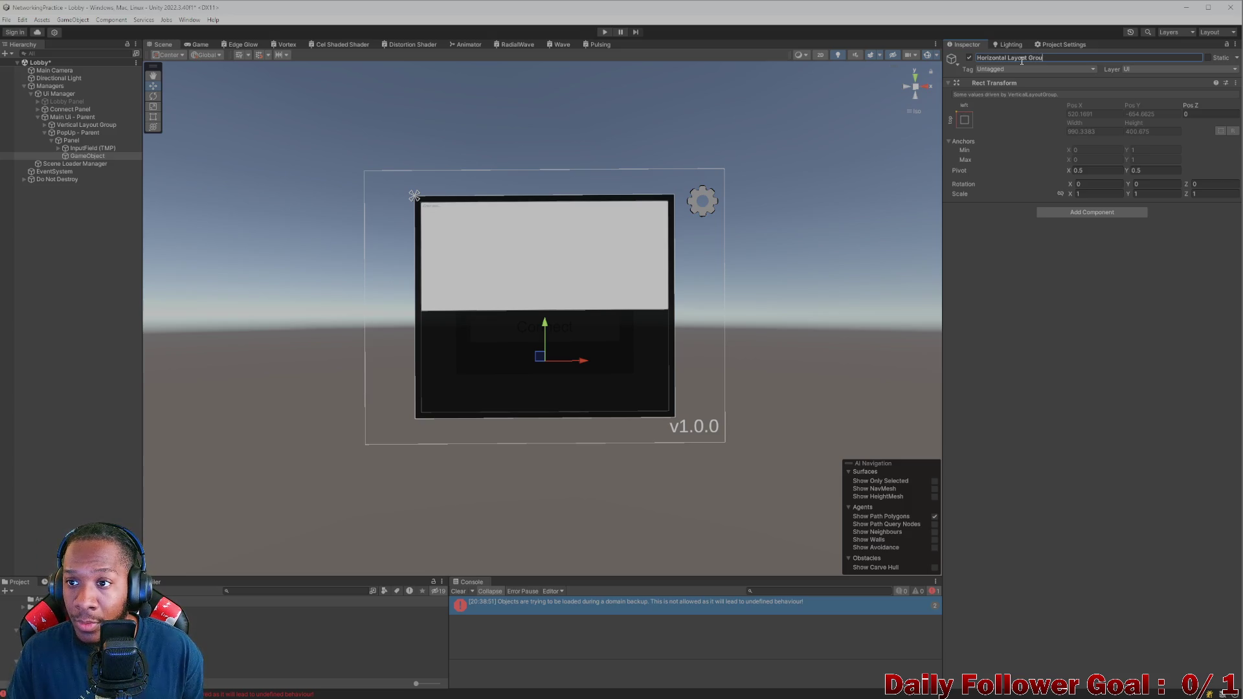
Step: Give it a Horizontal Layout Group component with spacing 10 and Middle Center alignment
click(1092, 213)
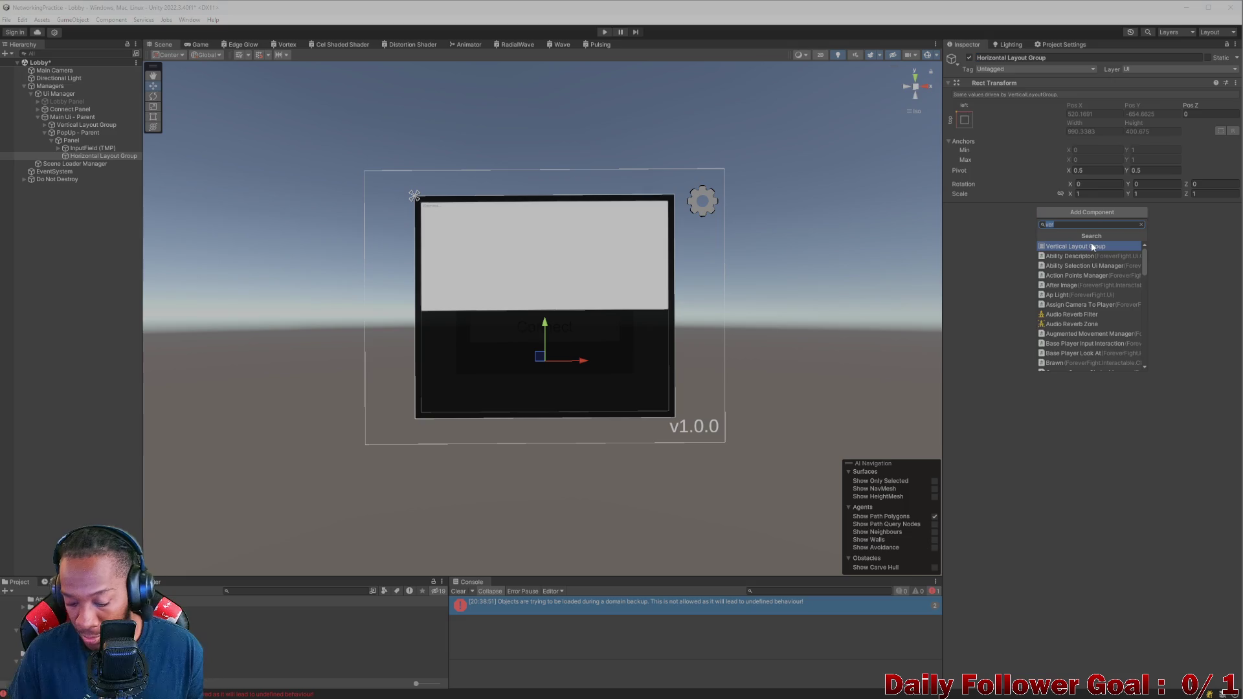
text(hor)
click(1092, 246)
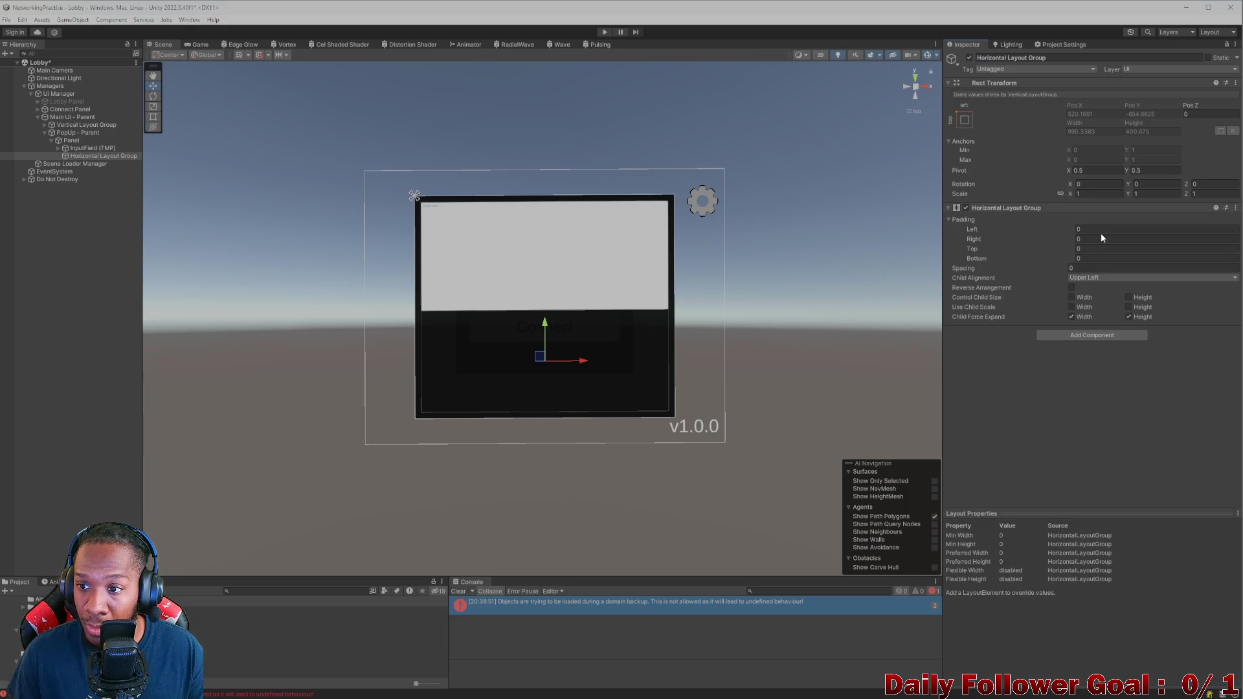
click(1104, 269)
text(10)
click(1087, 278)
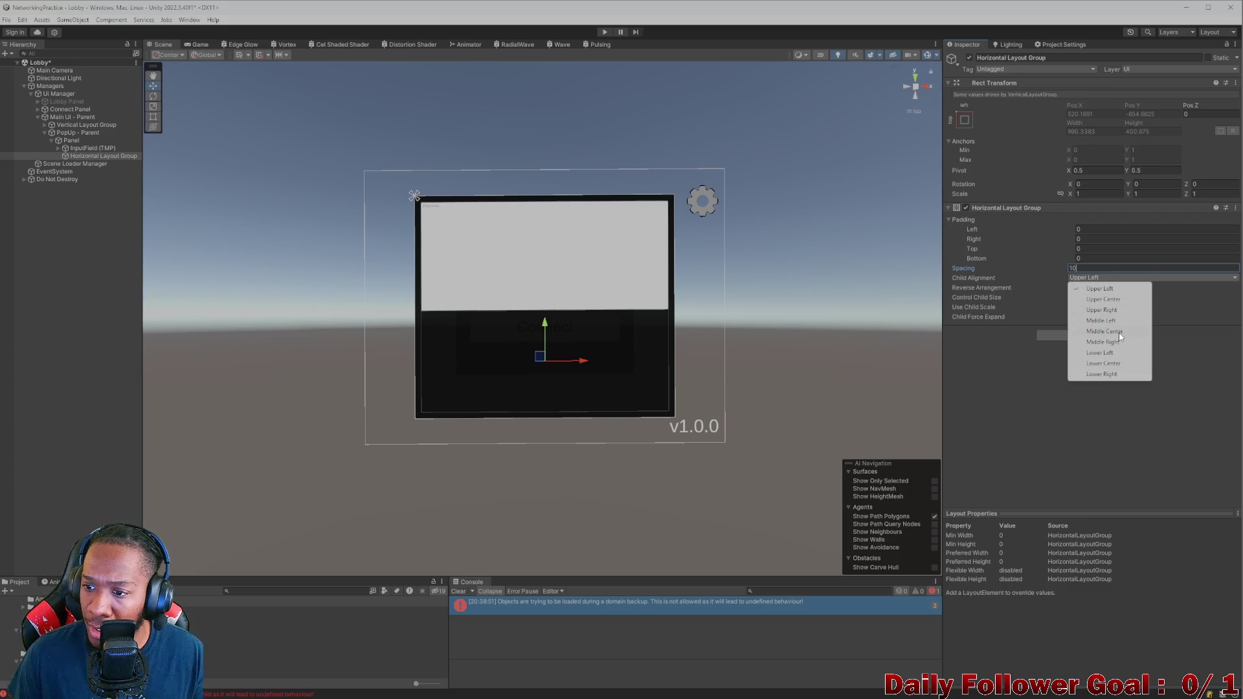
click(1106, 331)
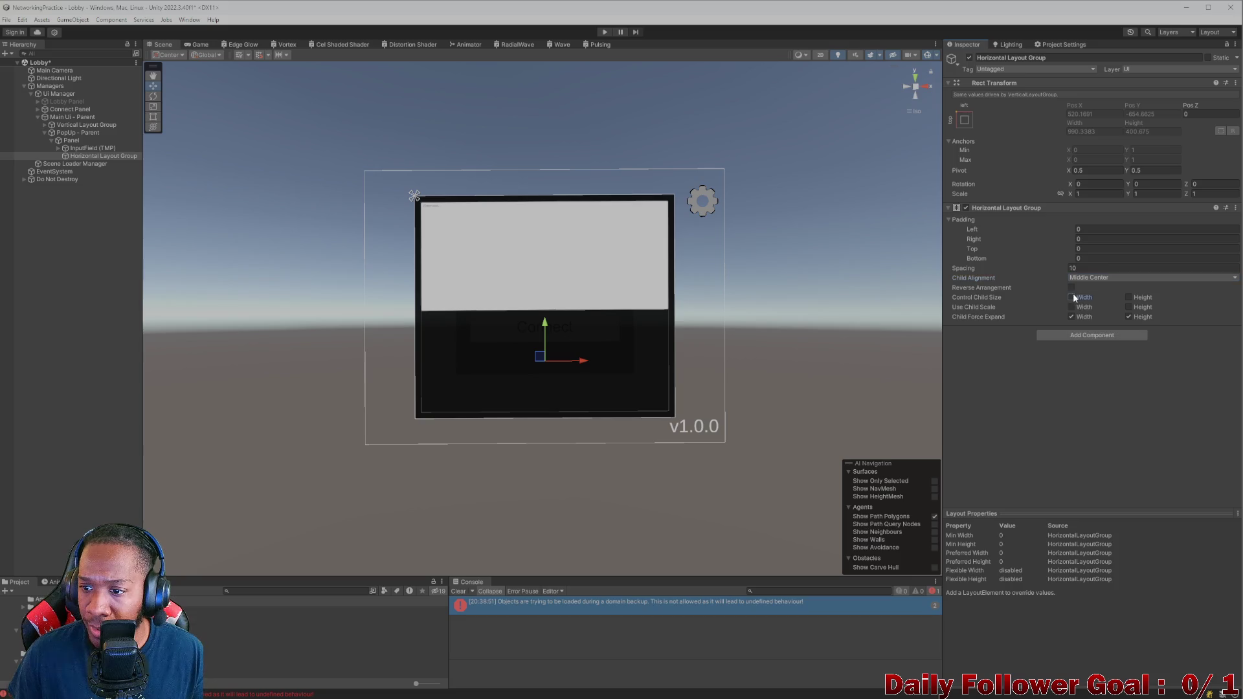
click(89, 149)
Step: Add a UI Button under the Horizontal Layout Group and duplicate it with Ctrl+D
right_click(85, 157)
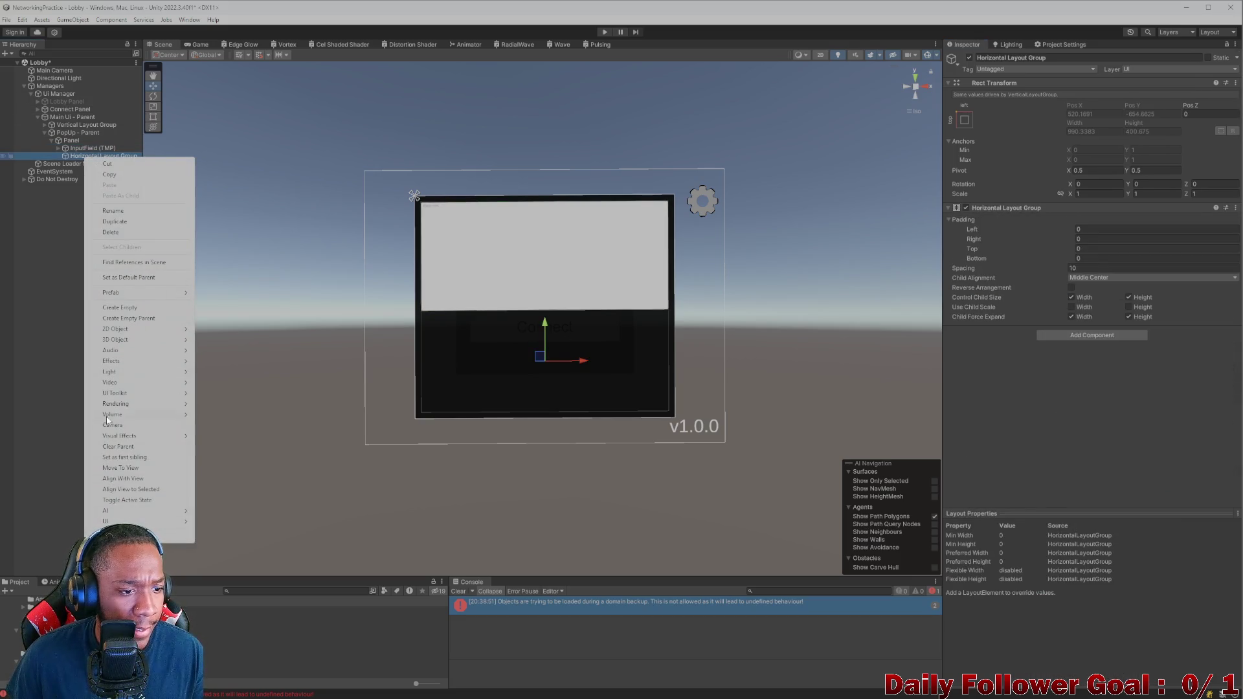
mouse_move(139, 521)
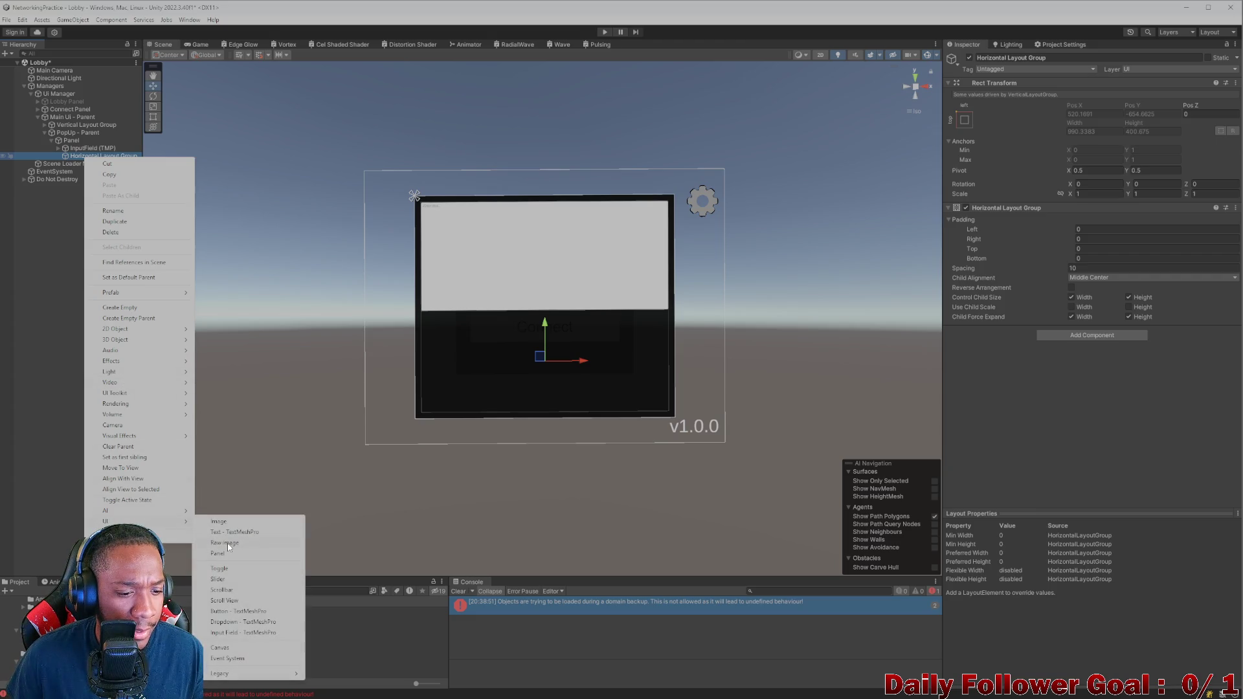
click(237, 611)
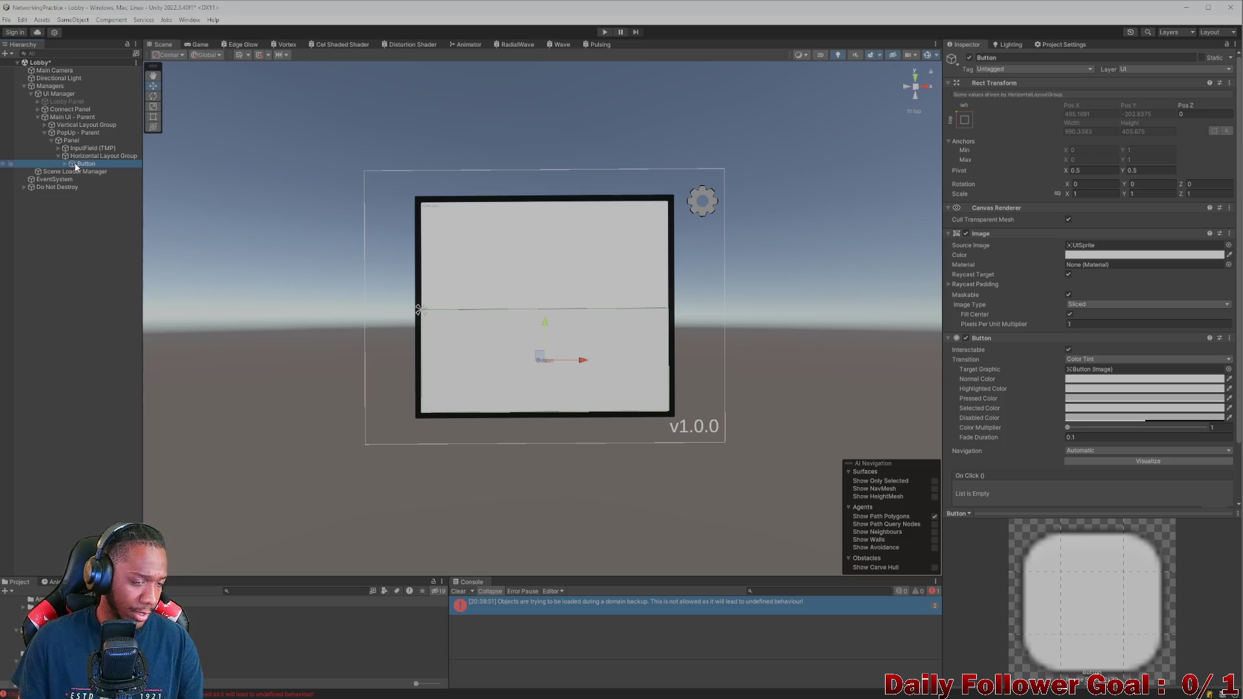
key(ctrl+d)
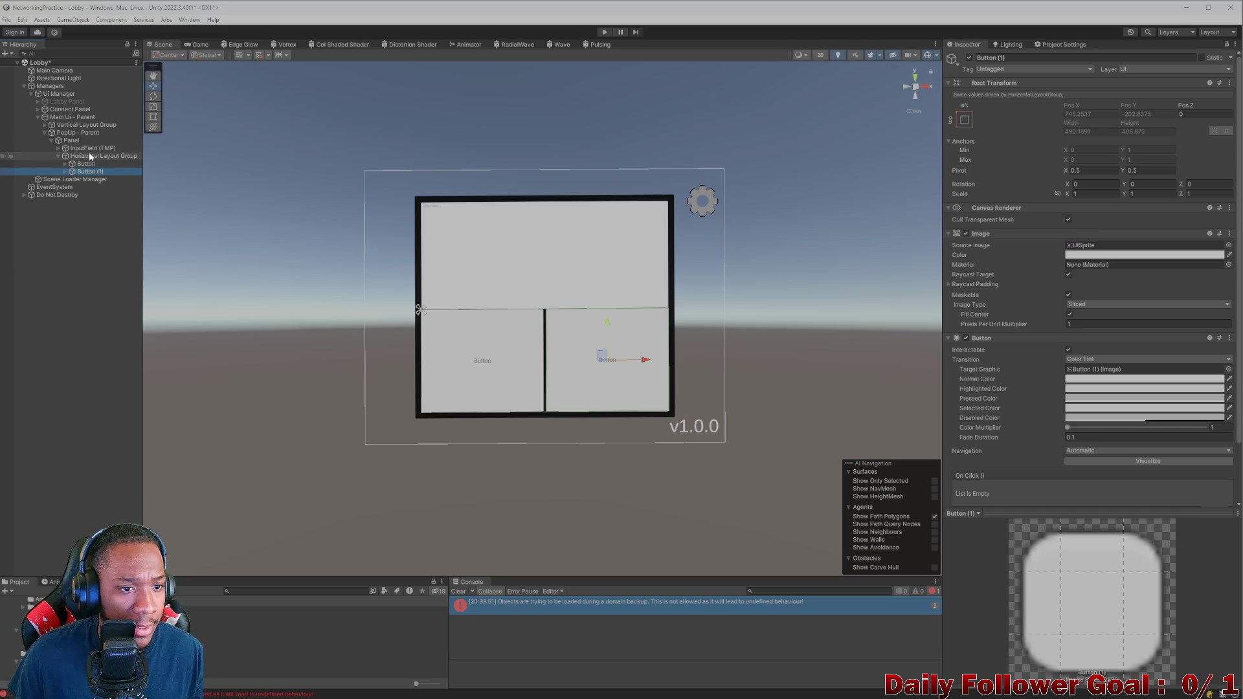
click(90, 156)
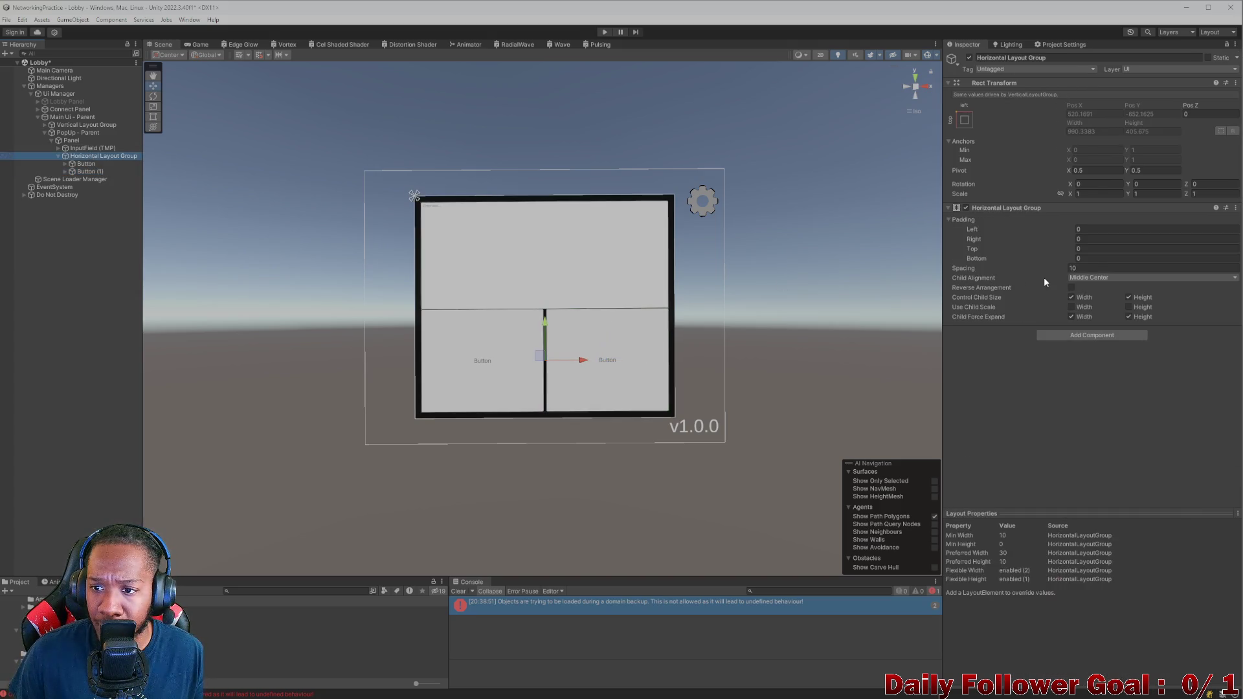
Step: Select the Panel and clear its name field to rename it
click(71, 141)
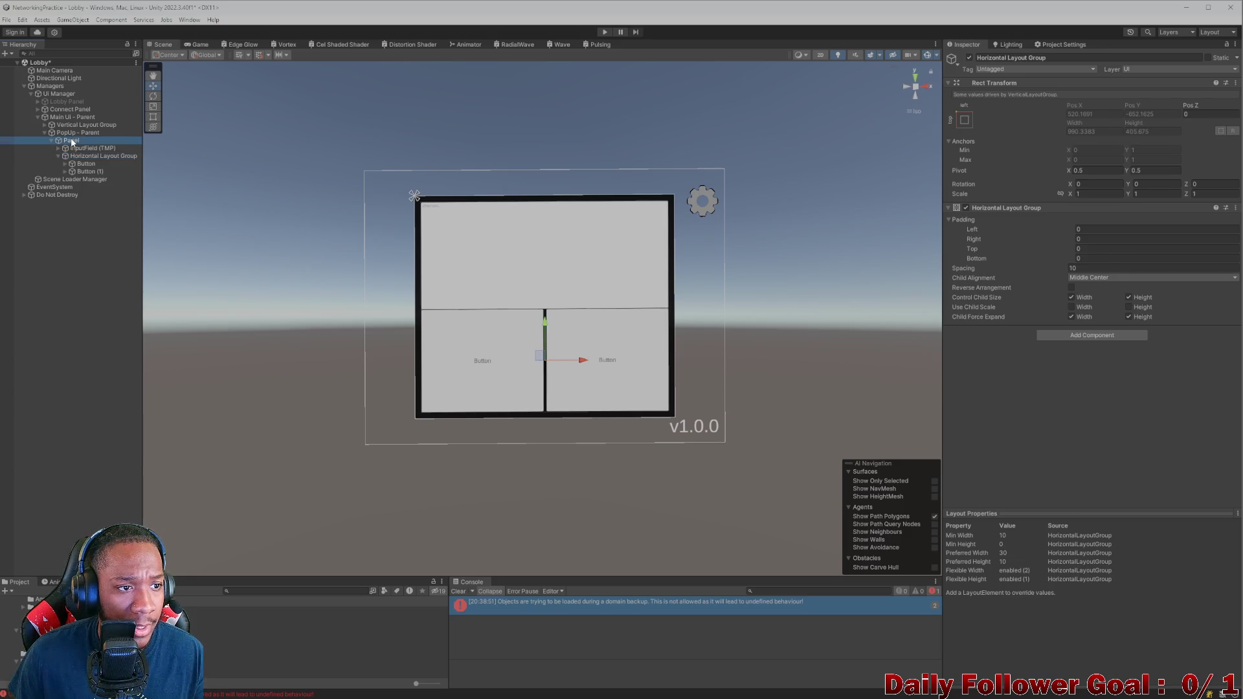
click(1033, 57)
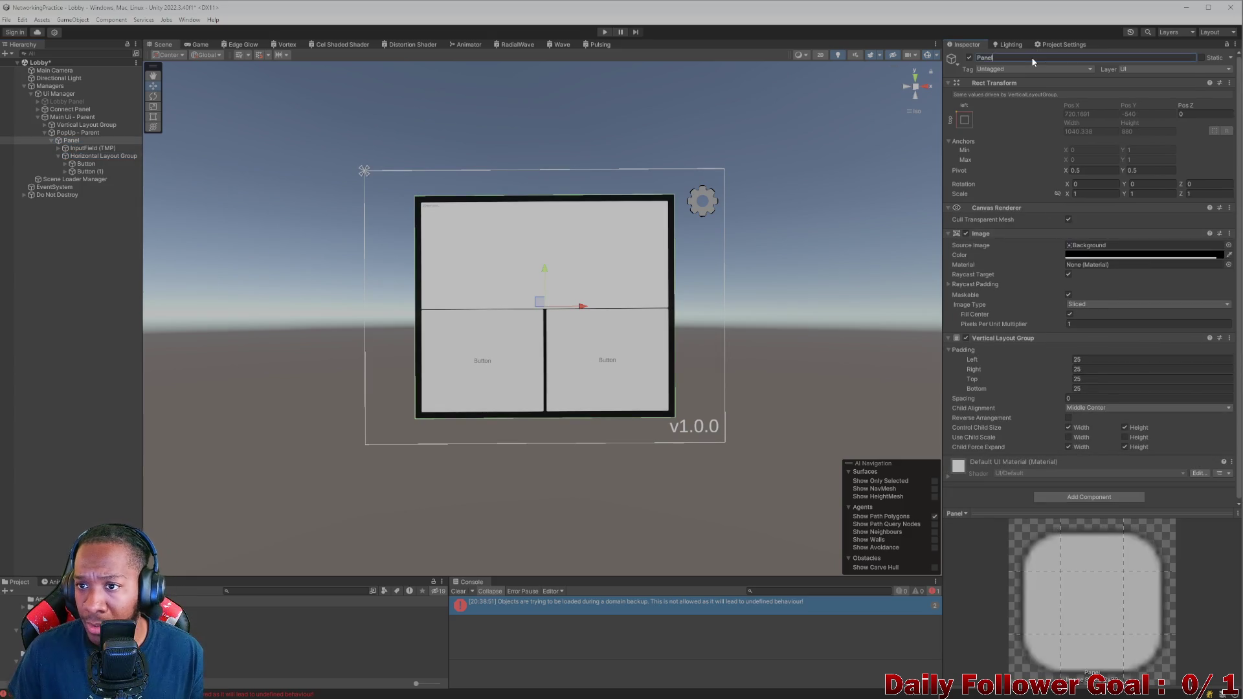
key(BackSpace)
key(BackSpace)
key(BackSpace)
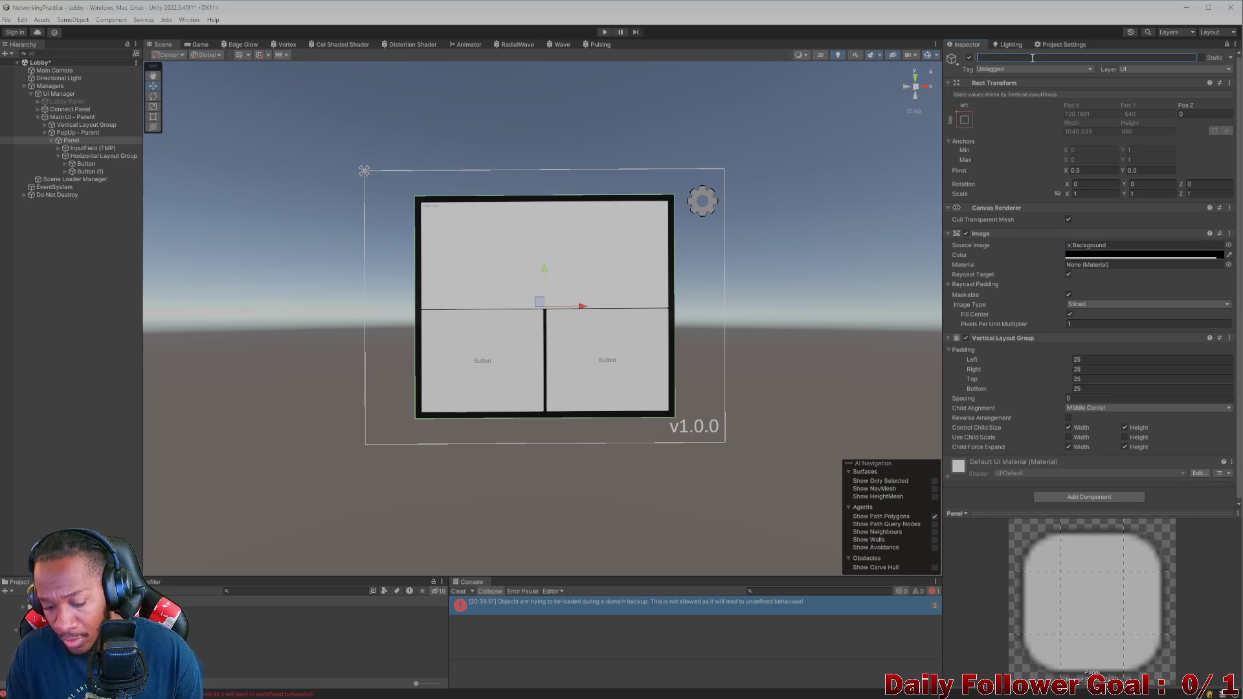
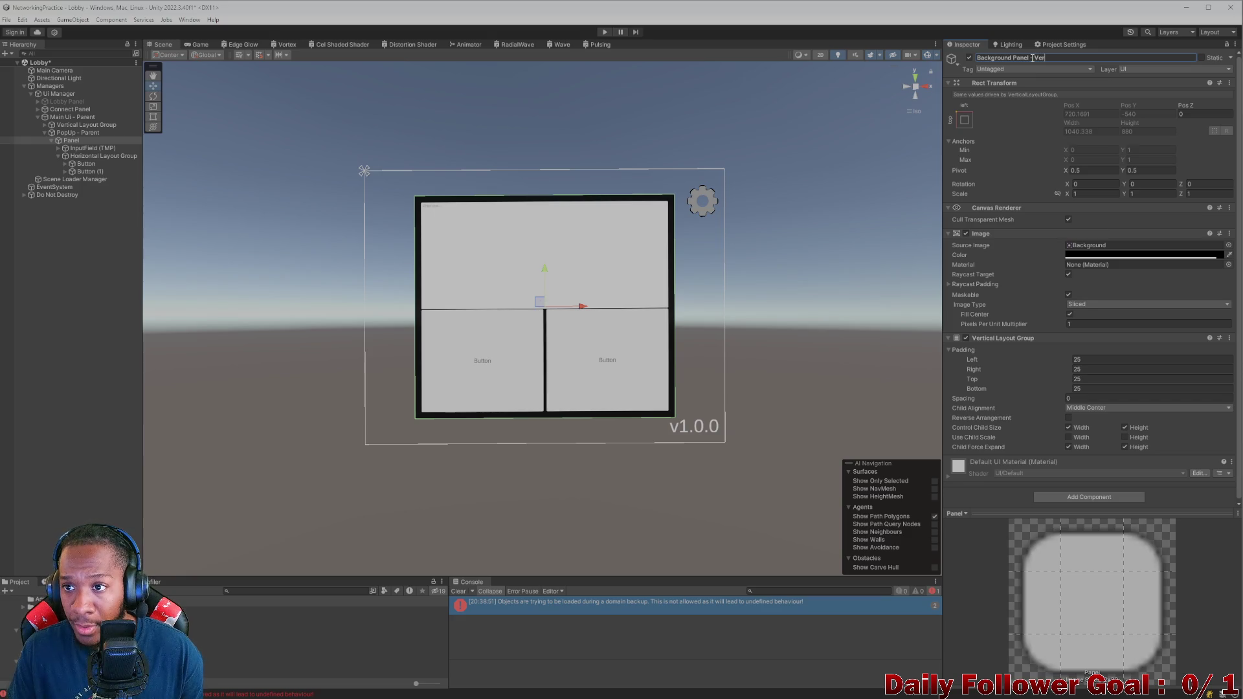
Step: Rename the panel to 'Background Panel - Vertical Layout Group' and set its Vertical Layout spacing to 20
text(tical Lay)
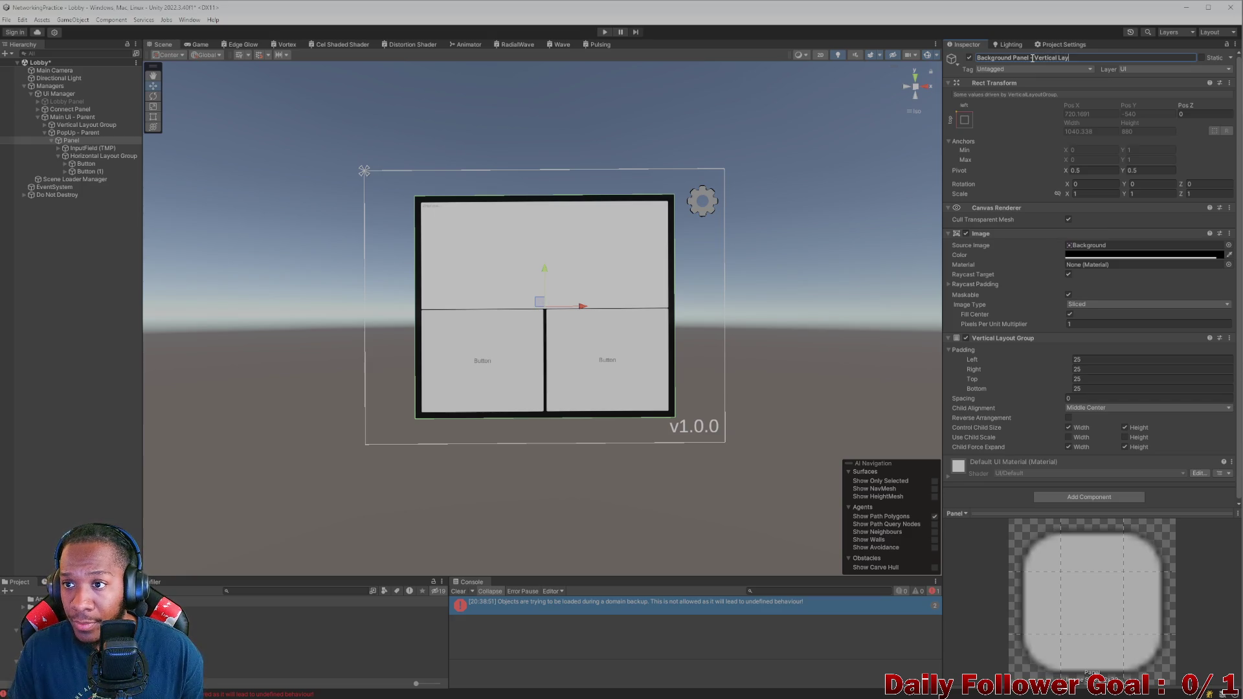
text(out Group)
key(Return)
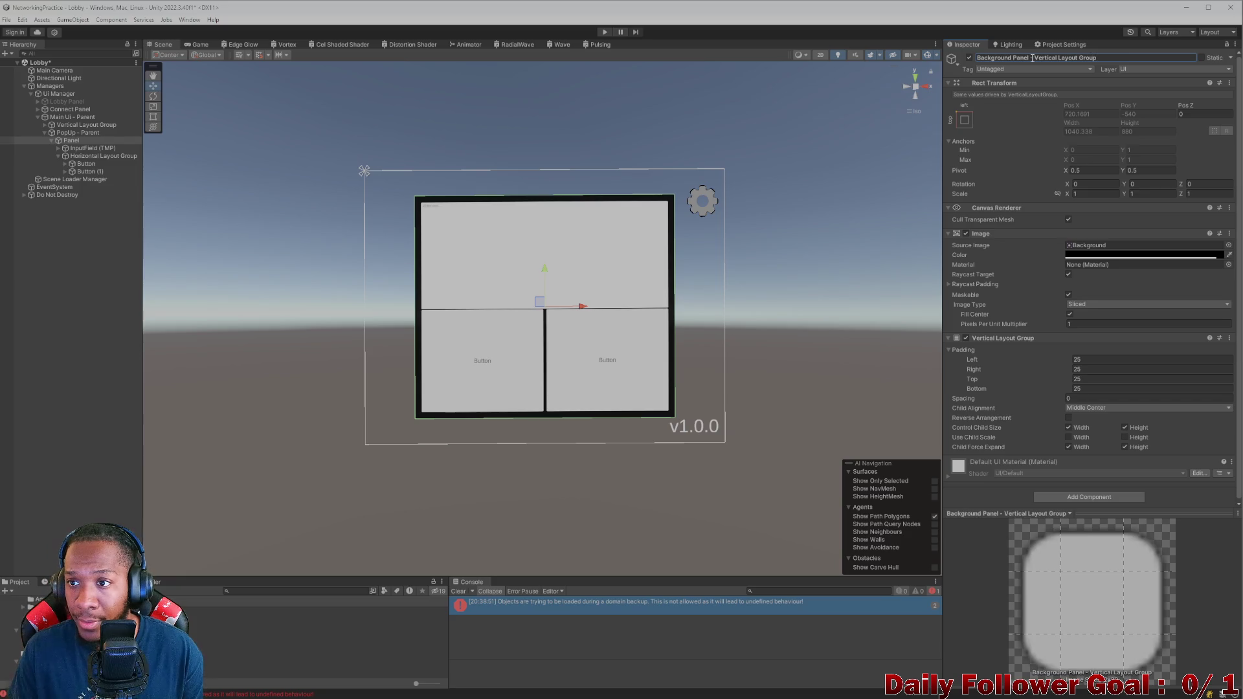
click(1073, 399)
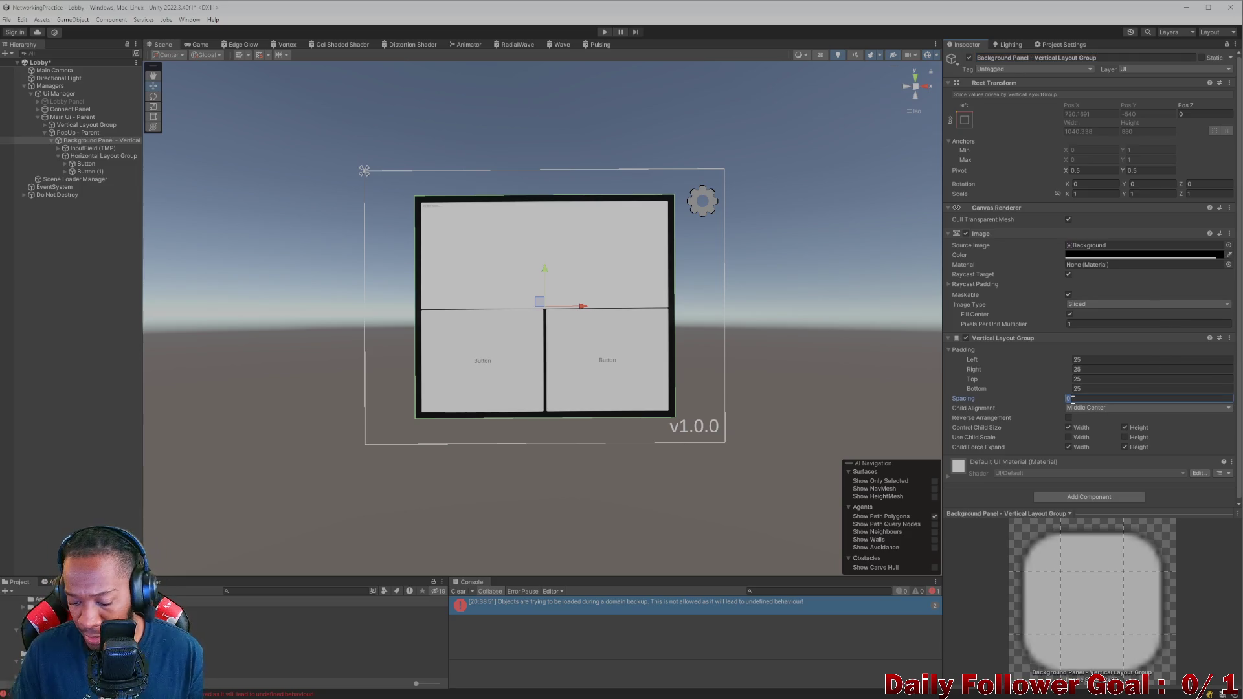
text(20)
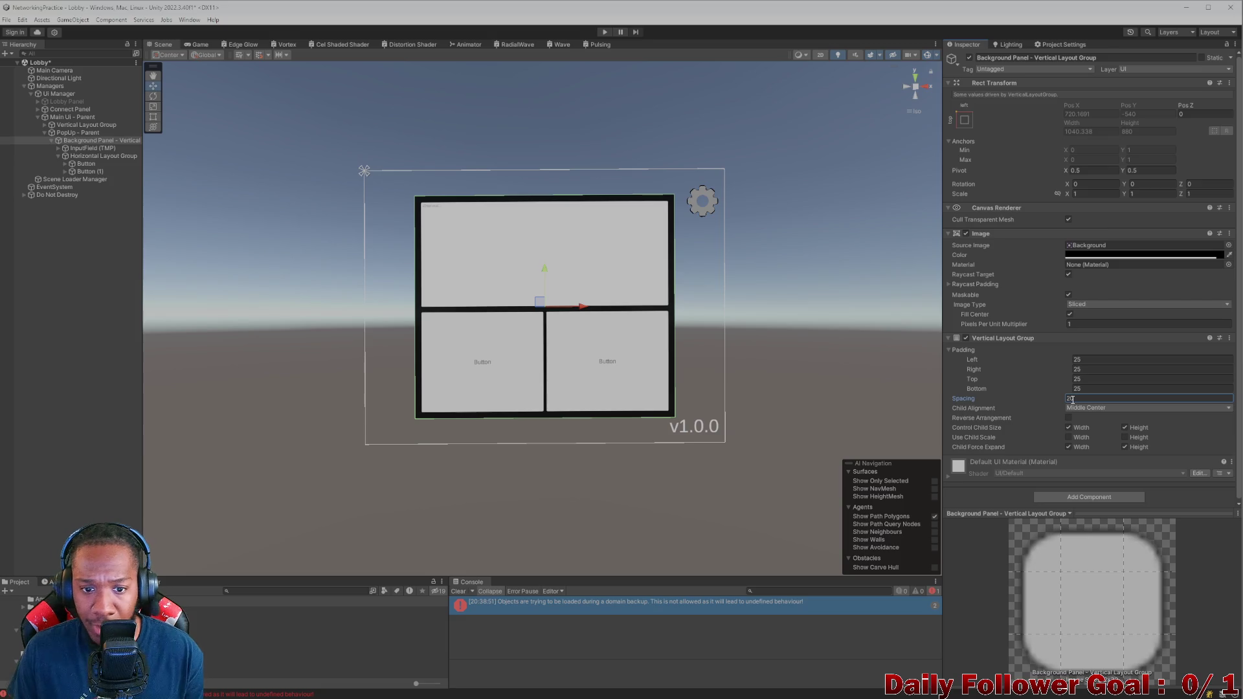
Step: Set the Horizontal Layout Group of the buttons to spacing 20
click(104, 156)
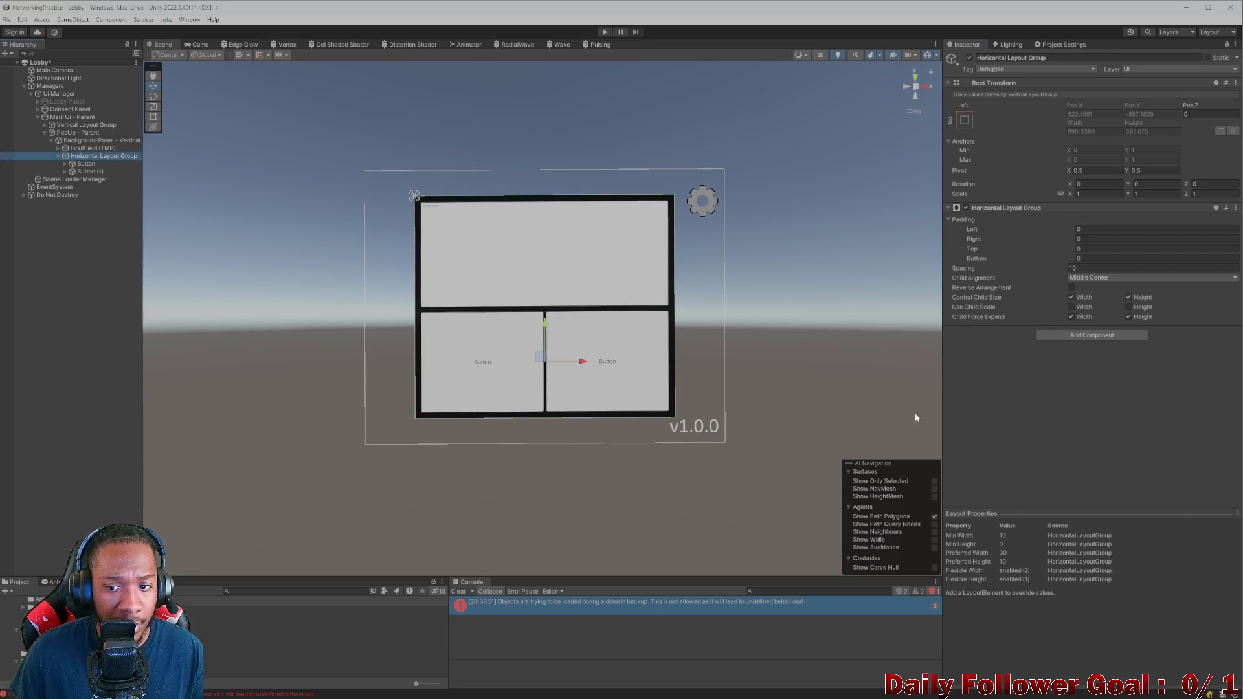
click(1085, 267)
text(20)
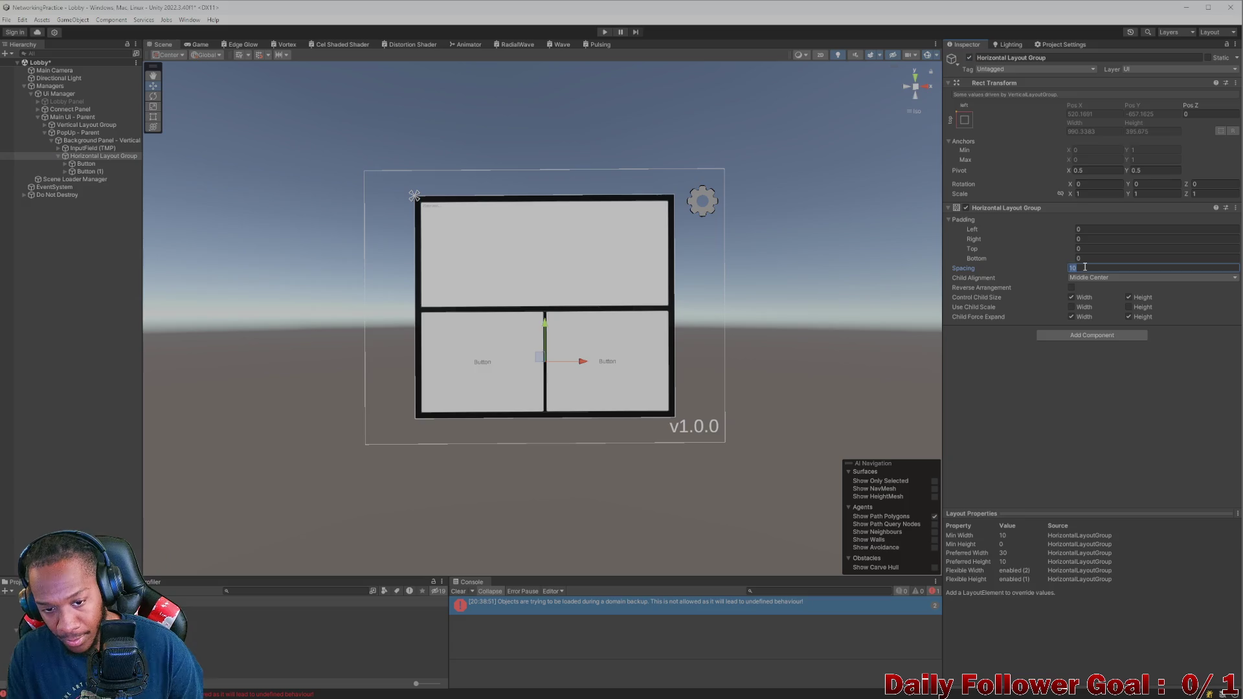
Step: Inspect both popup buttons and the horizontal layout group in the Hierarchy
click(68, 251)
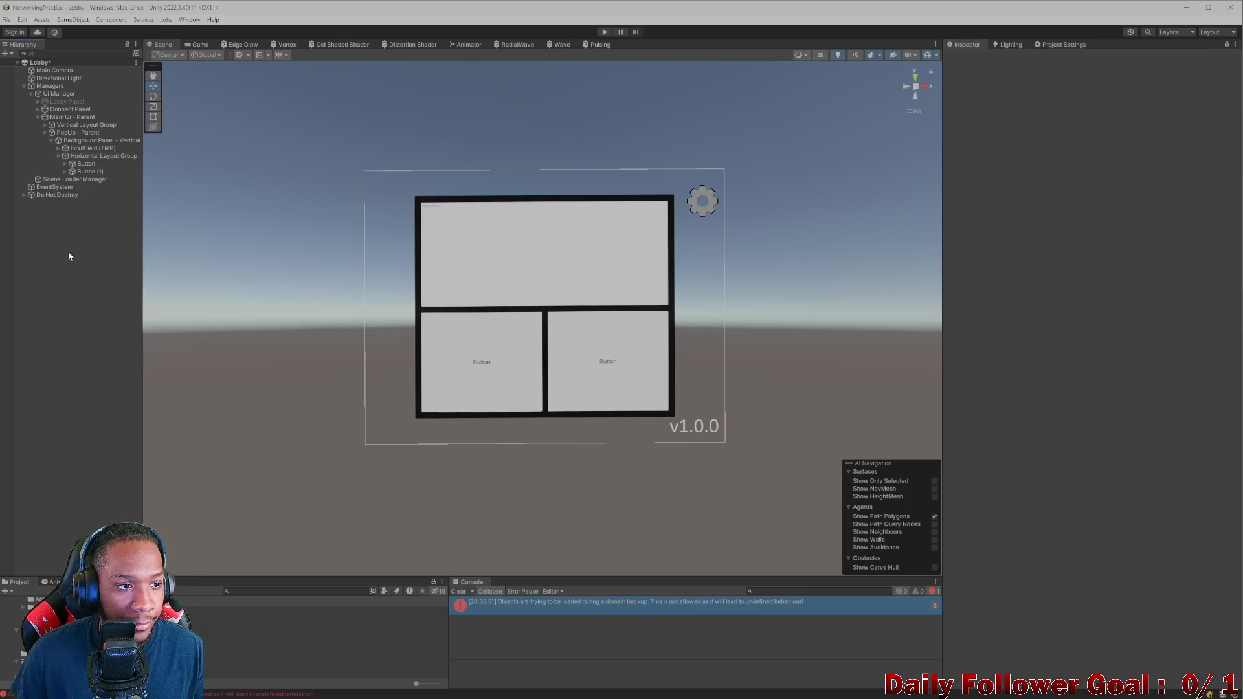
scroll(496, 263, up, 5)
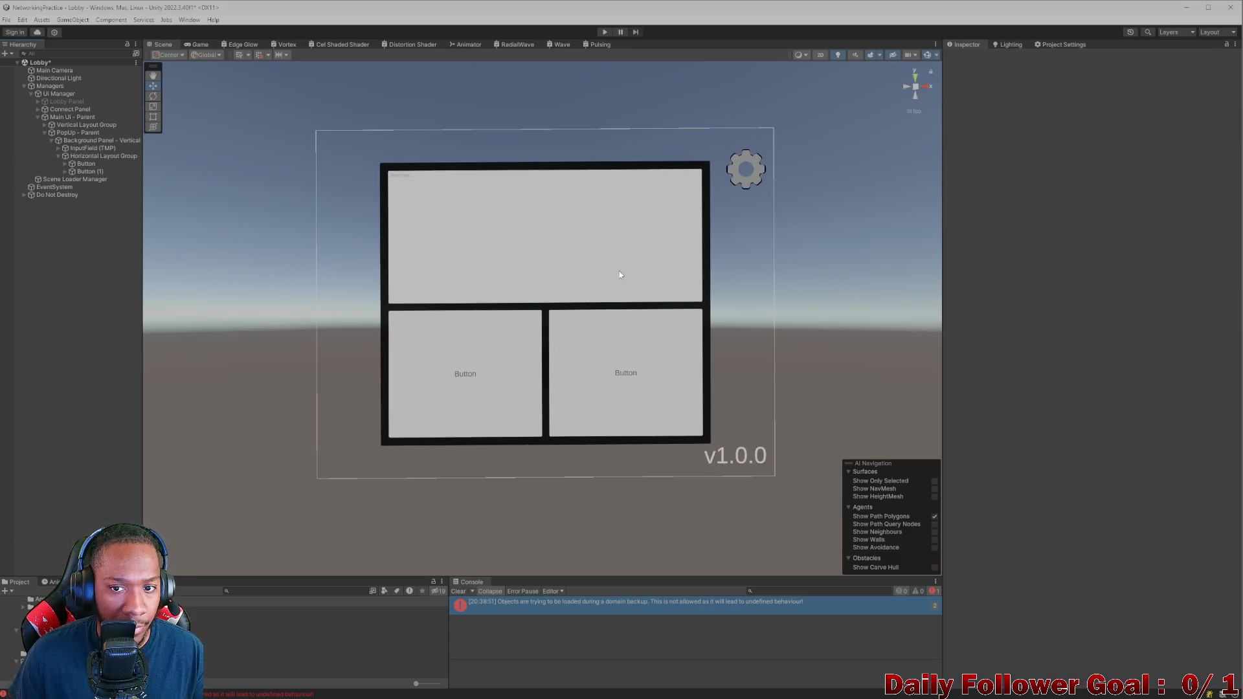
scroll(619, 271, down, 2)
click(86, 164)
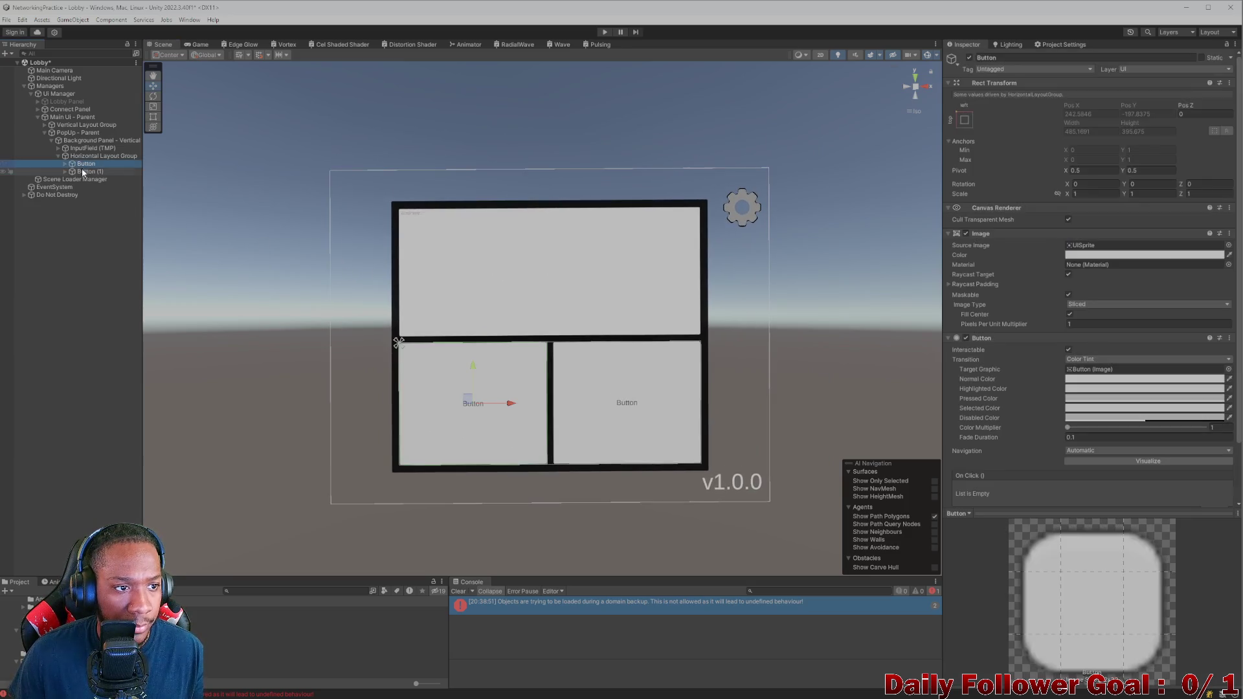
click(83, 171)
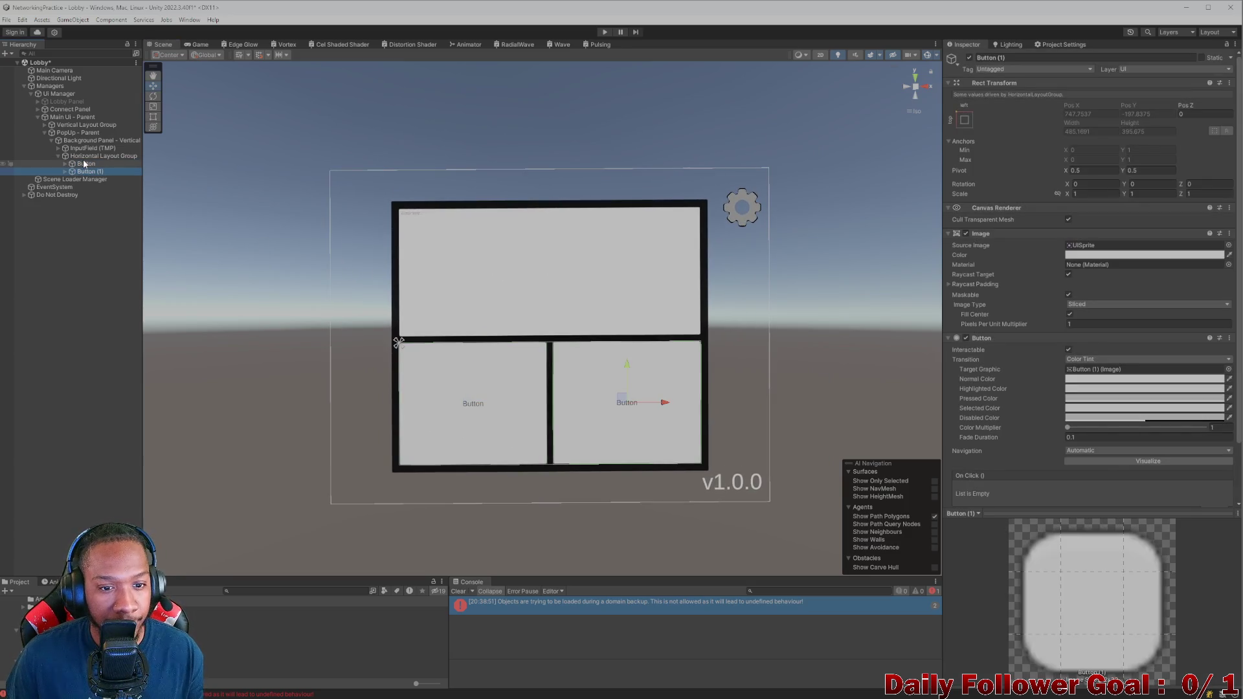
click(94, 157)
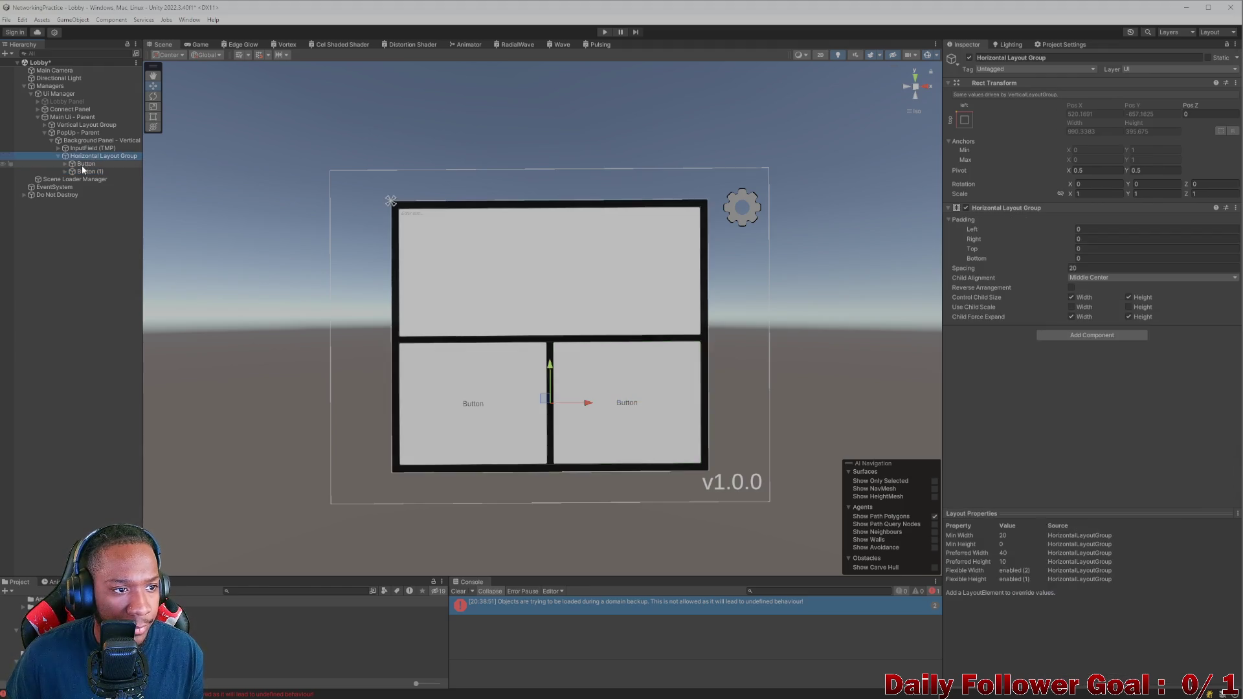
click(86, 164)
Step: Select InputField (TMP) and set its Content Type to Decimal Number
key(Left)
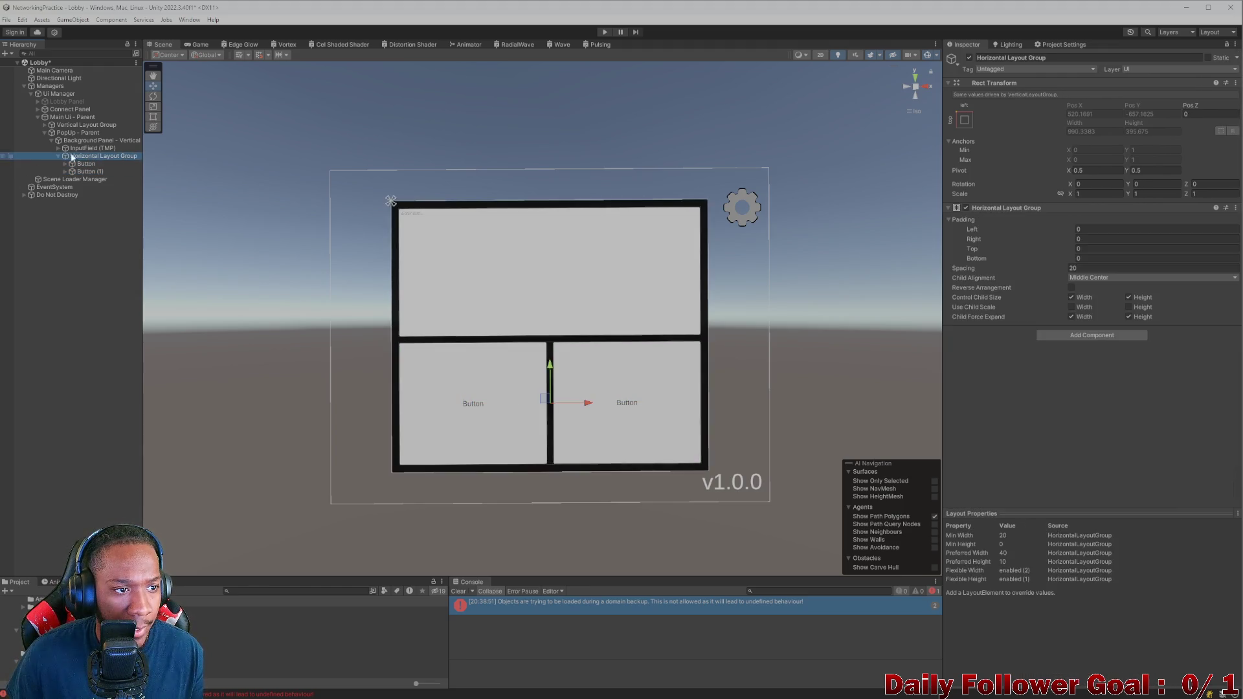
key(Left)
key(Up)
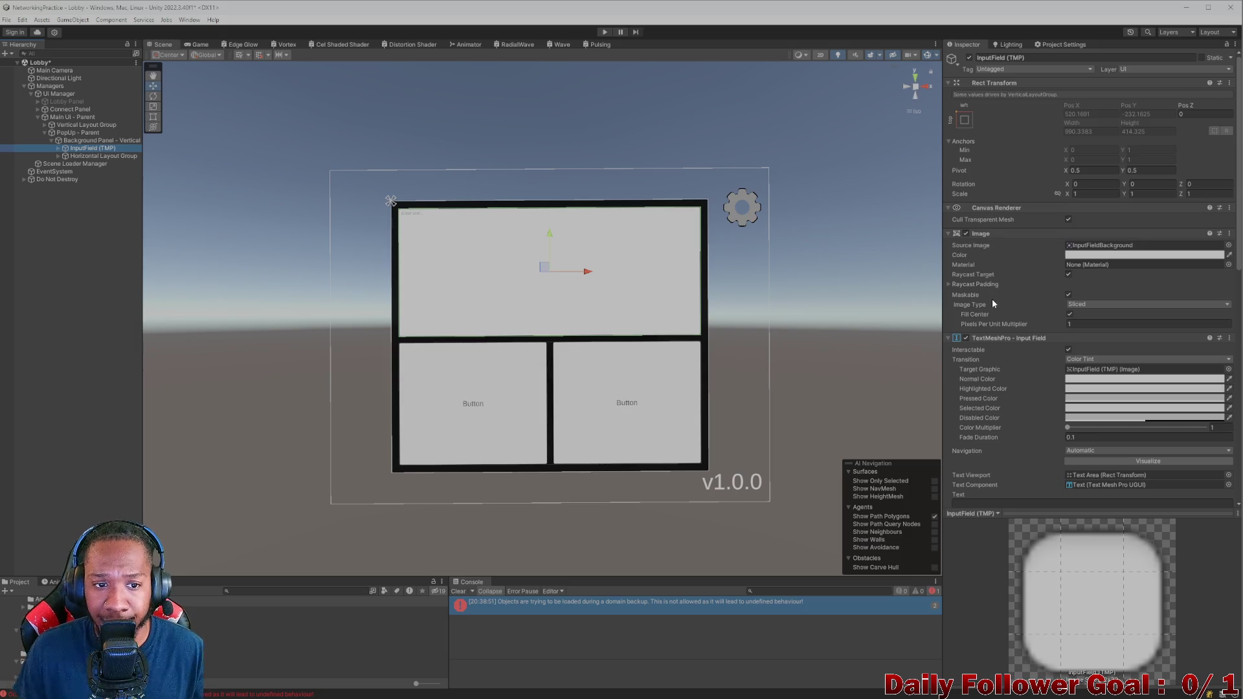
scroll(1056, 293, down, 1)
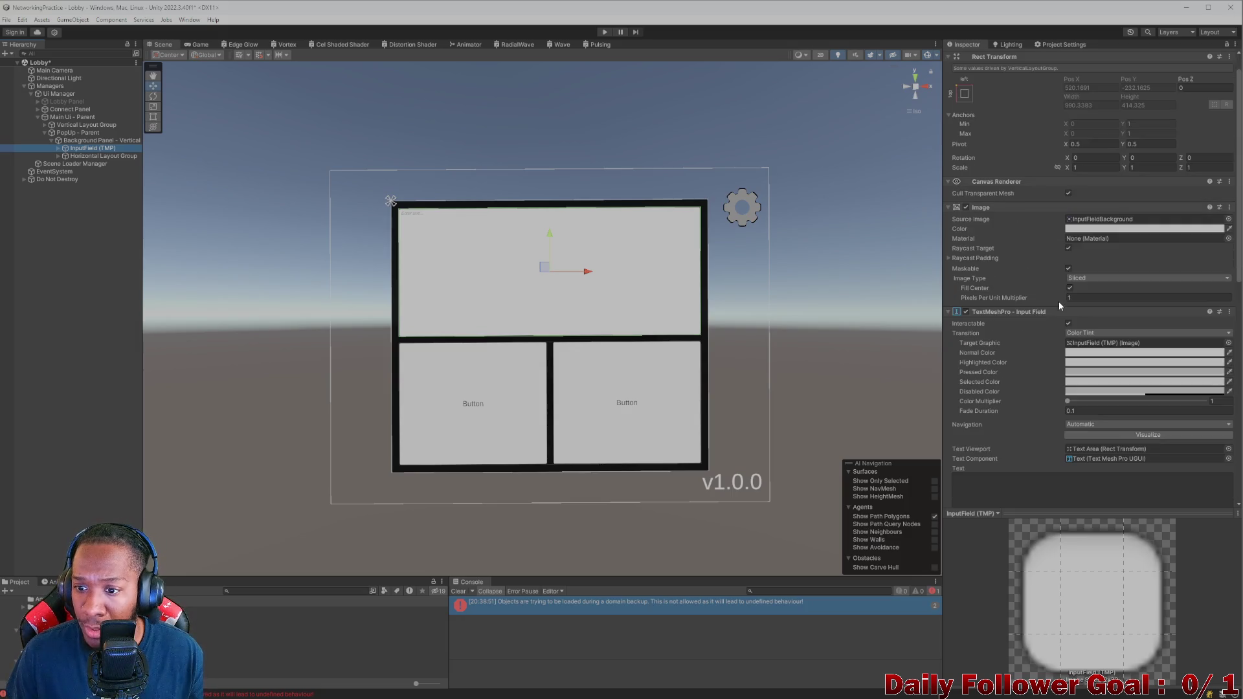
scroll(1036, 241, down, 10)
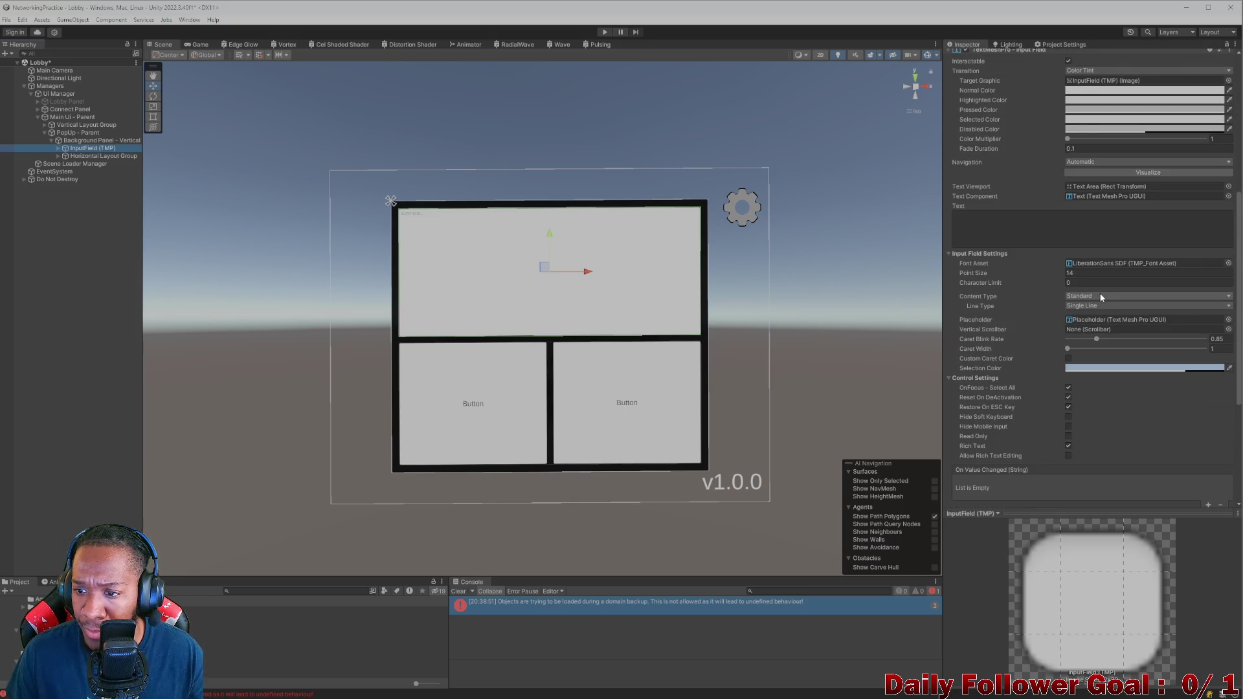
click(1101, 297)
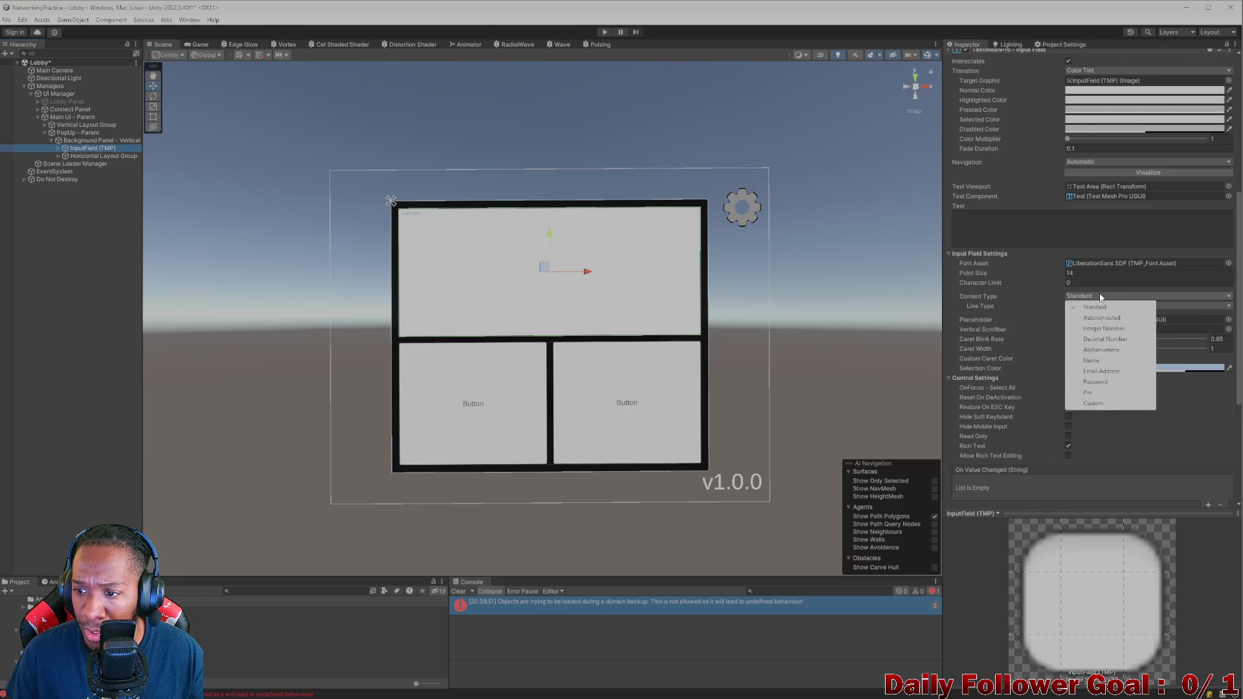
click(1109, 340)
Step: Type 'asda' into the field's default text value and enter Play mode
click(1015, 244)
text(asda)
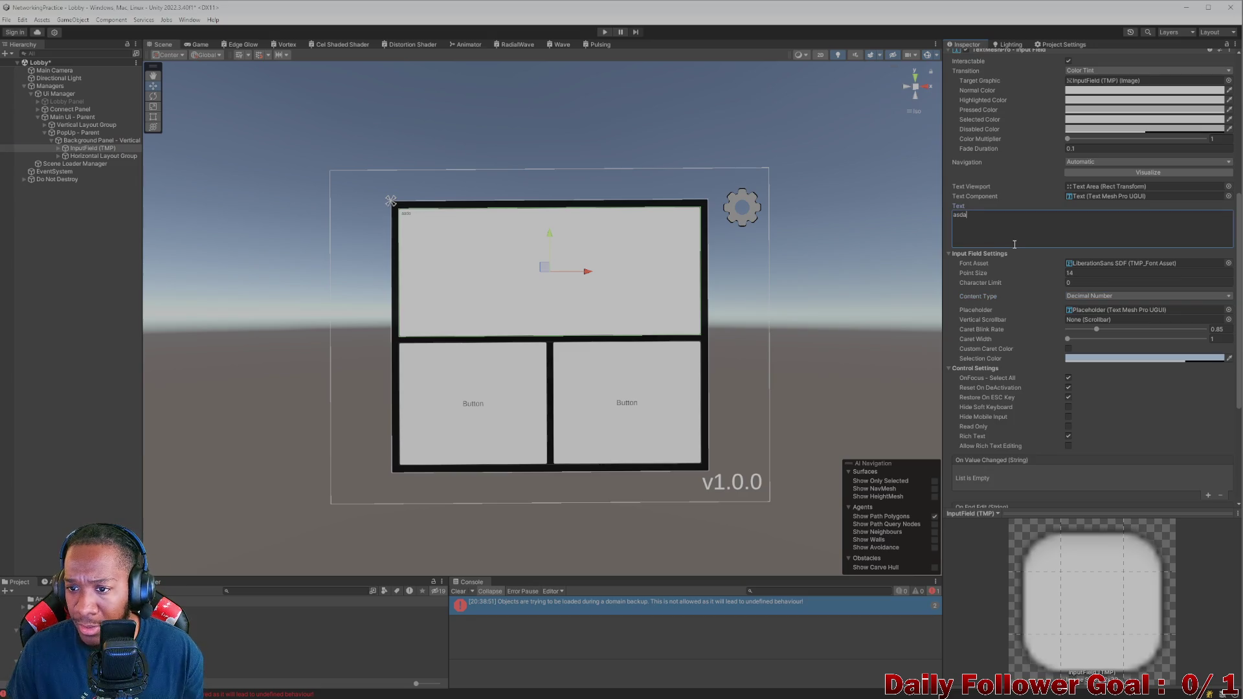
click(605, 33)
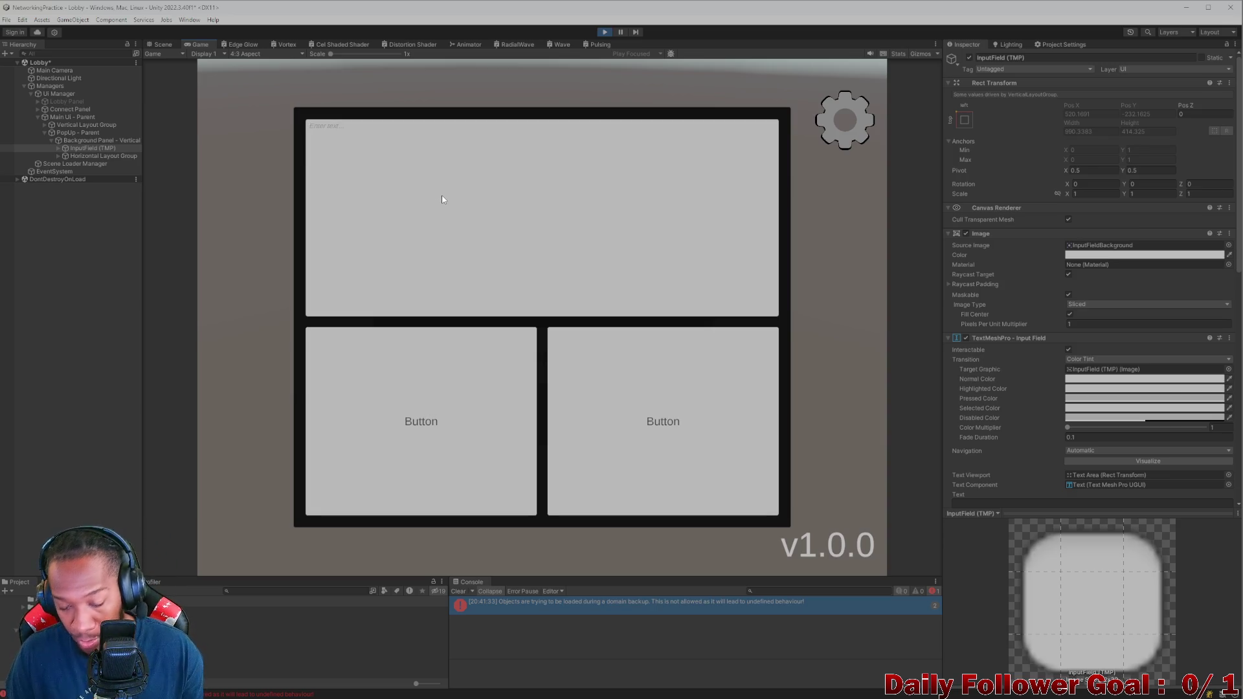
Step: Type test digits into the running popup field, erase them, and stop Play mode
click(443, 199)
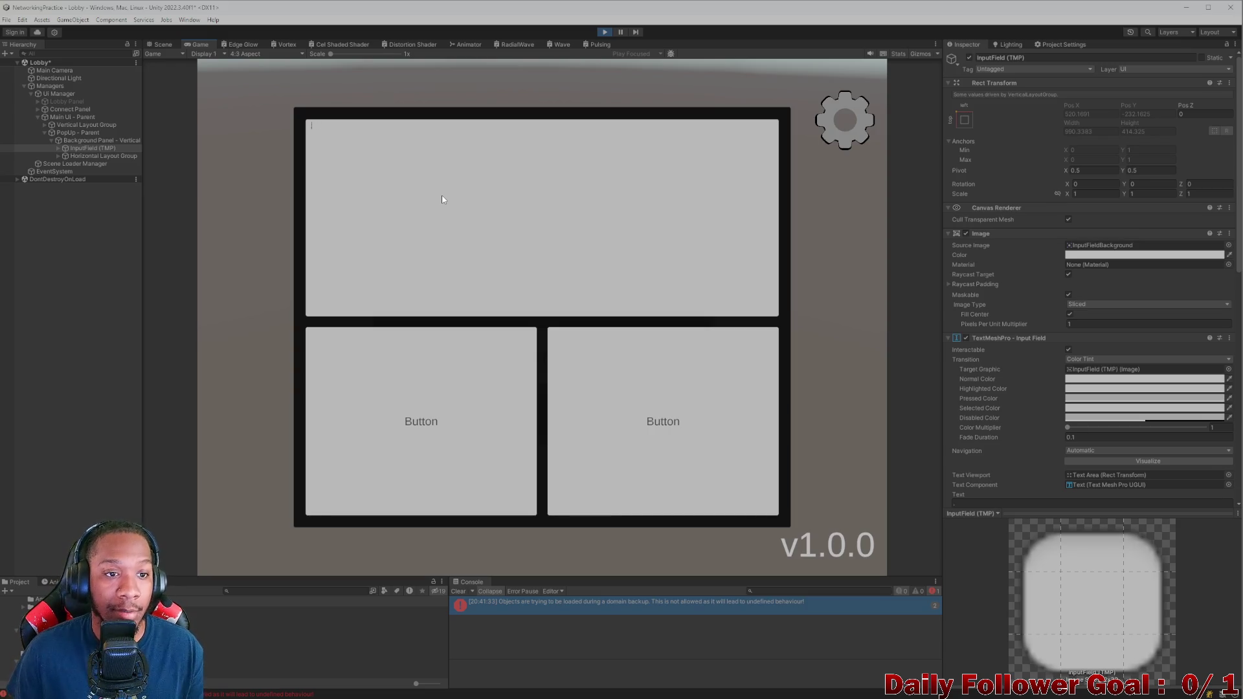
text(33)
key(BackSpace)
key(BackSpace)
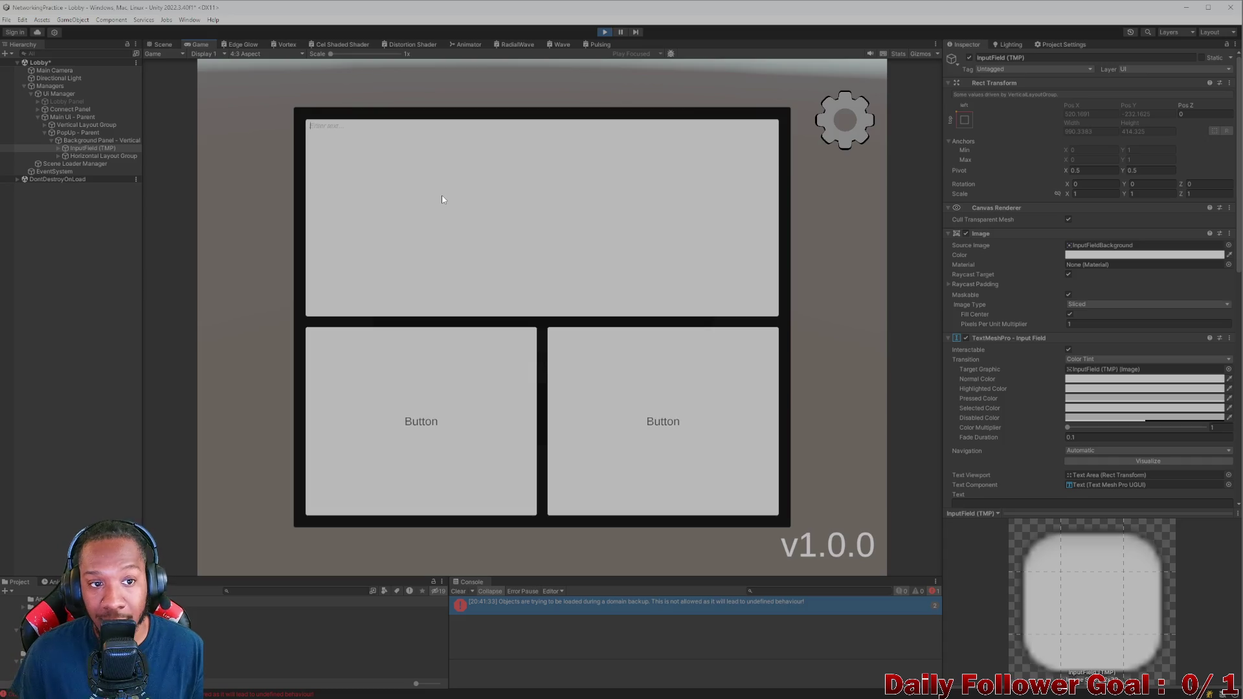
click(606, 32)
scroll(1115, 348, down, 5)
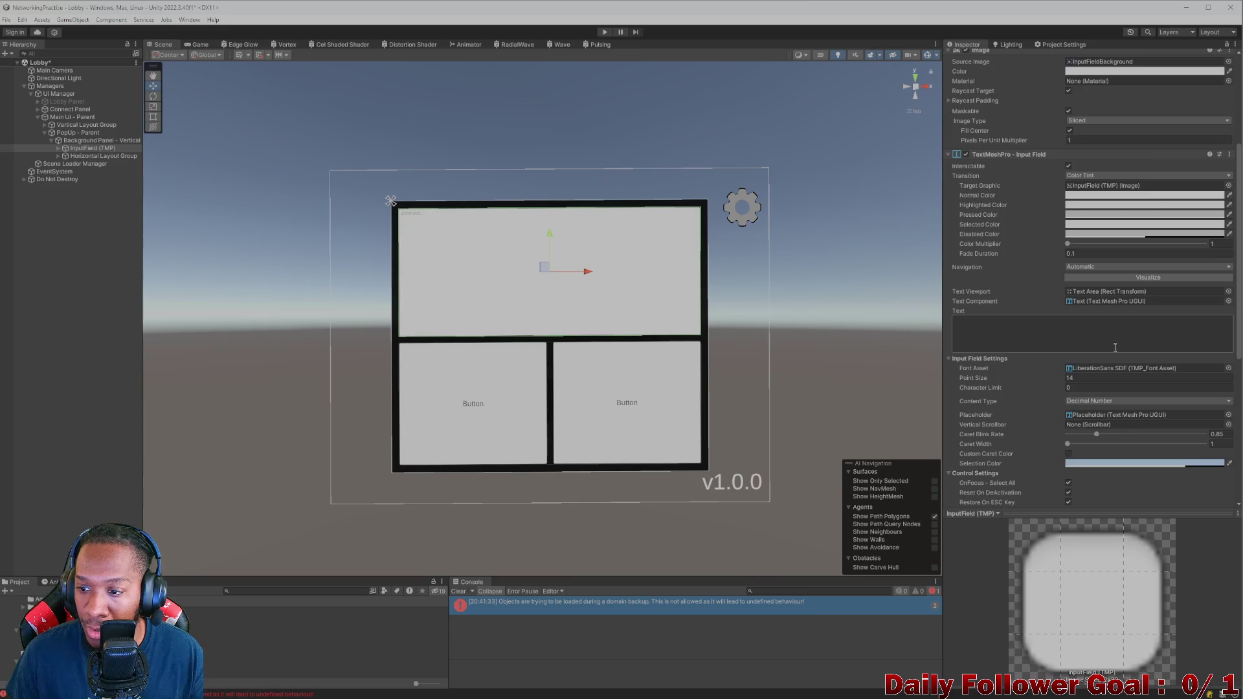
Step: Switch the field to Custom content, keep Single Line and Standard input, choose Decimal Pad keyboard, then play
scroll(1115, 347, down, 3)
click(1101, 297)
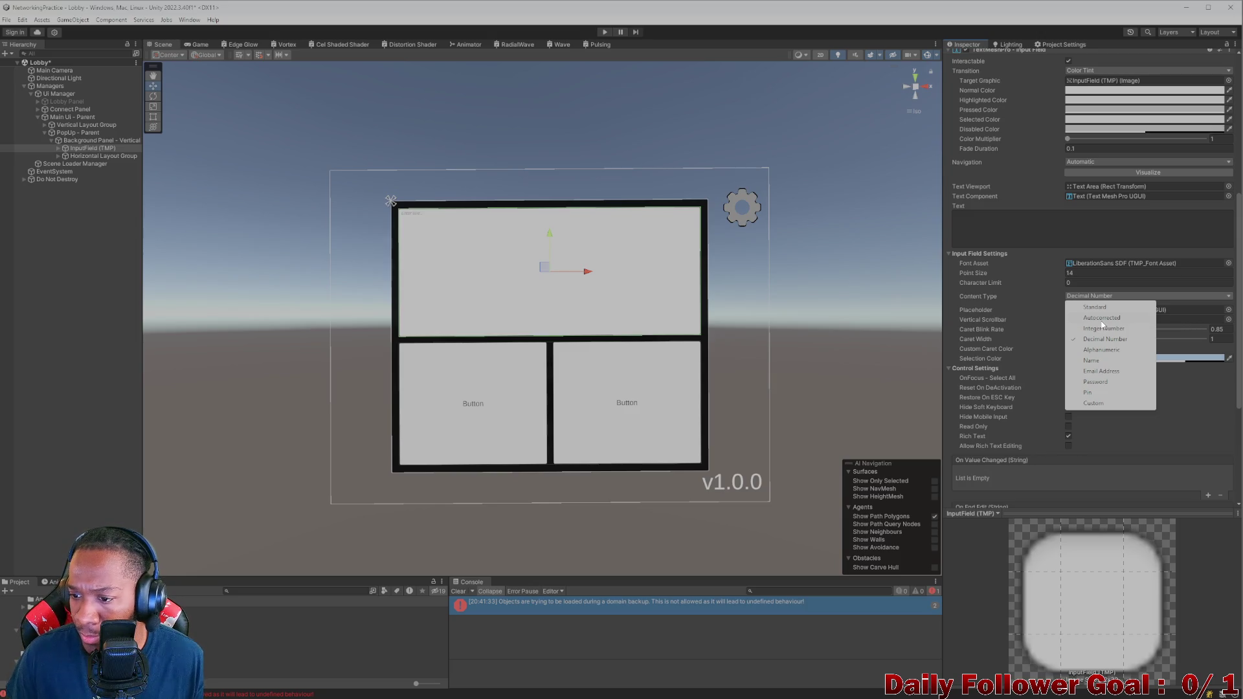
click(1092, 402)
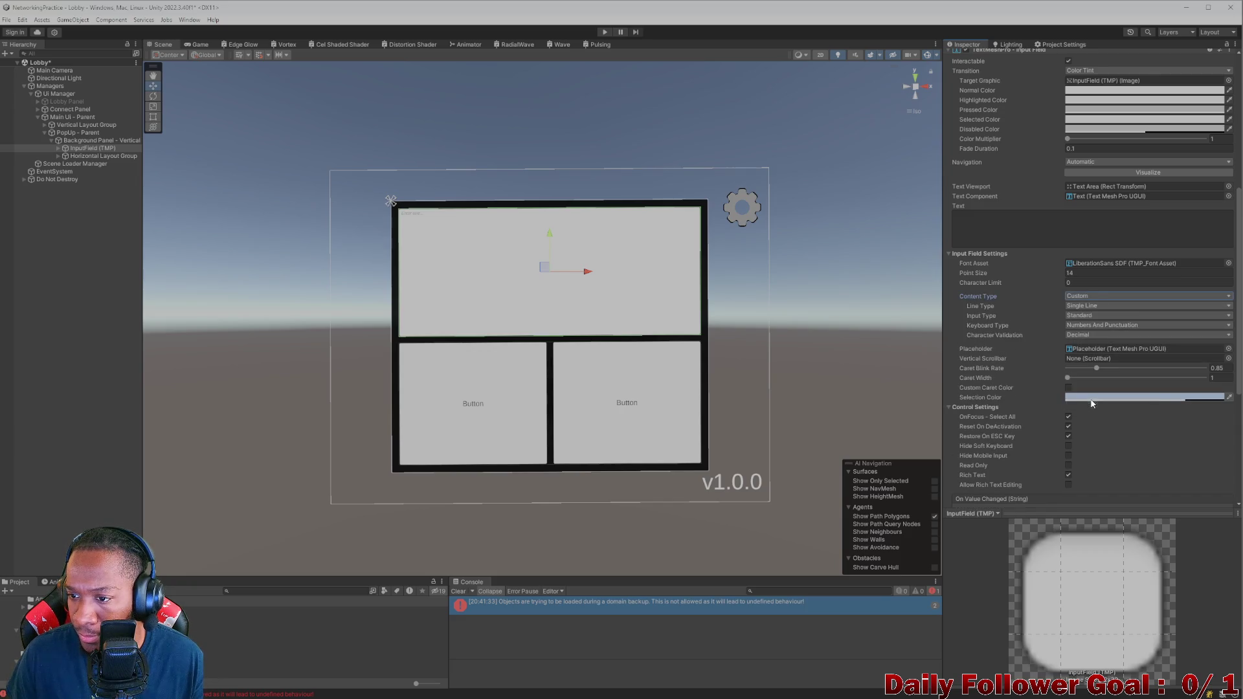
click(1091, 305)
click(1059, 322)
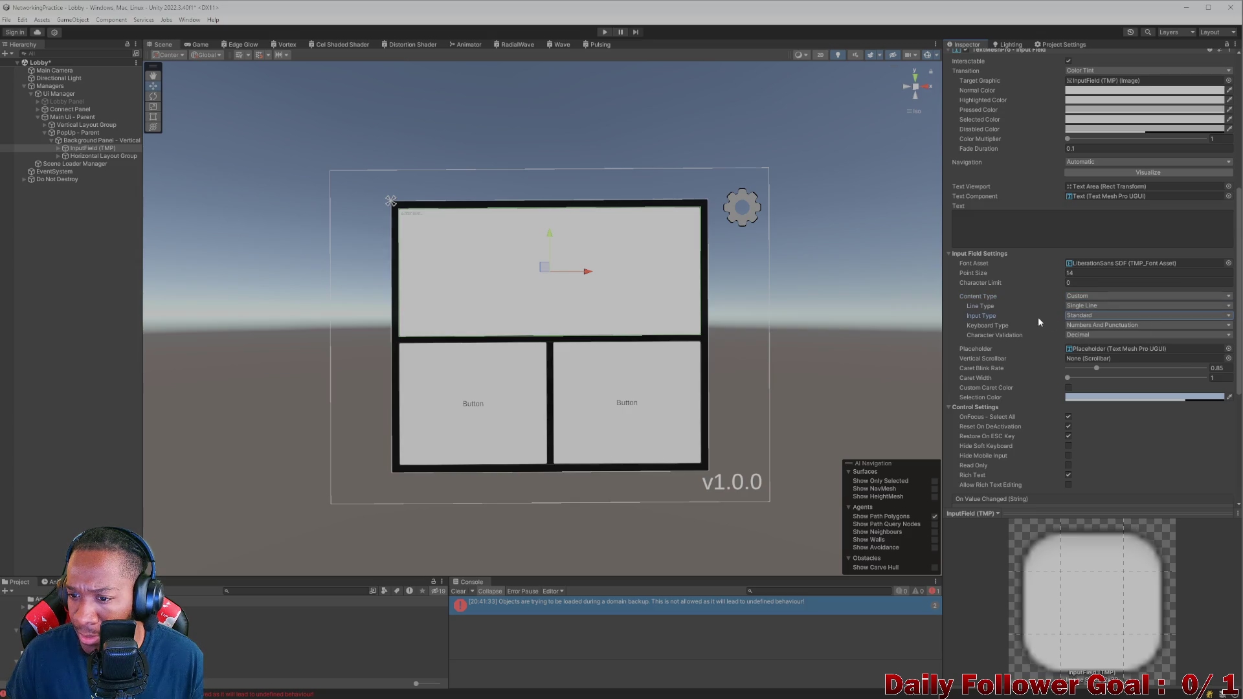
click(1086, 315)
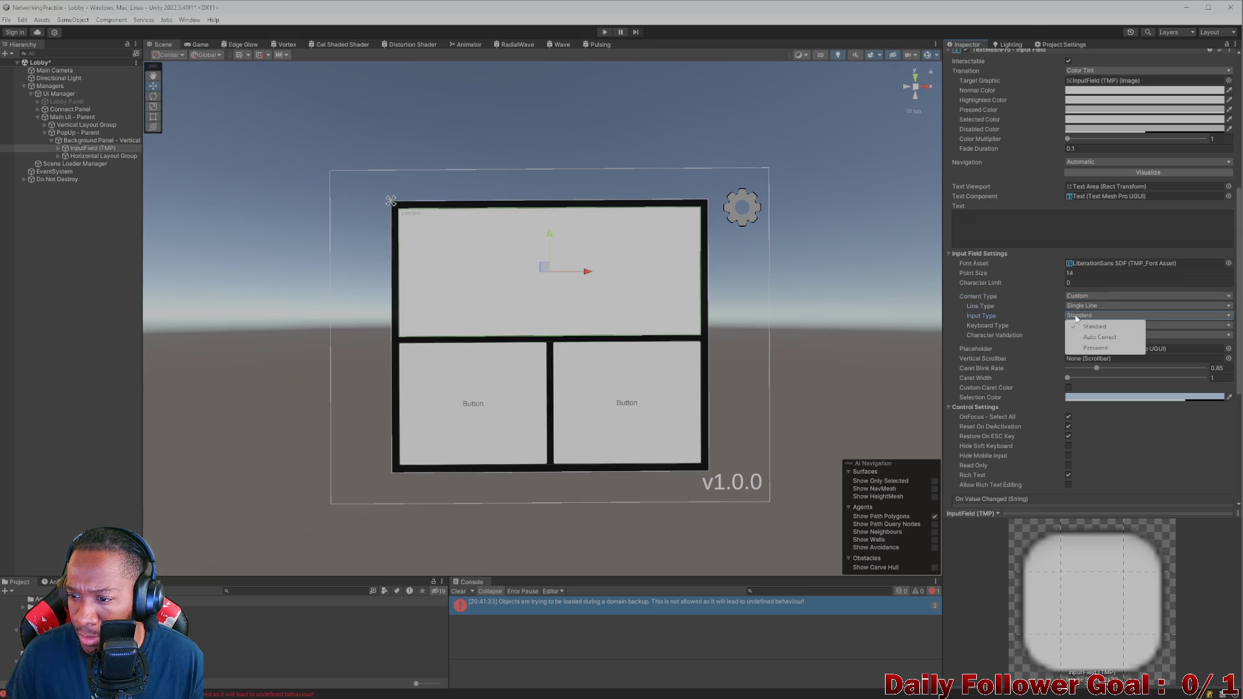
click(1006, 323)
click(1095, 326)
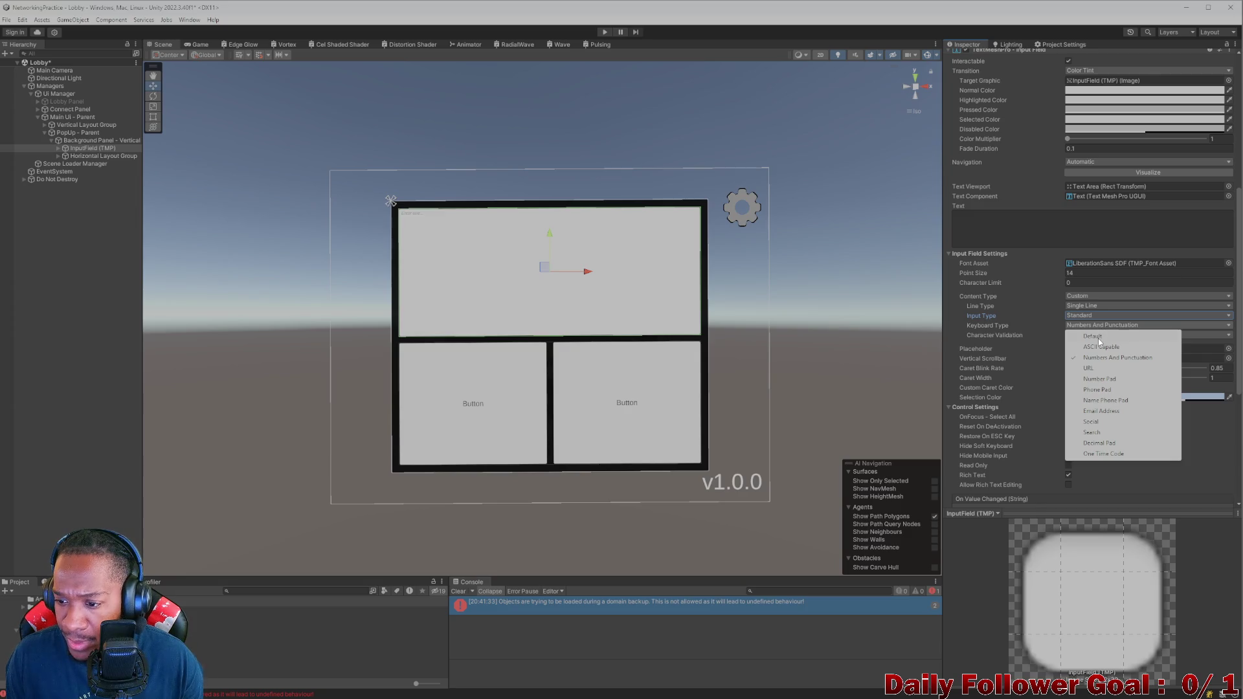
click(1104, 445)
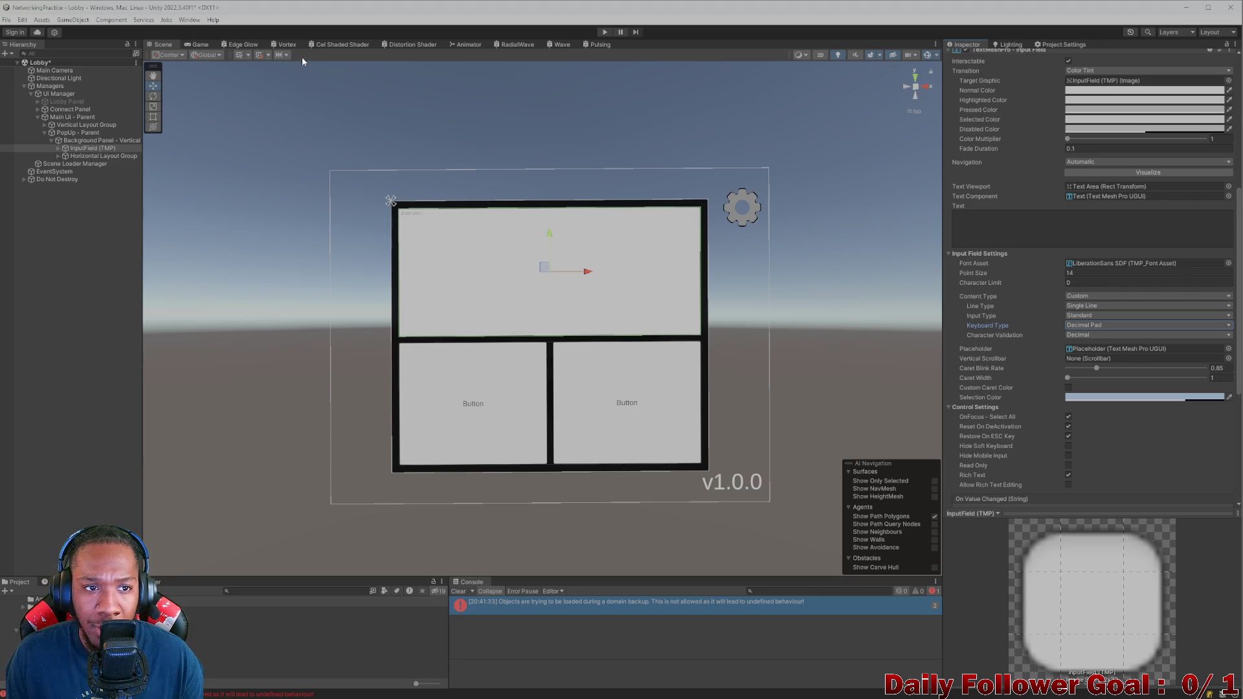
click(604, 32)
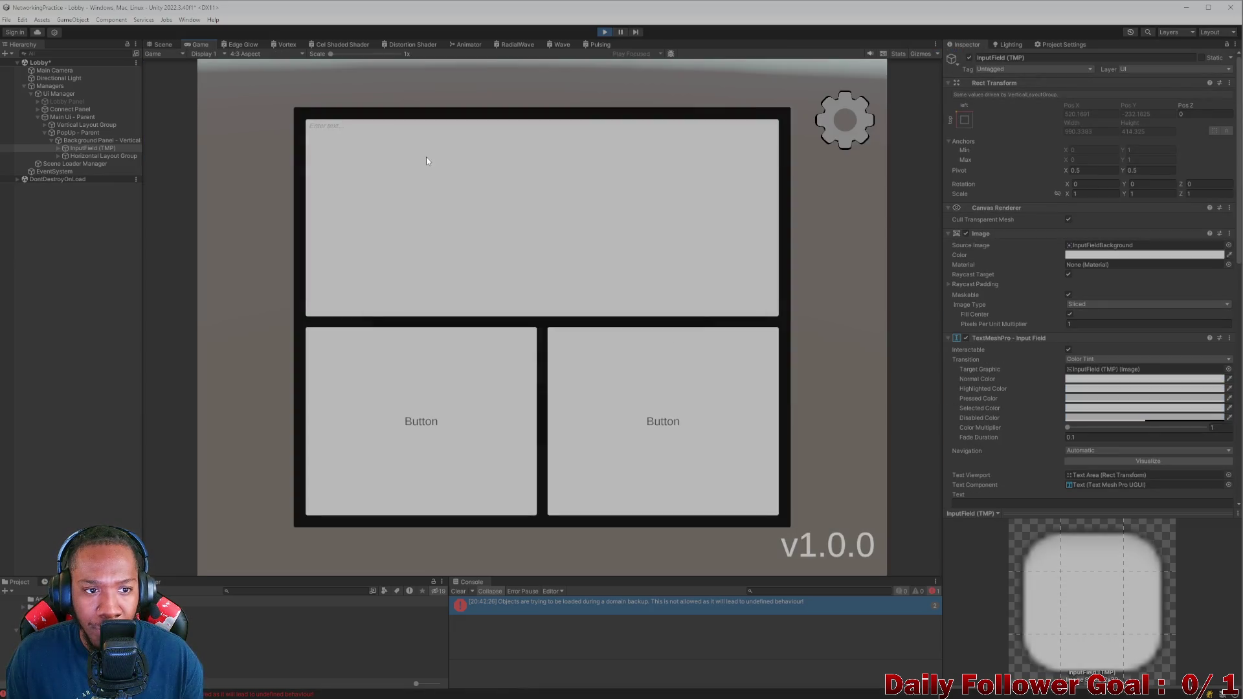
Step: Type 2222 into the running popup field, delete it, and exit Play mode
click(432, 171)
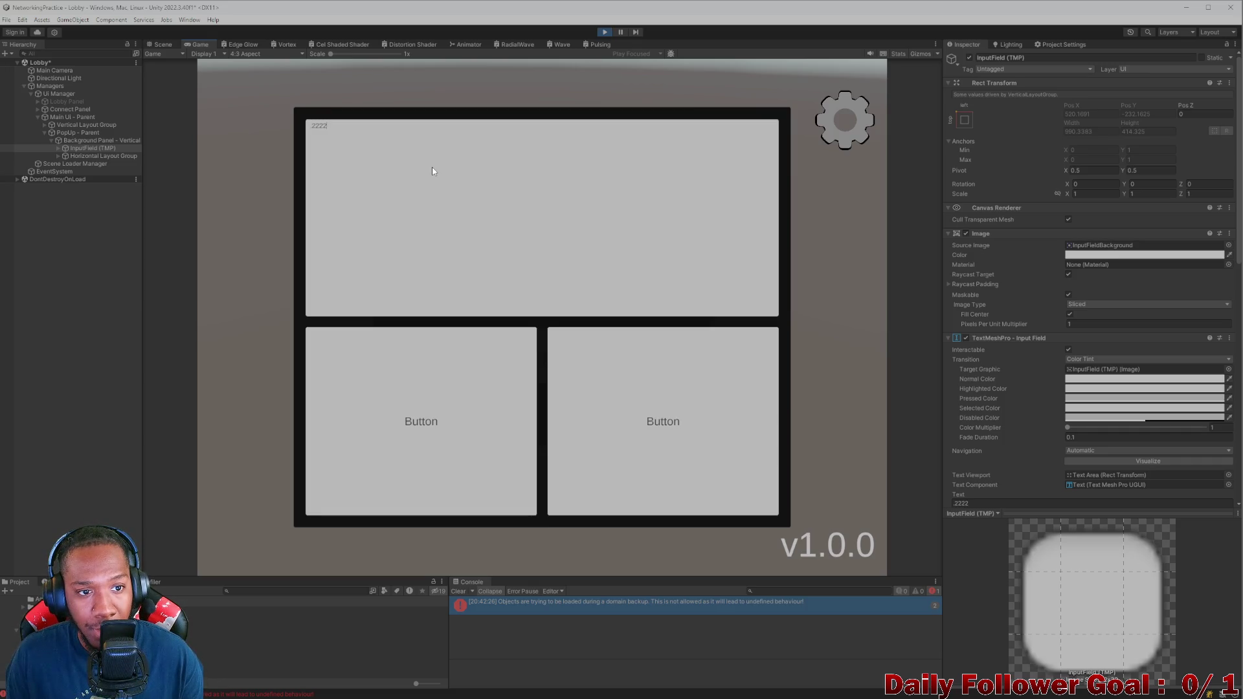
key(BackSpace)
key(BackSpace)
key(BackSpace)
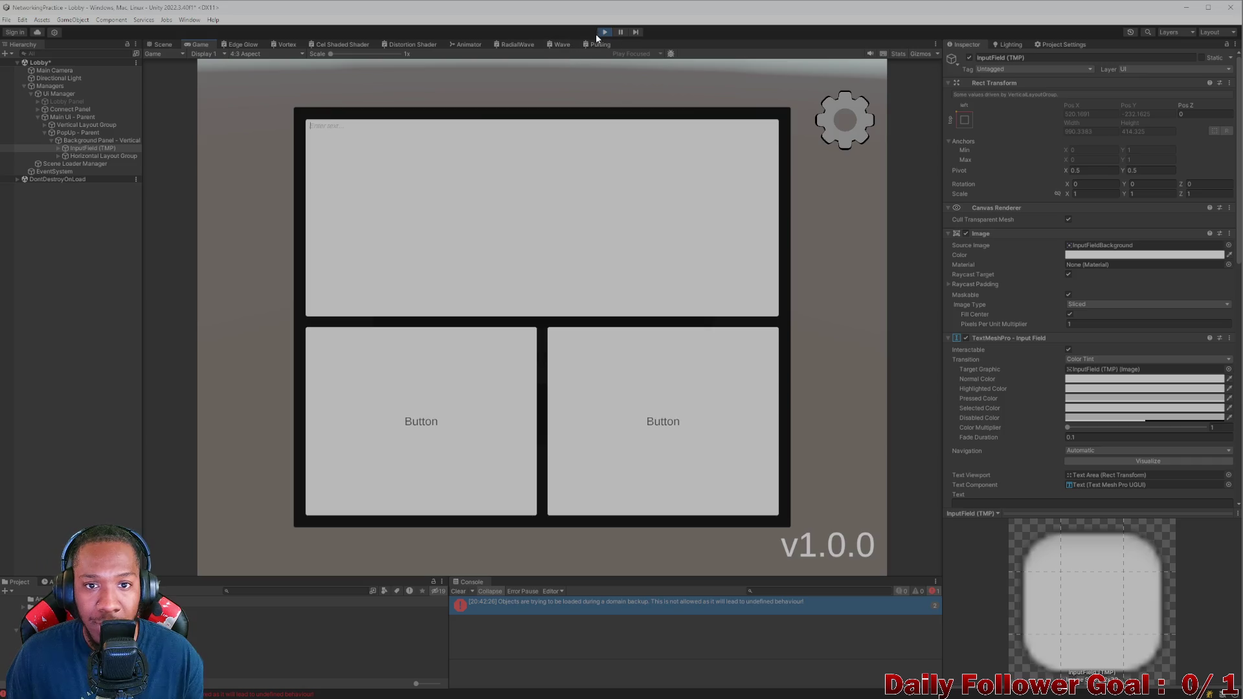
click(604, 33)
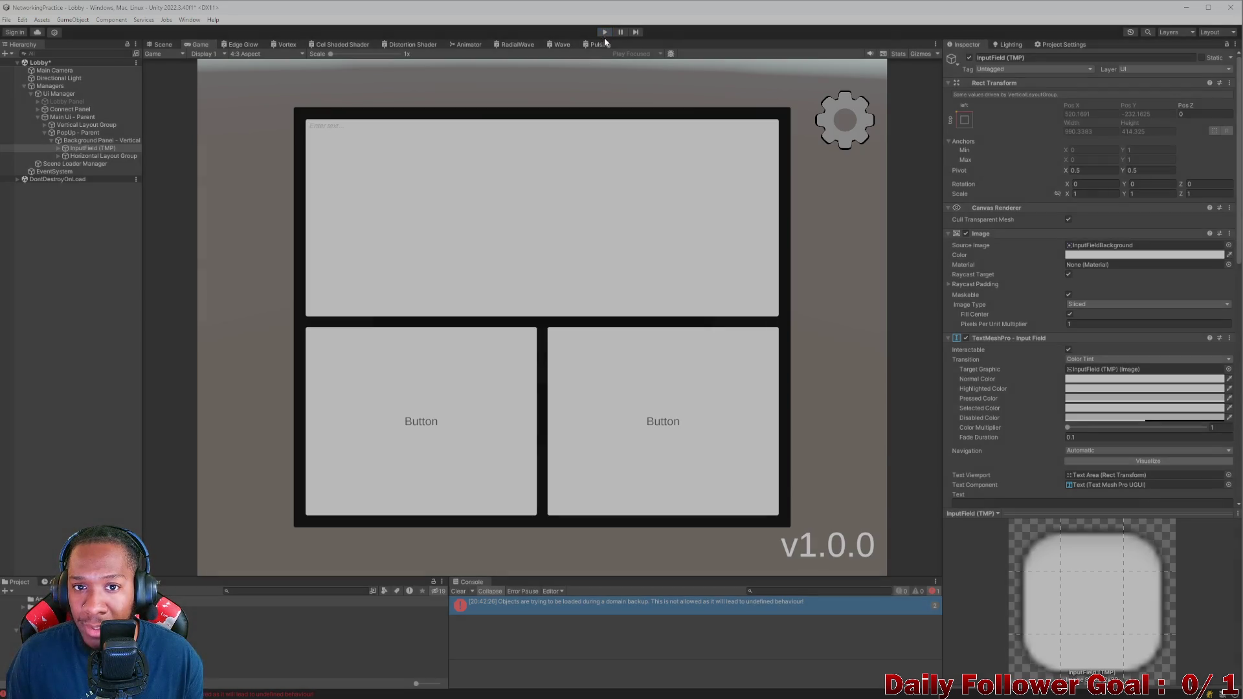
Step: Check that Keyboard Type stays Decimal Pad and Character Validation stays Decimal
scroll(1131, 373, down, 1)
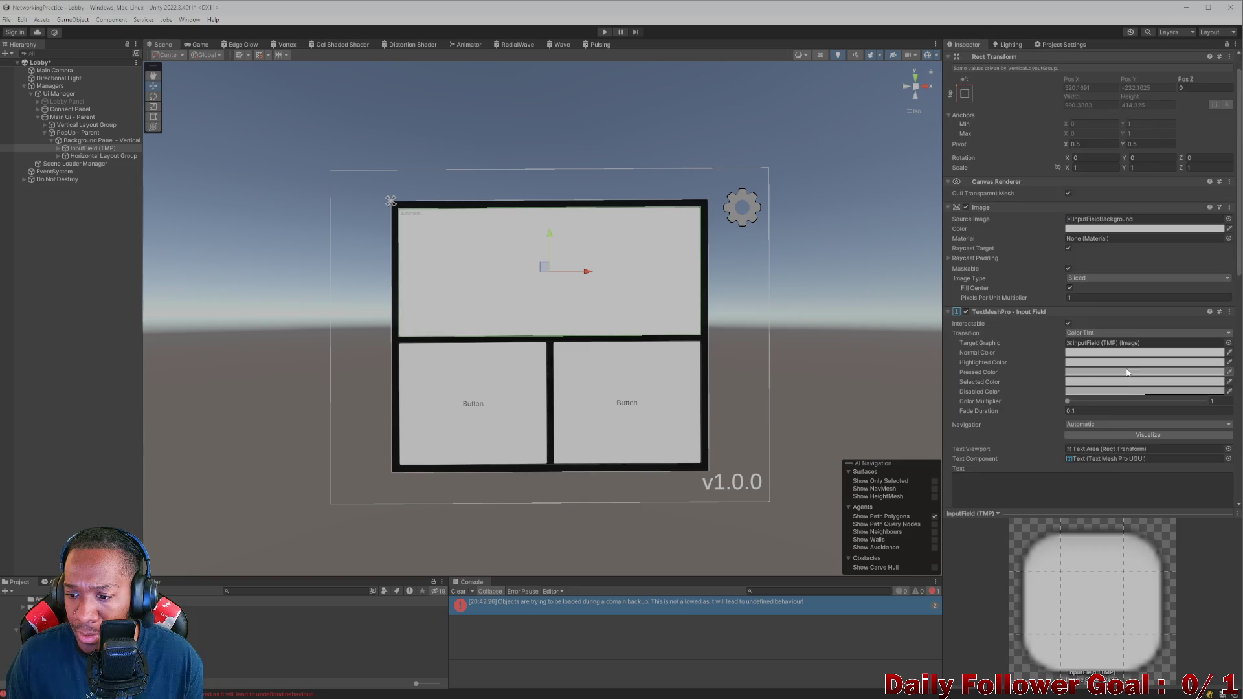
scroll(1108, 325, down, 4)
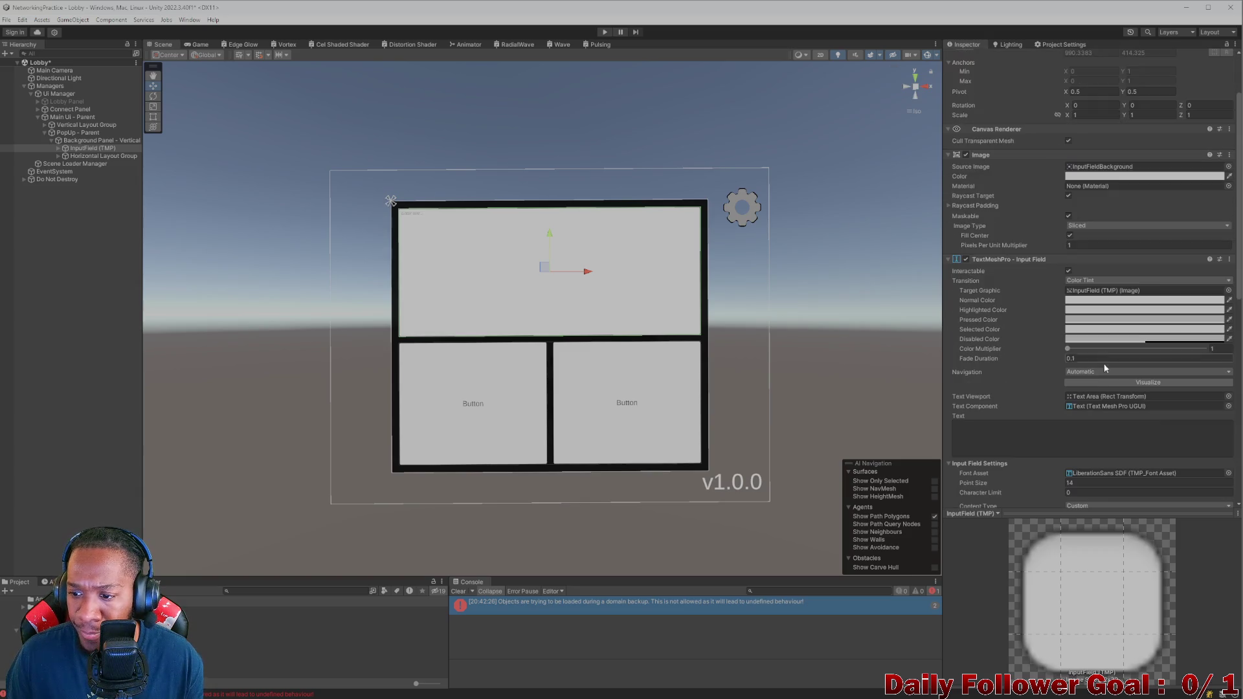
scroll(1108, 407, up, 5)
scroll(1105, 295, down, 8)
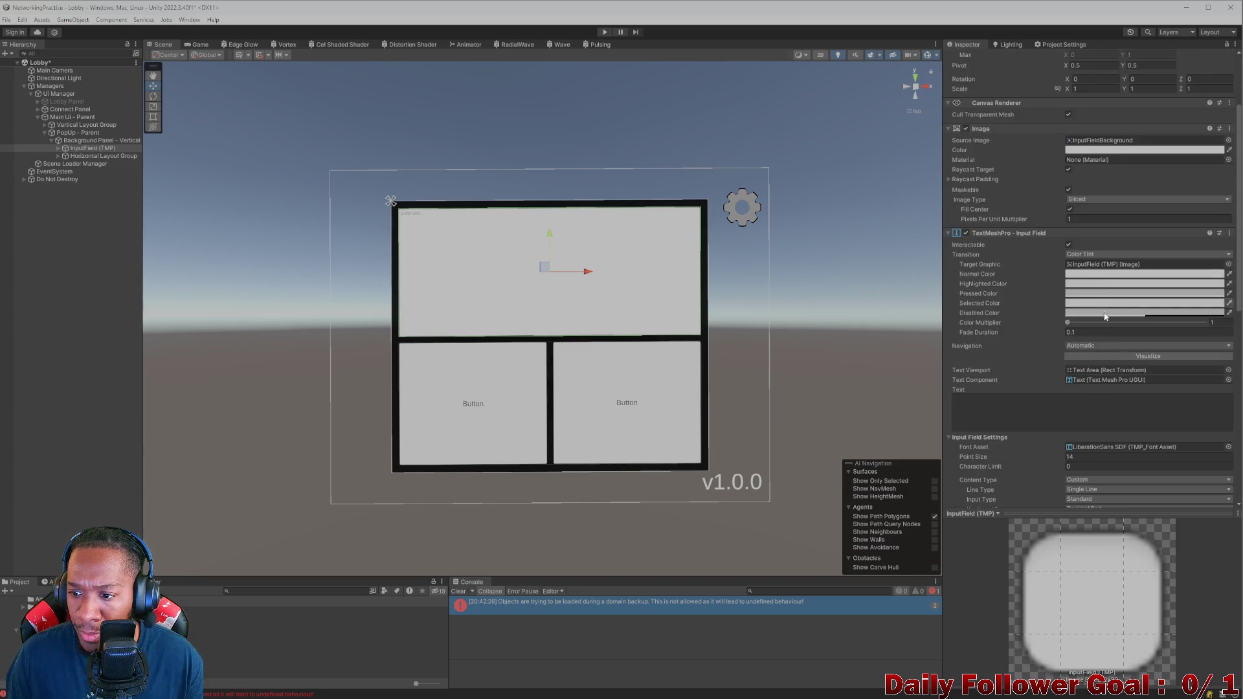
click(1109, 404)
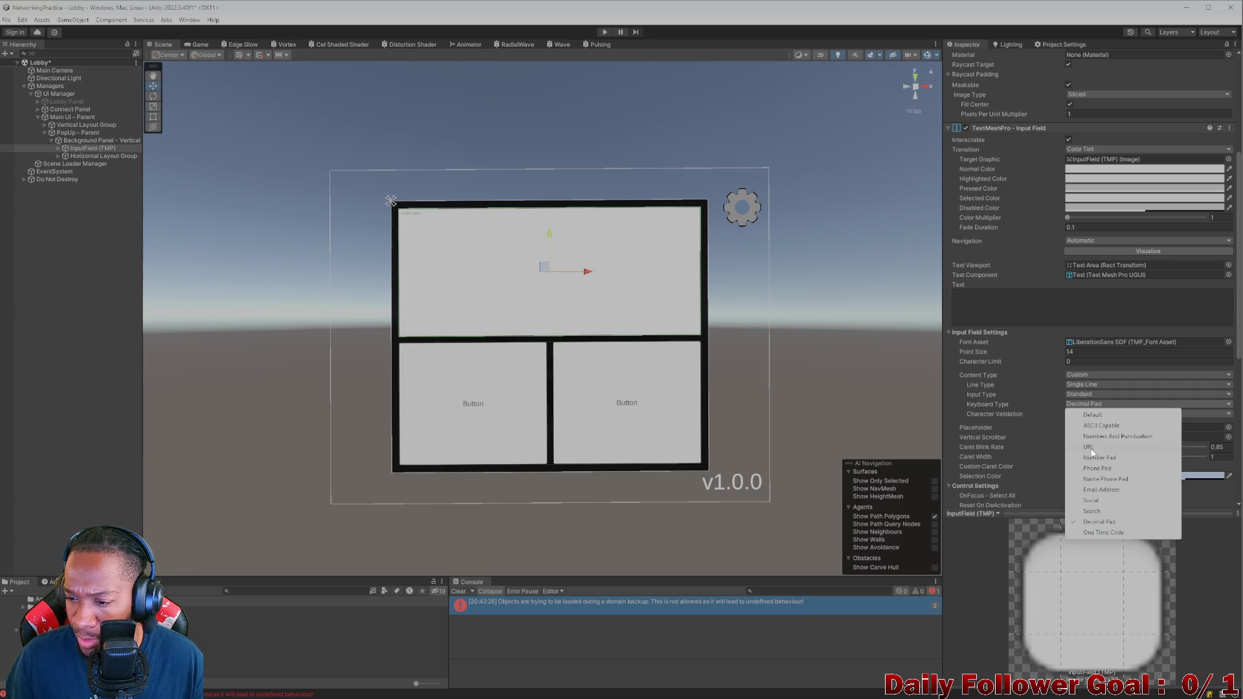
click(1004, 379)
click(1097, 414)
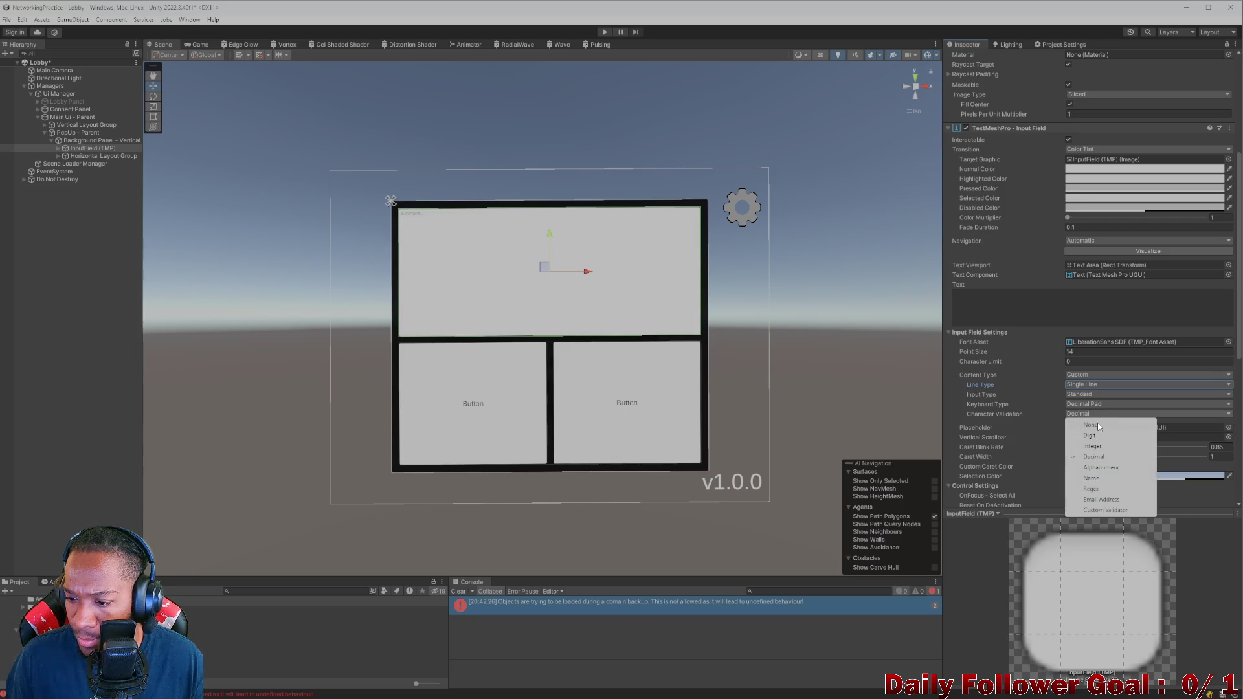
click(965, 386)
Step: Switch to the ChatGPT conversation in the Brave browser
mouse_move(583, 698)
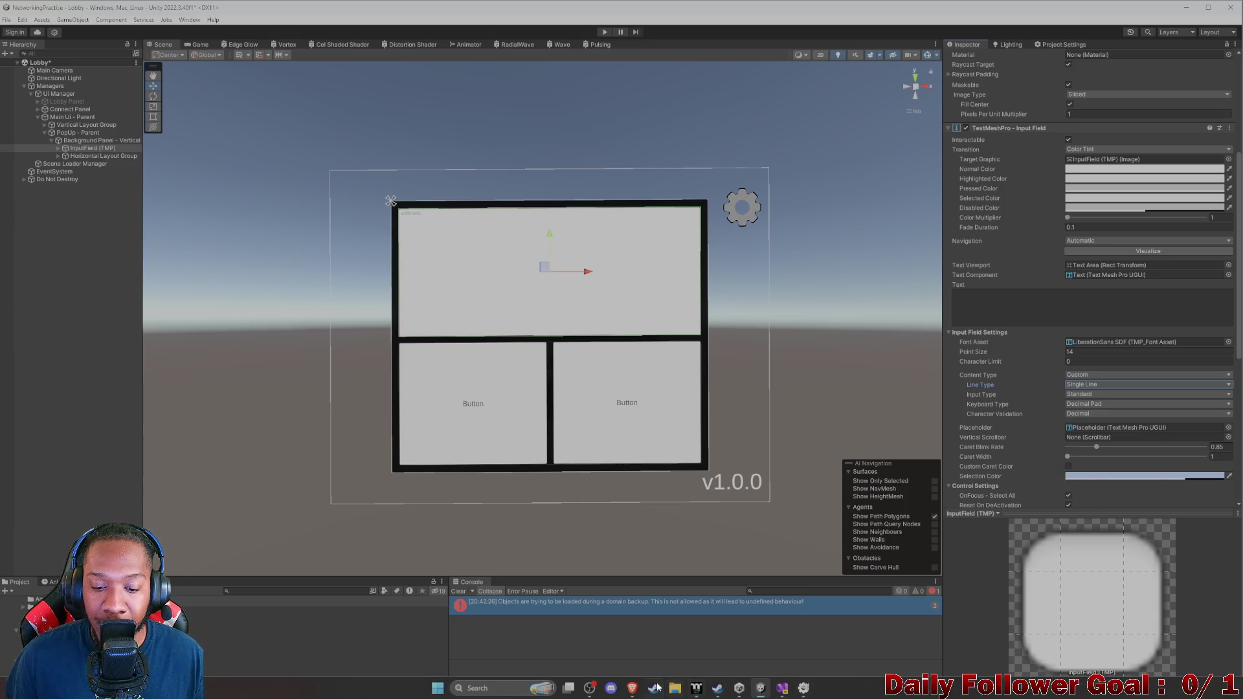
mouse_move(632, 687)
click(725, 631)
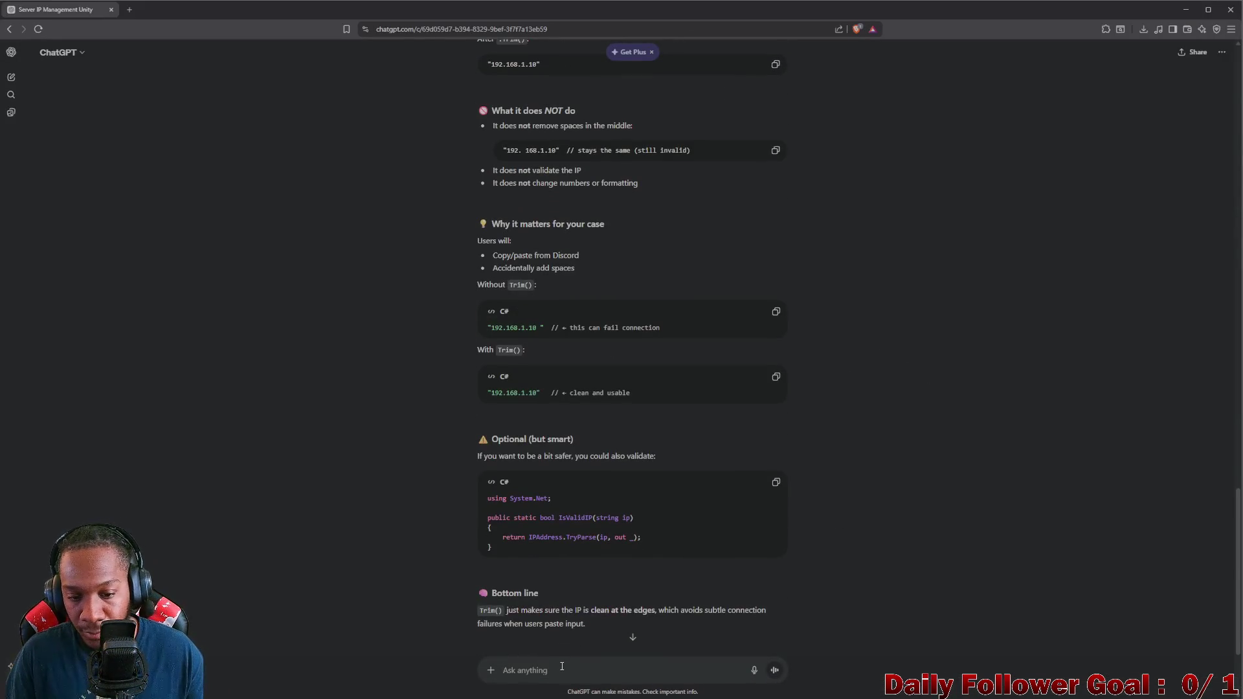
Step: Ask ChatGPT how to limit the field to integers and decimals, without consecutive dots or spaces
text(How to e)
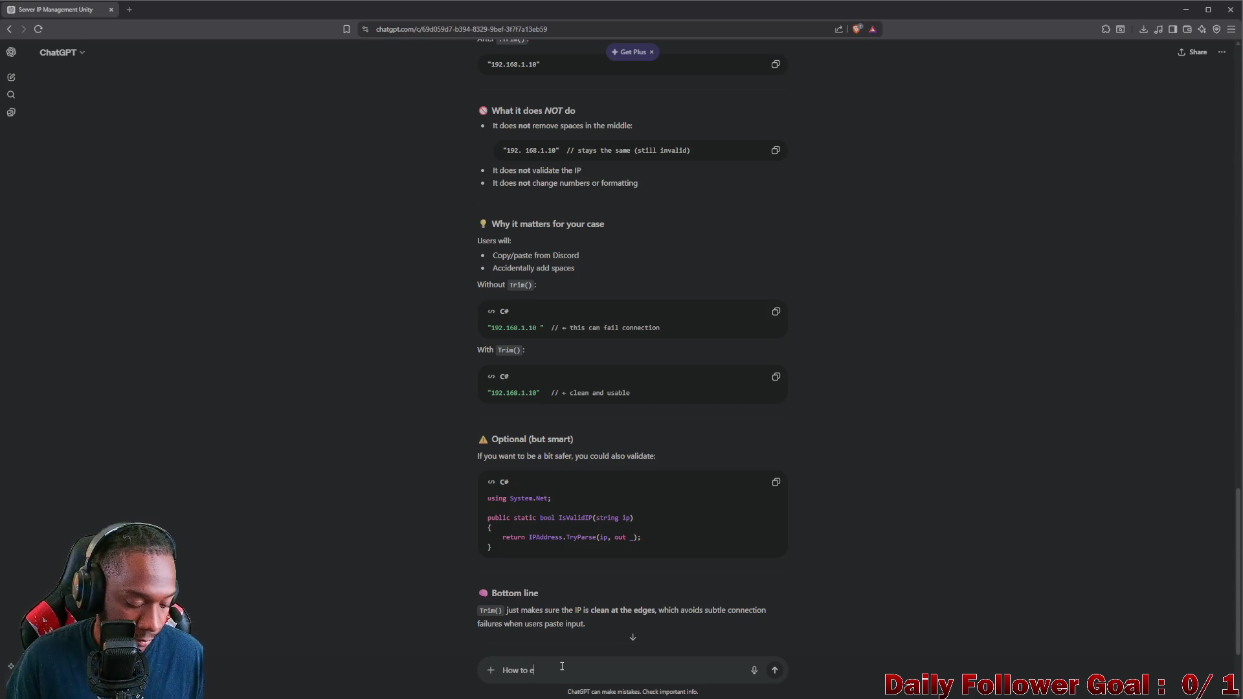
text(dit the in)
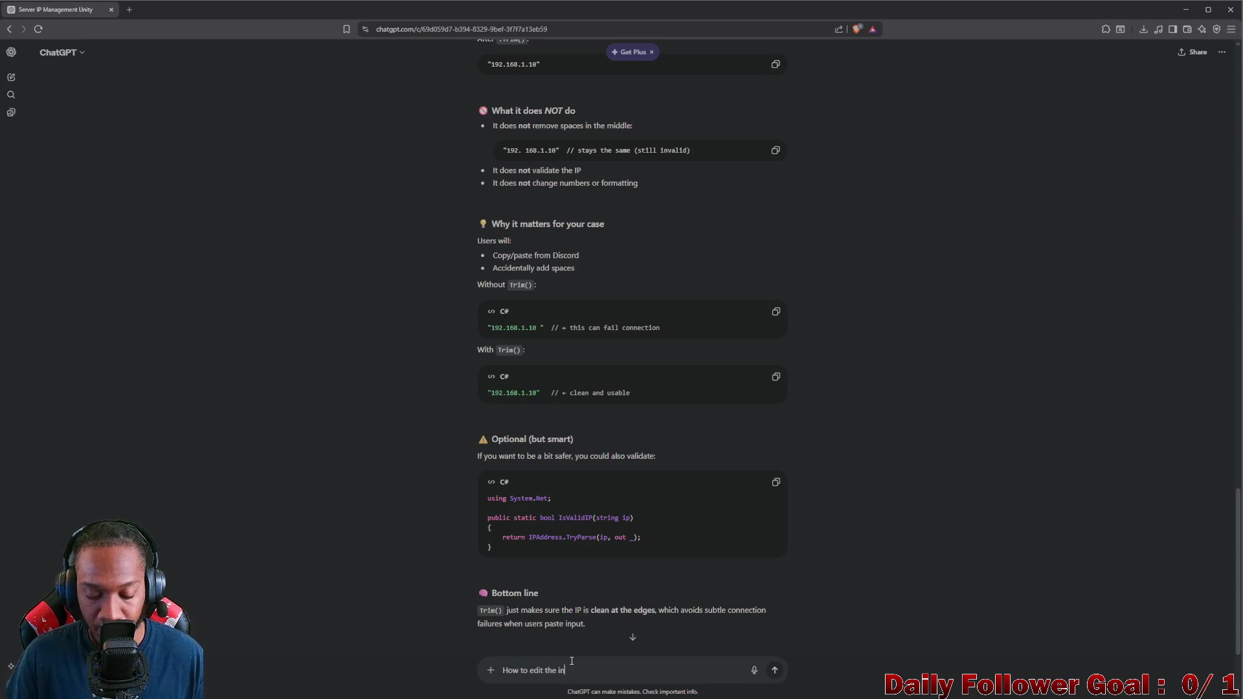
text(put fer)
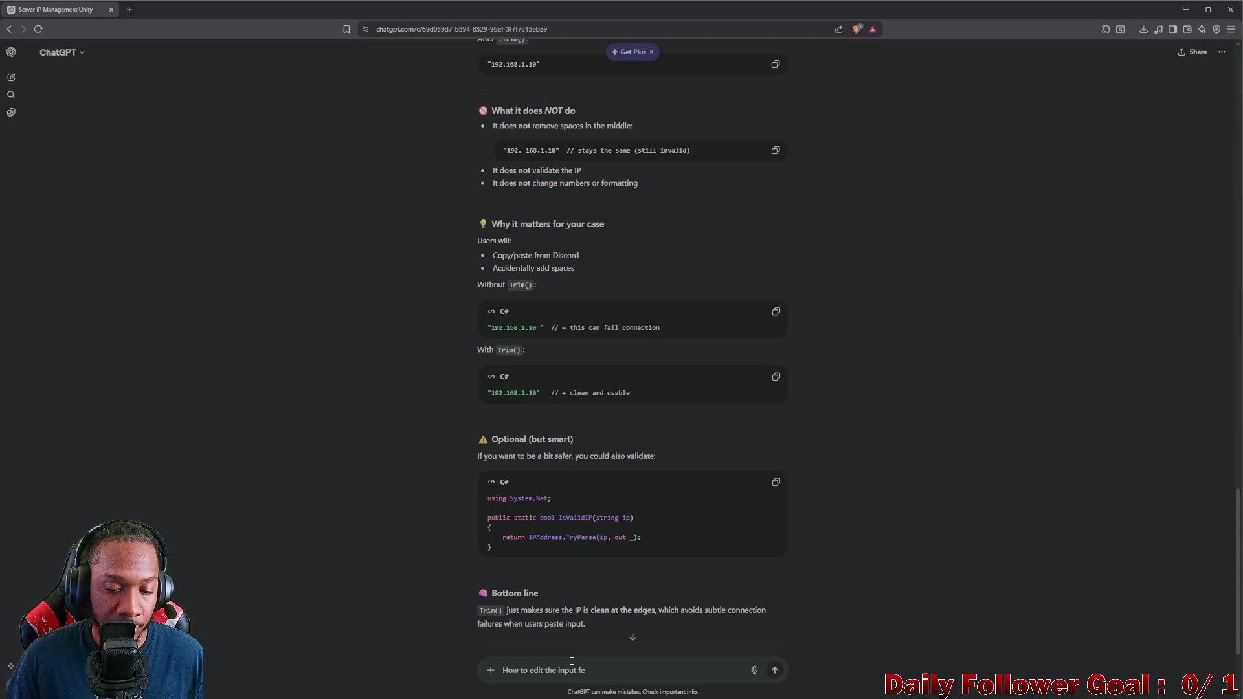
key(BackSpace)
text(ieldso trh)
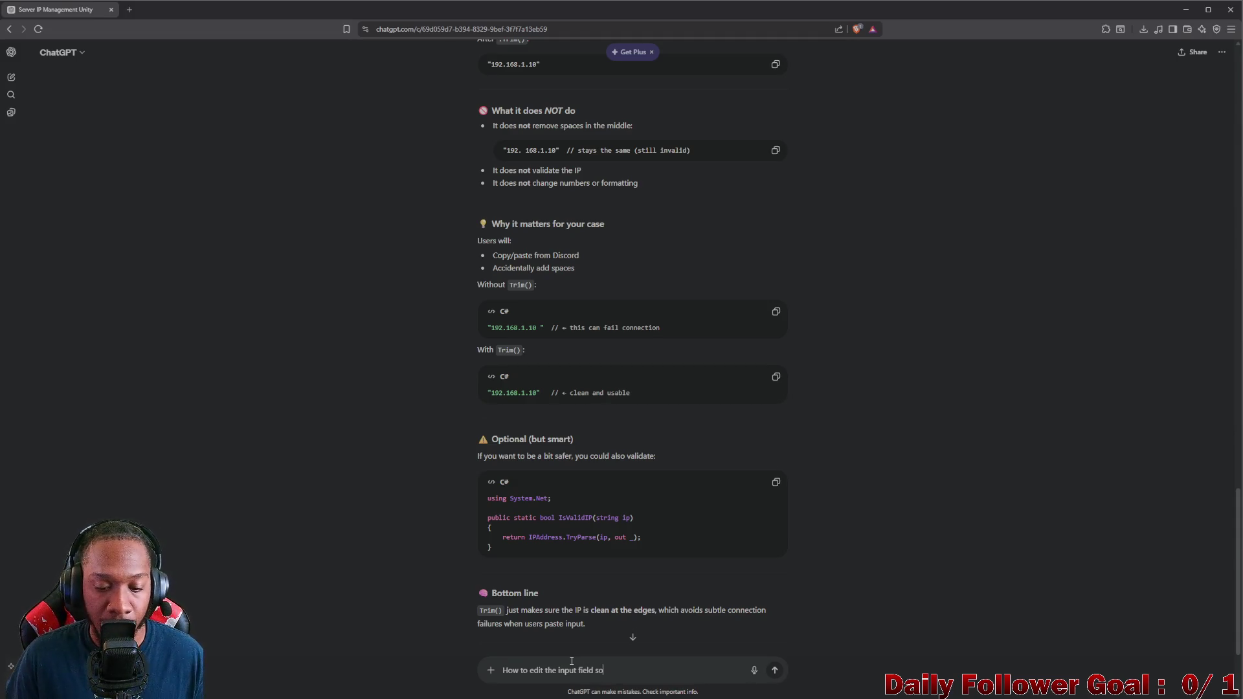
text(he)
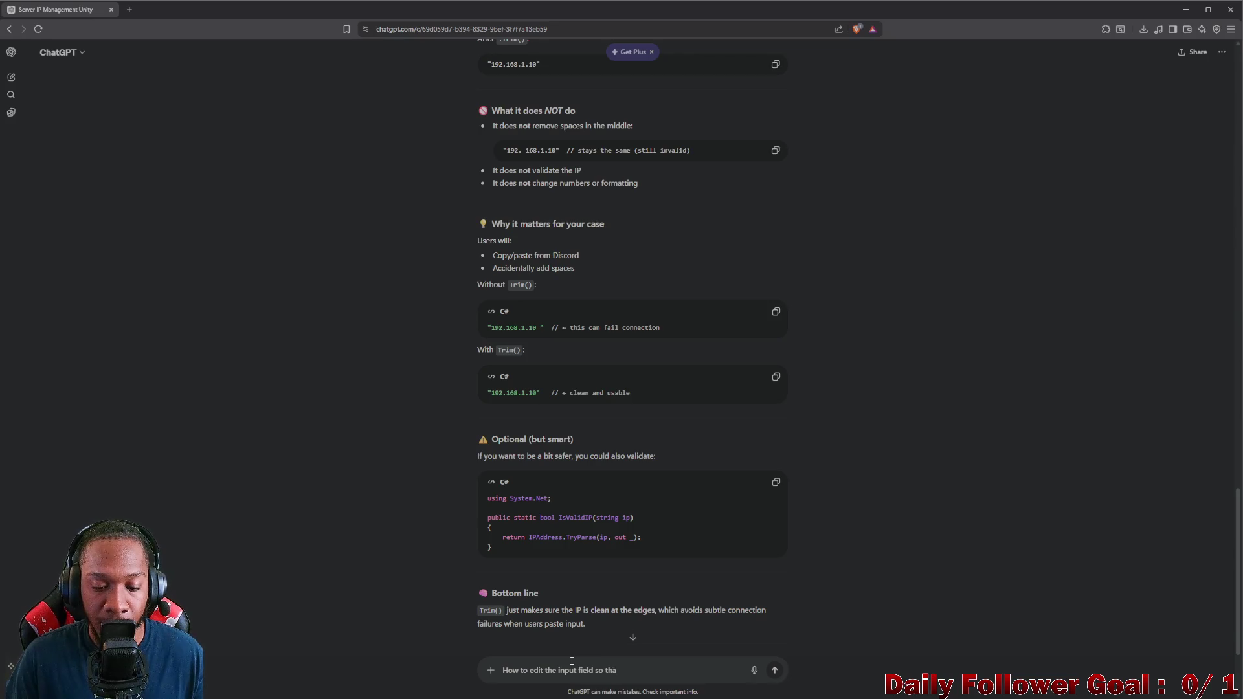
text(t they canm)
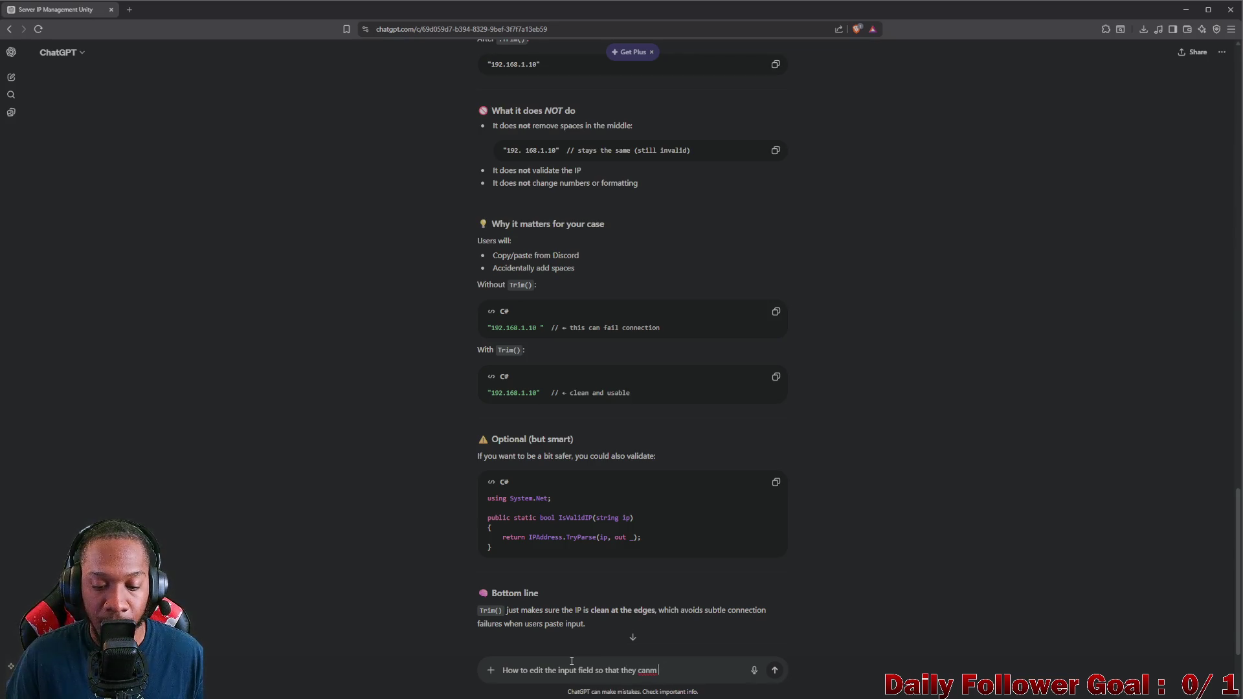
key(BackSpace)
key(BackSpace)
text(only en)
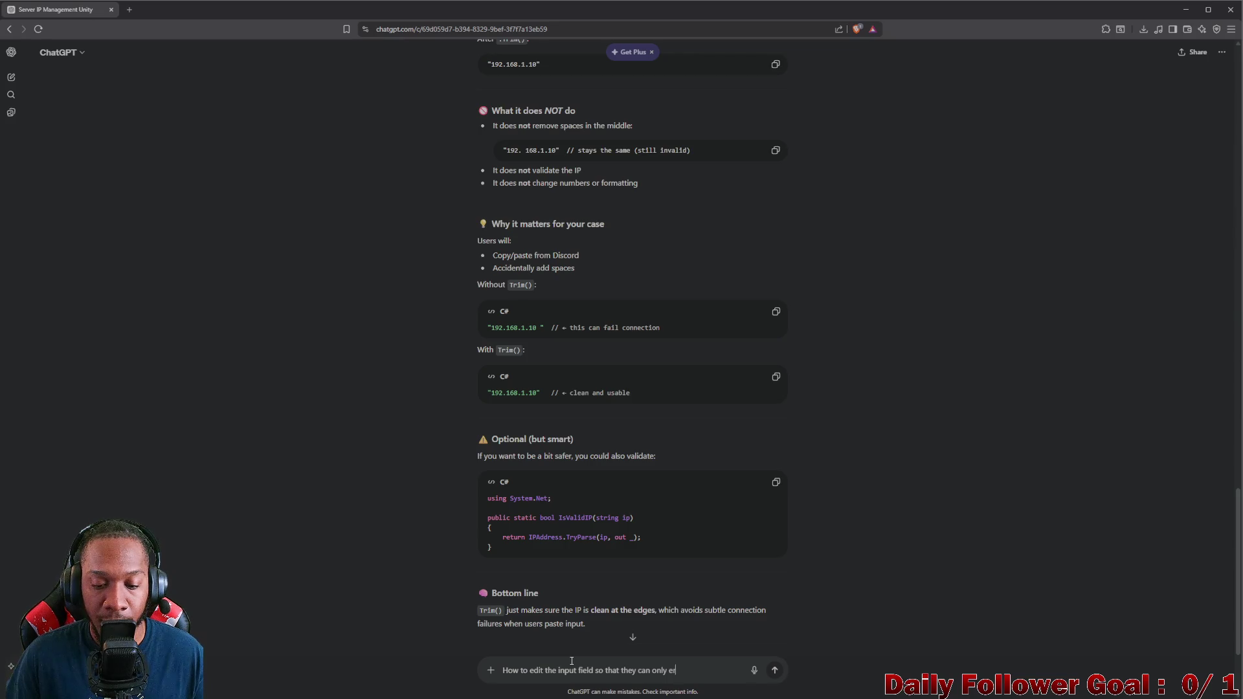
text(ter num)
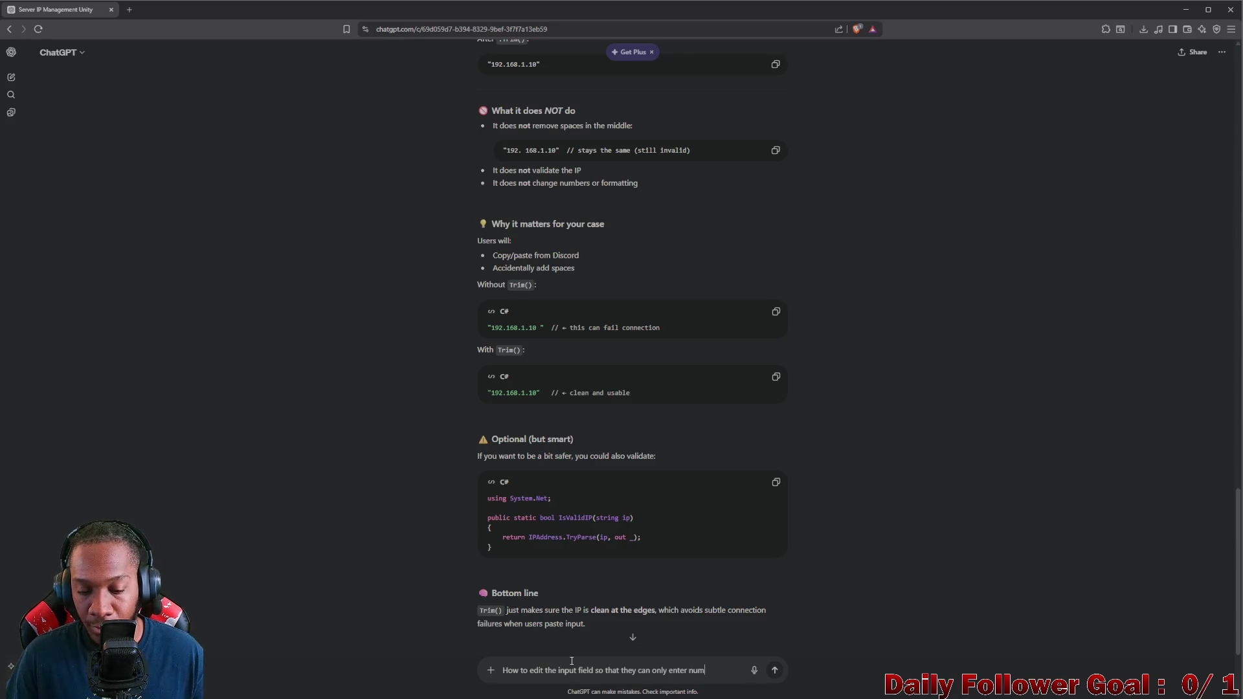
key(BackSpace)
key(BackSpace)
key(BackSpace)
text(inter)
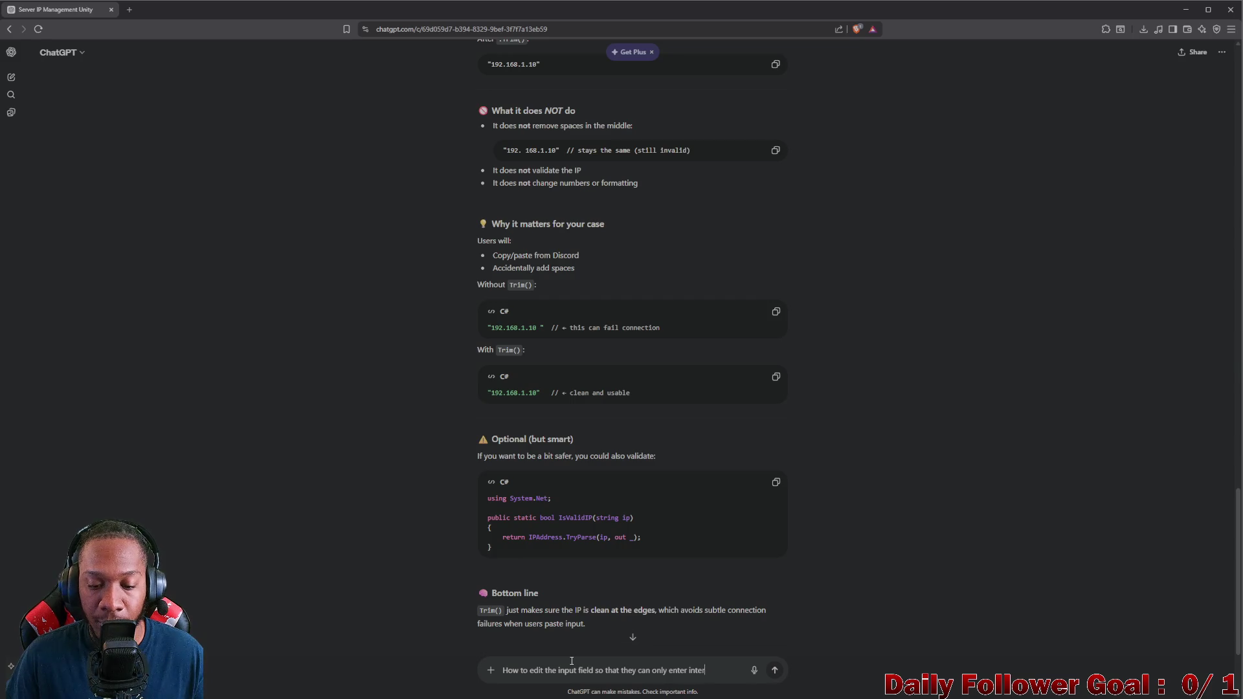
text(ger n)
key(BackSpace)
key(BackSpace)
key(BackSpace)
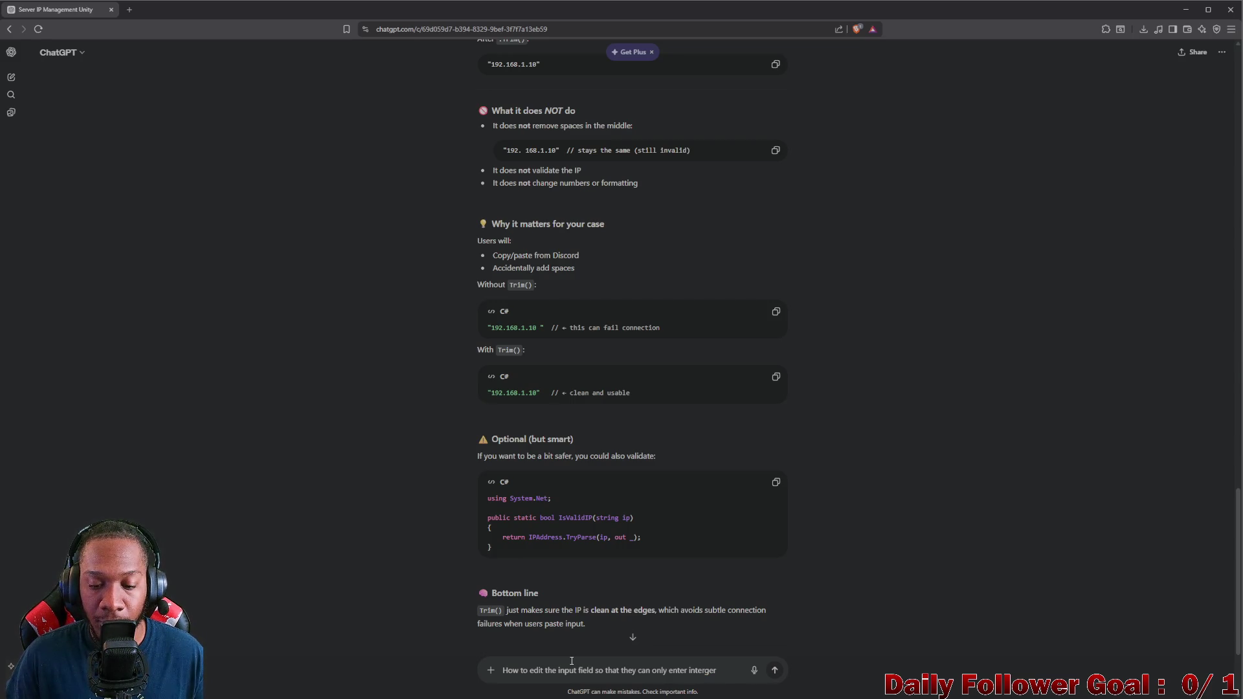
text(ger n)
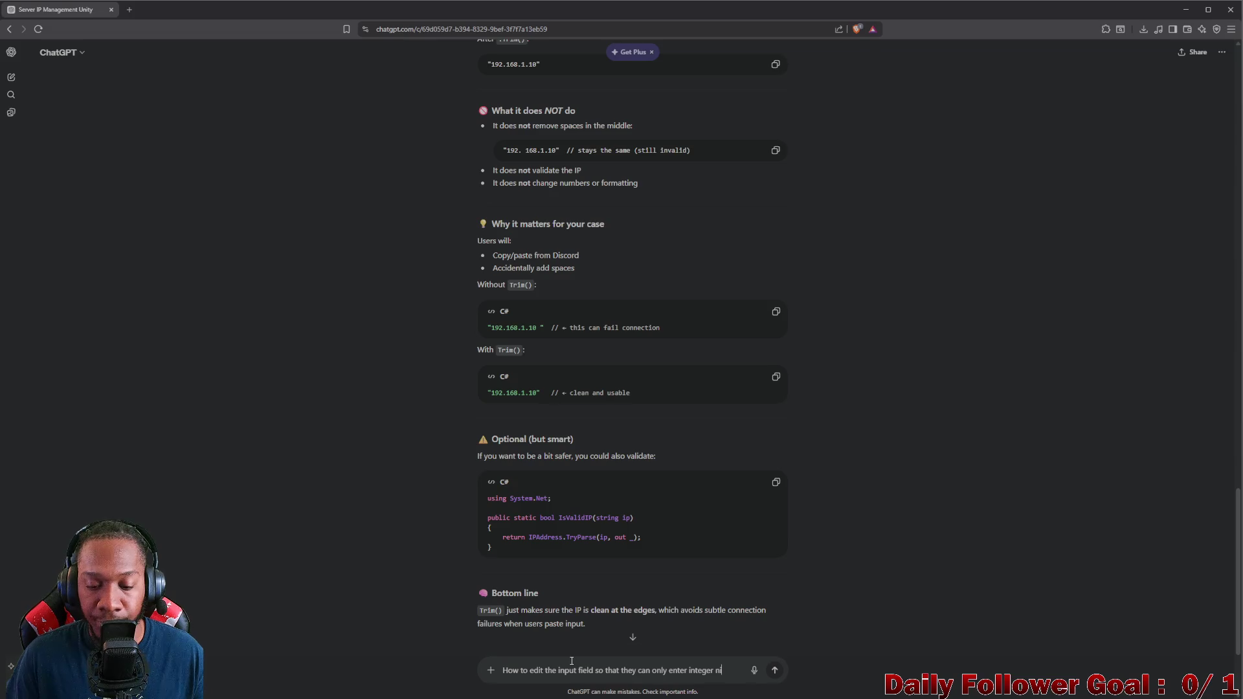
text(umber)
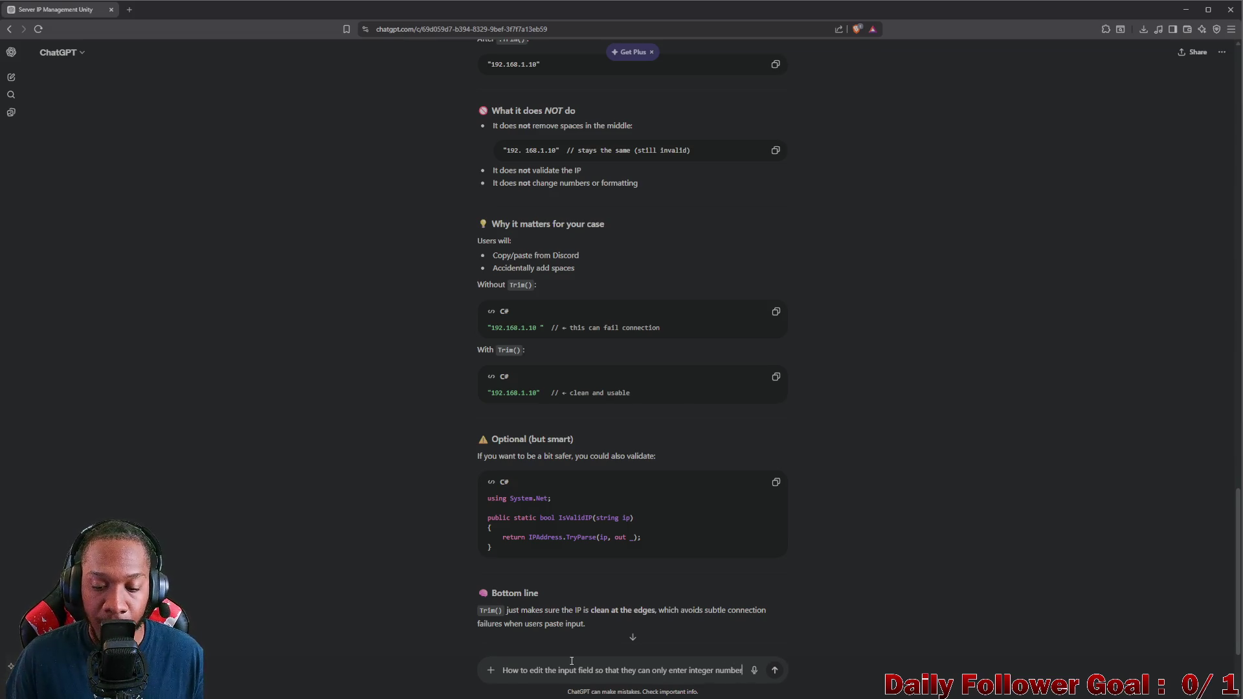
text(s and dec)
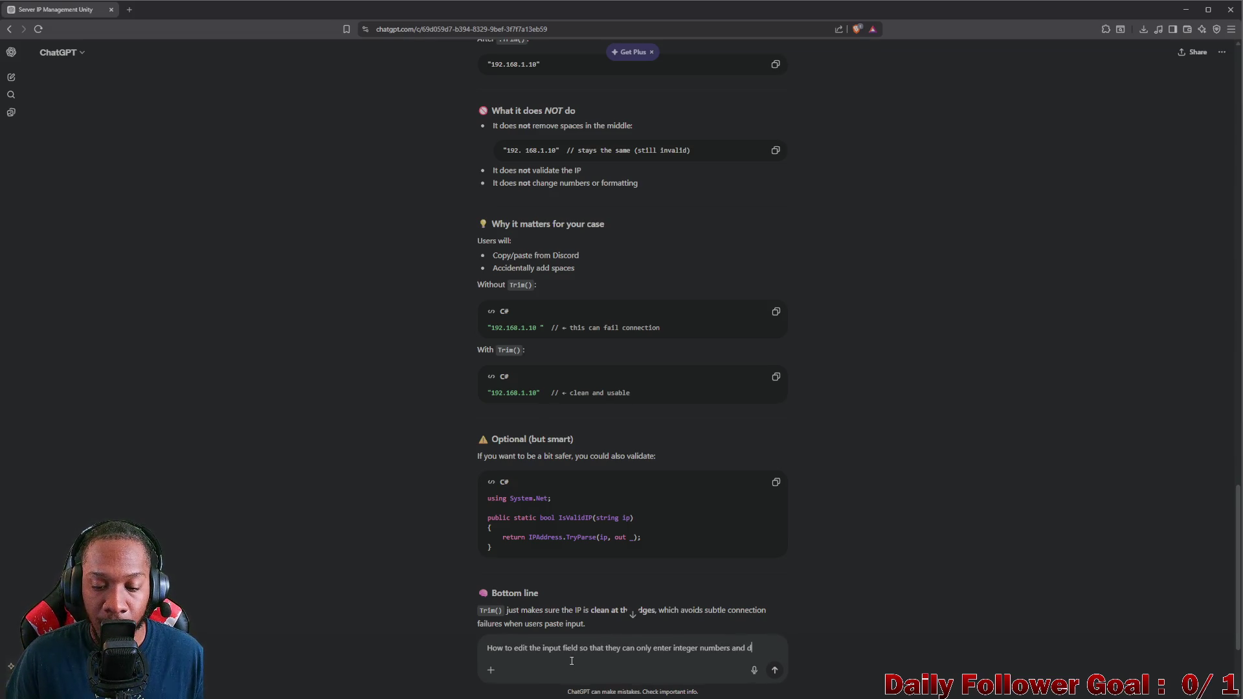
text(ica)
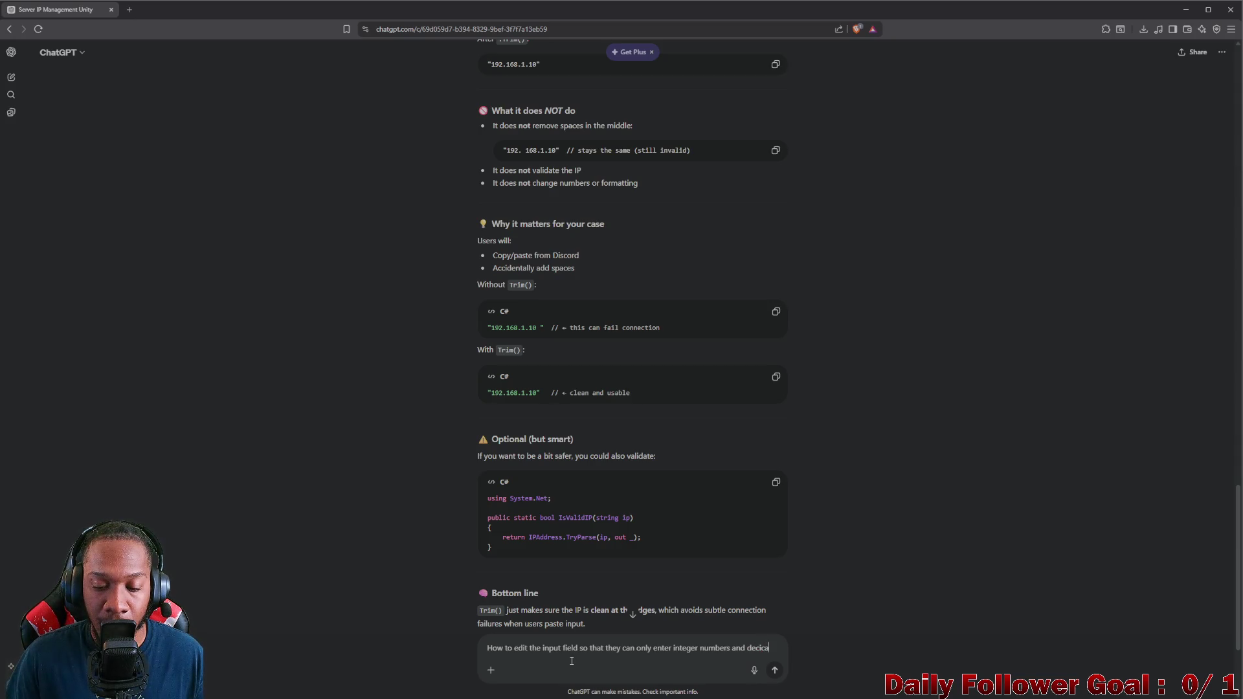
key(BackSpace)
key(BackSpace)
text(mals,)
text( bu)
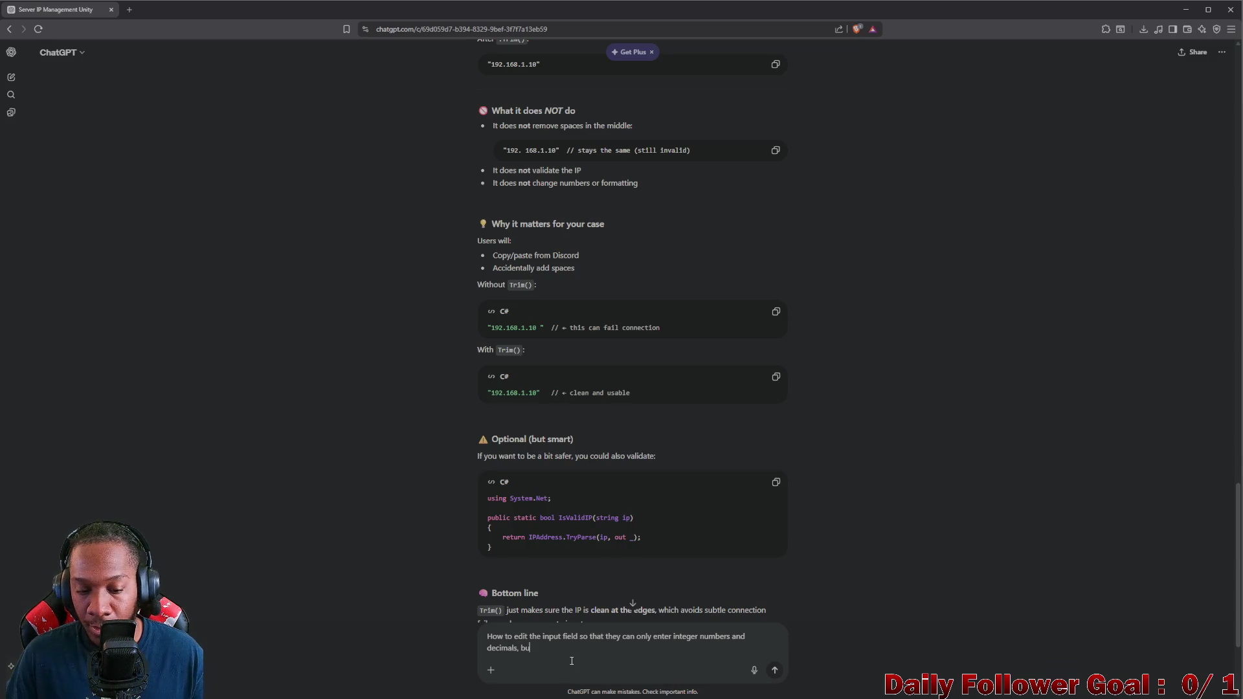
text(t not no)
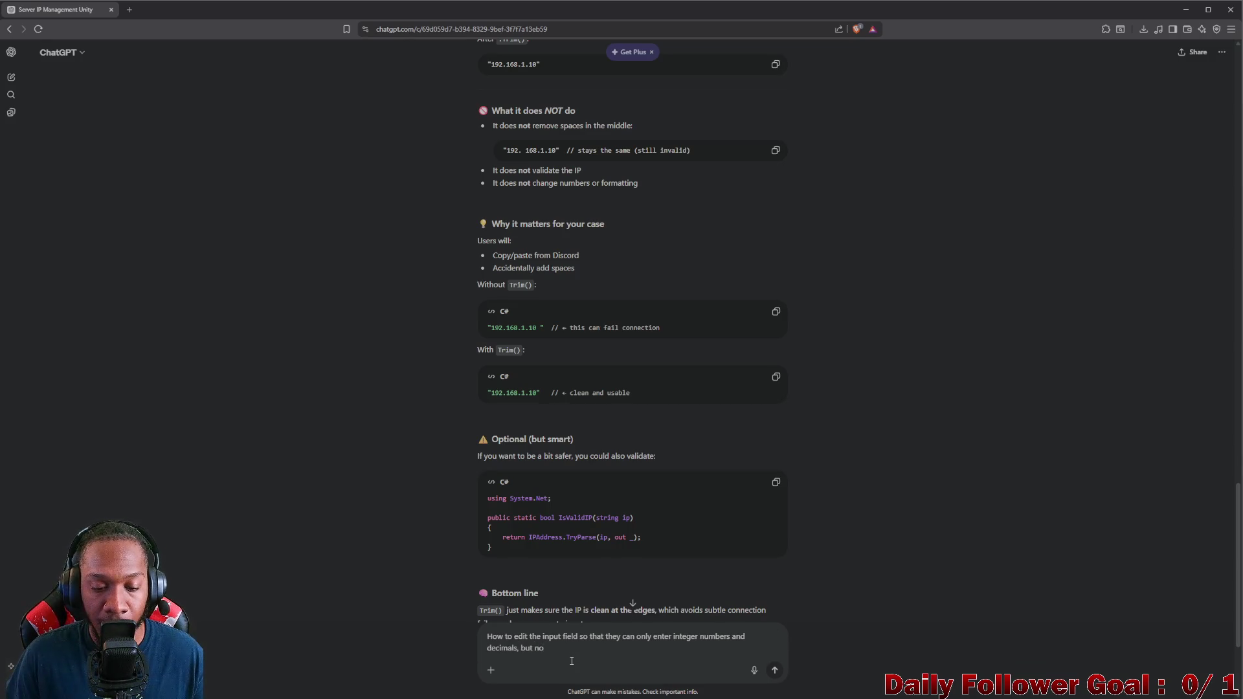
text( dedv)
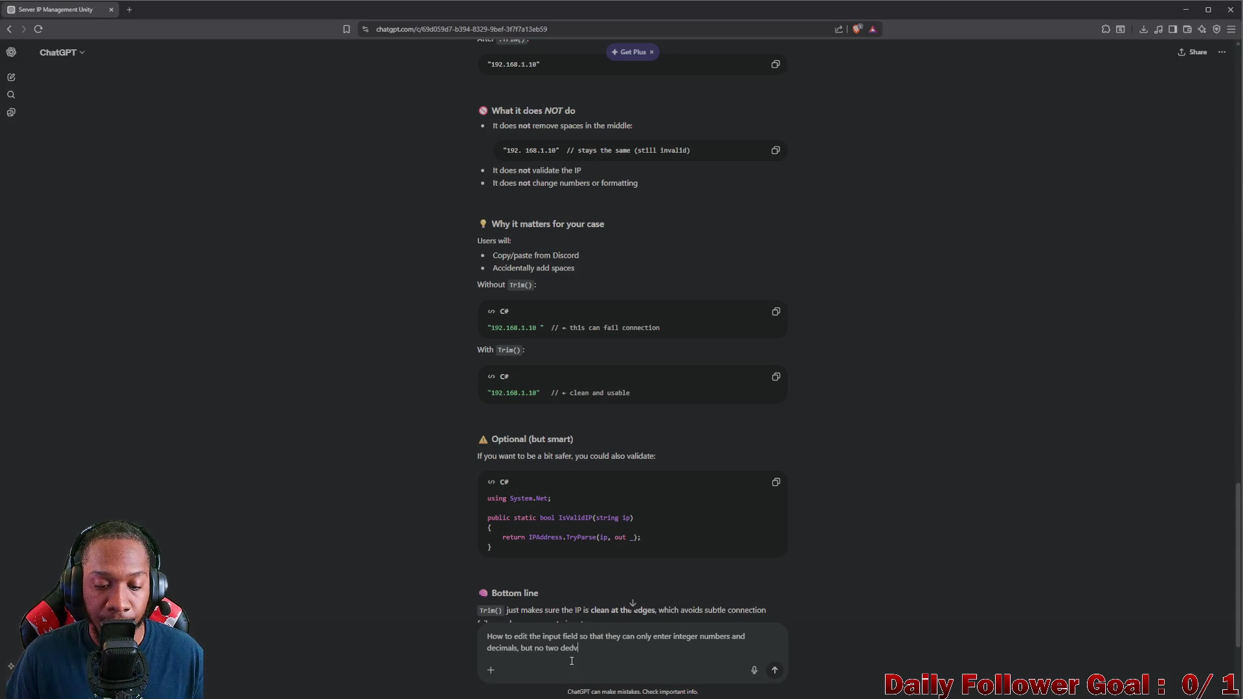
key(BackSpace)
key(BackSpace)
text(cimals a)
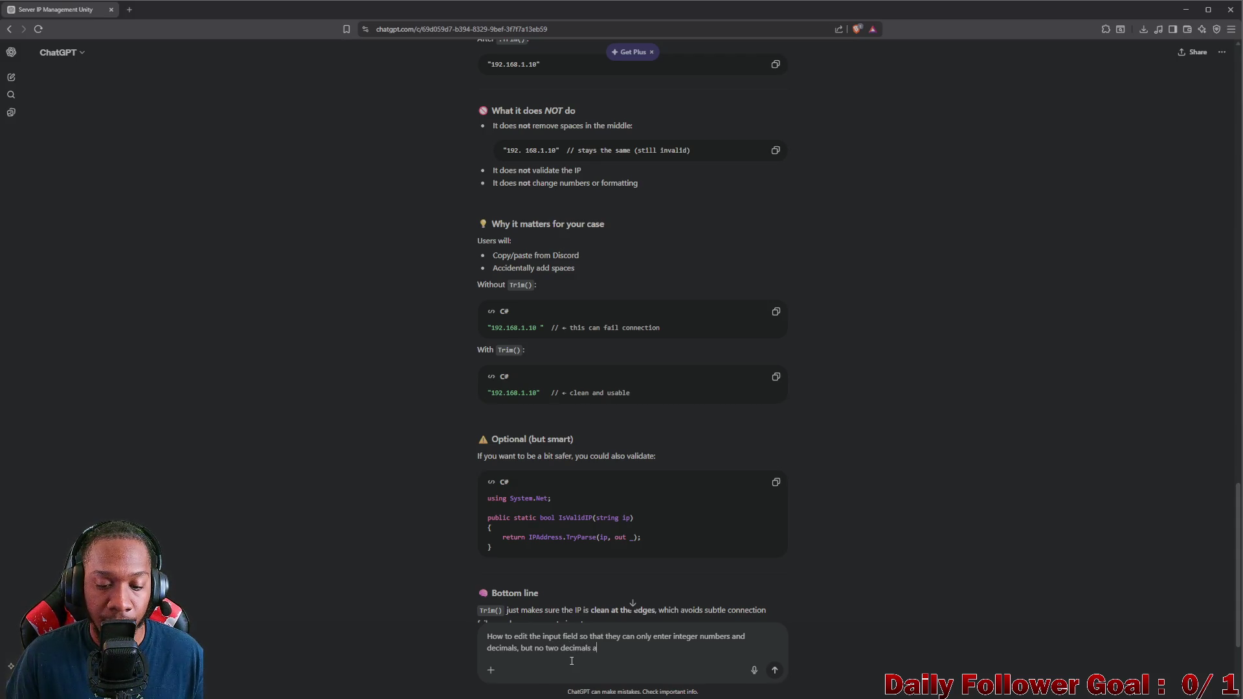
key(BackSpace)
text(back to m)
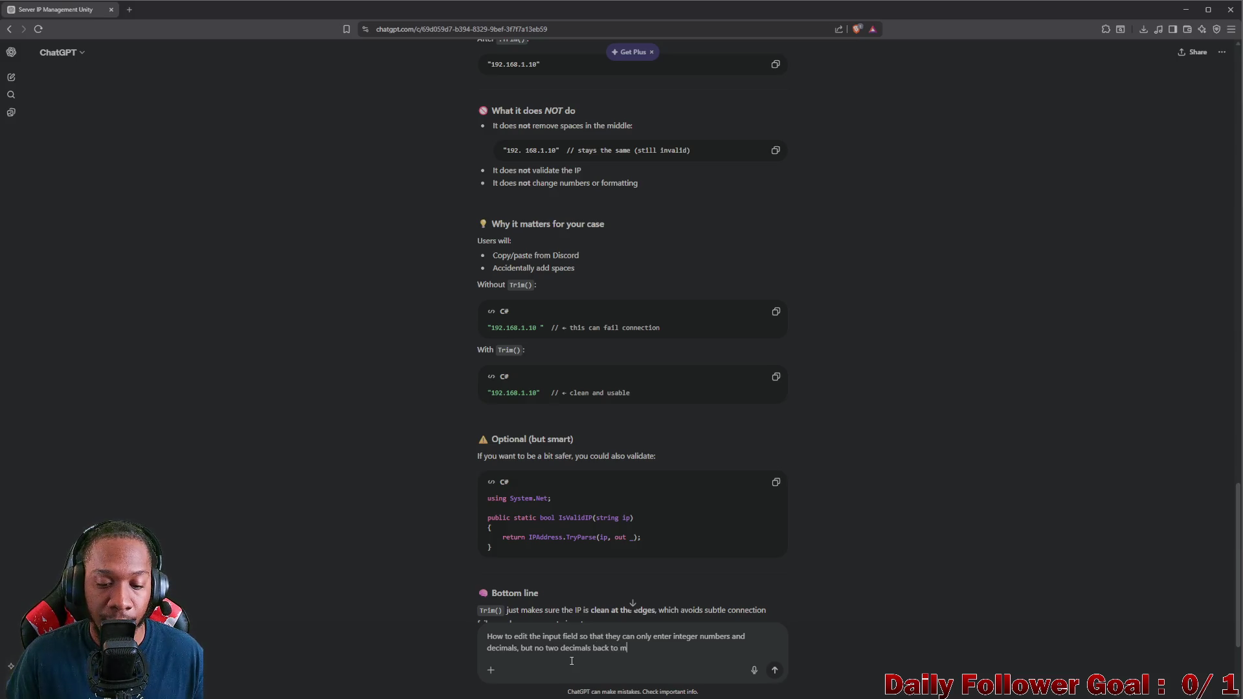
key(BackSpace)
text(back and)
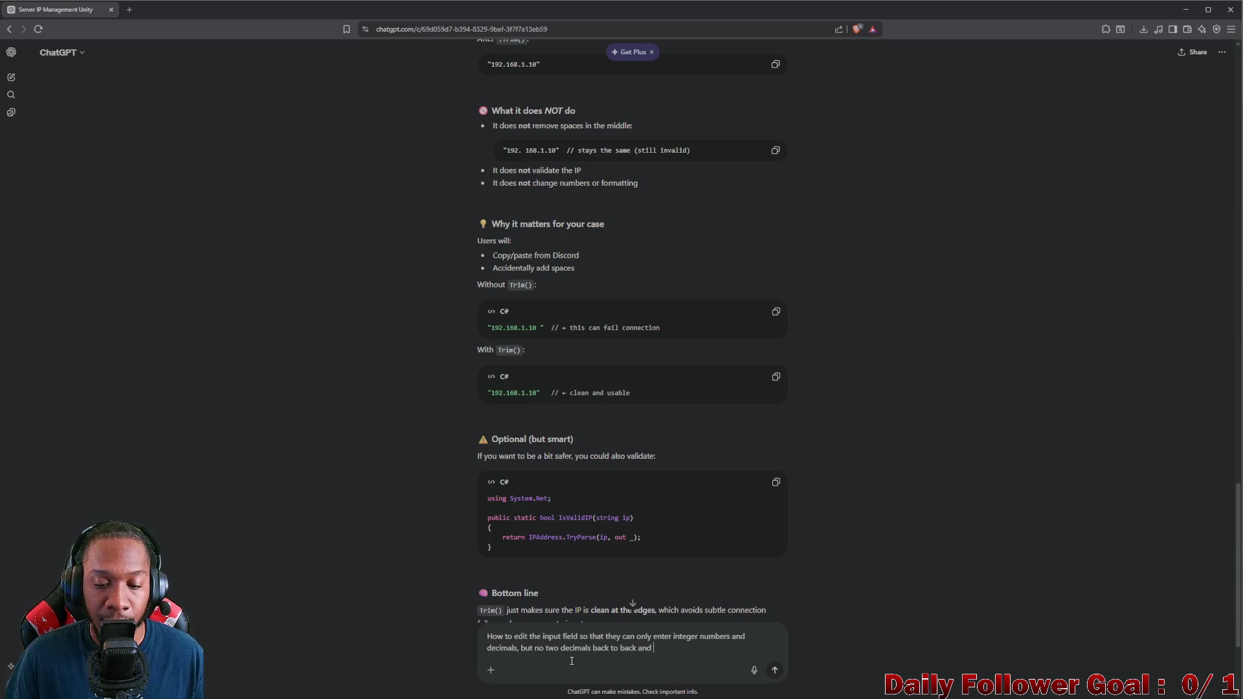
text( no)
text( no spacesd)
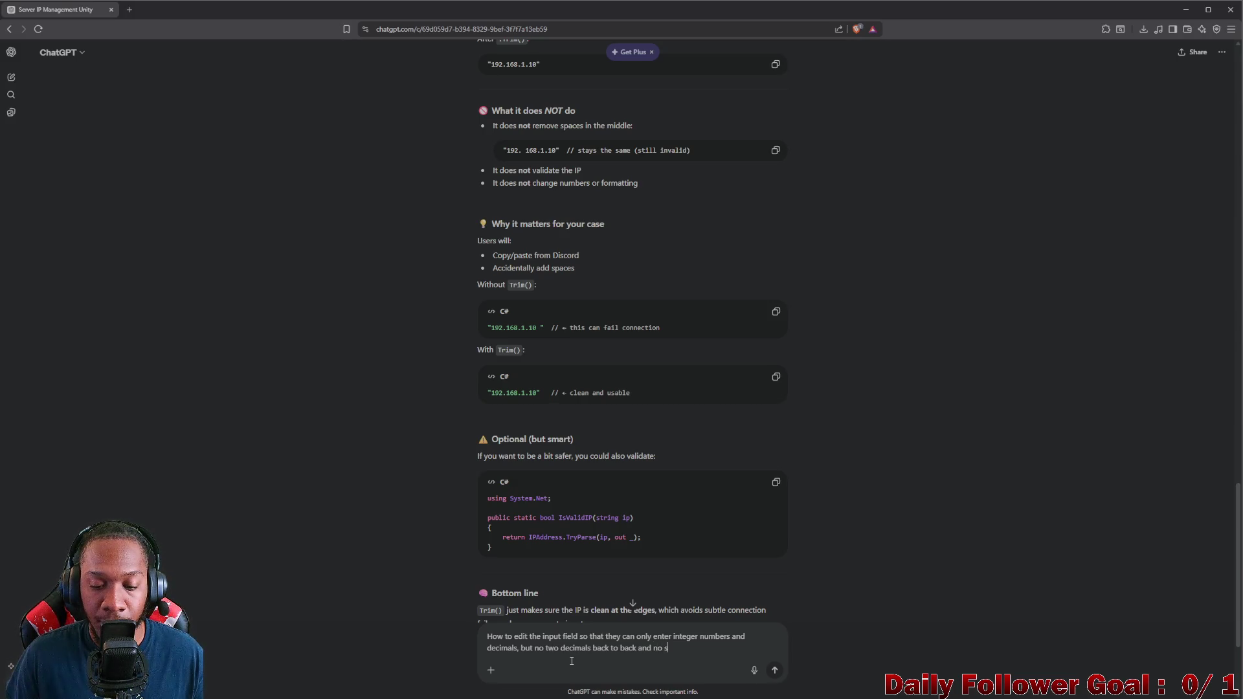
key(BackSpace)
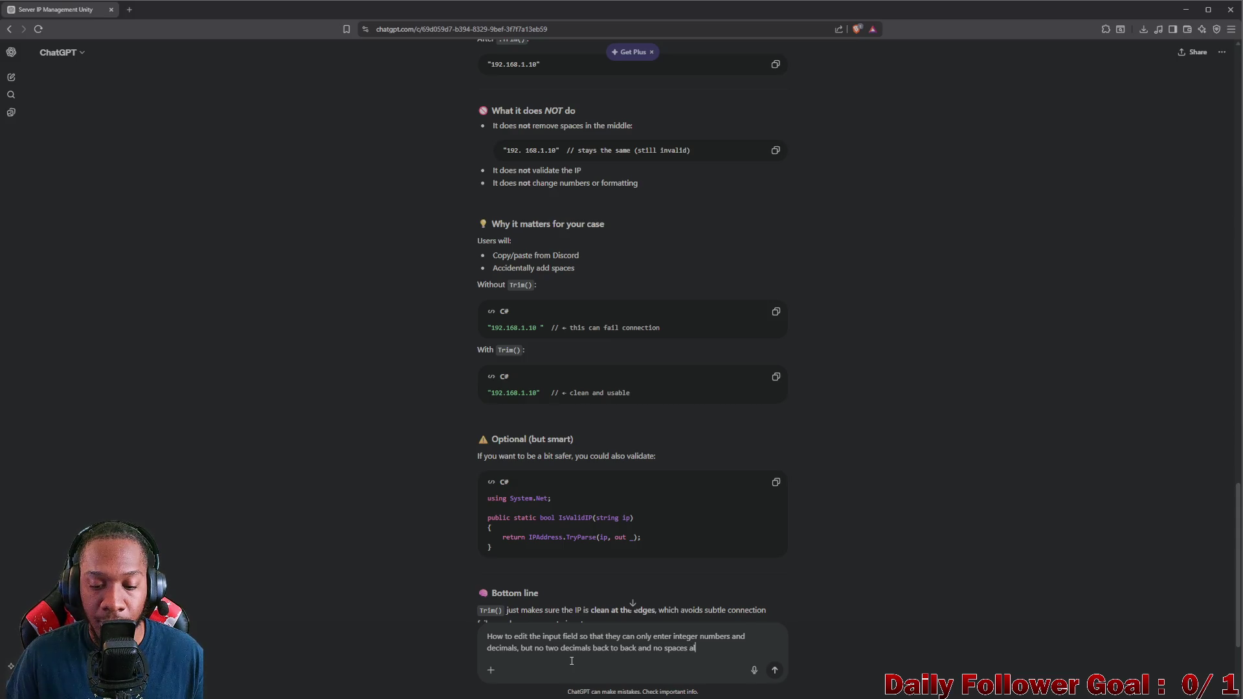
text(lowed at all)
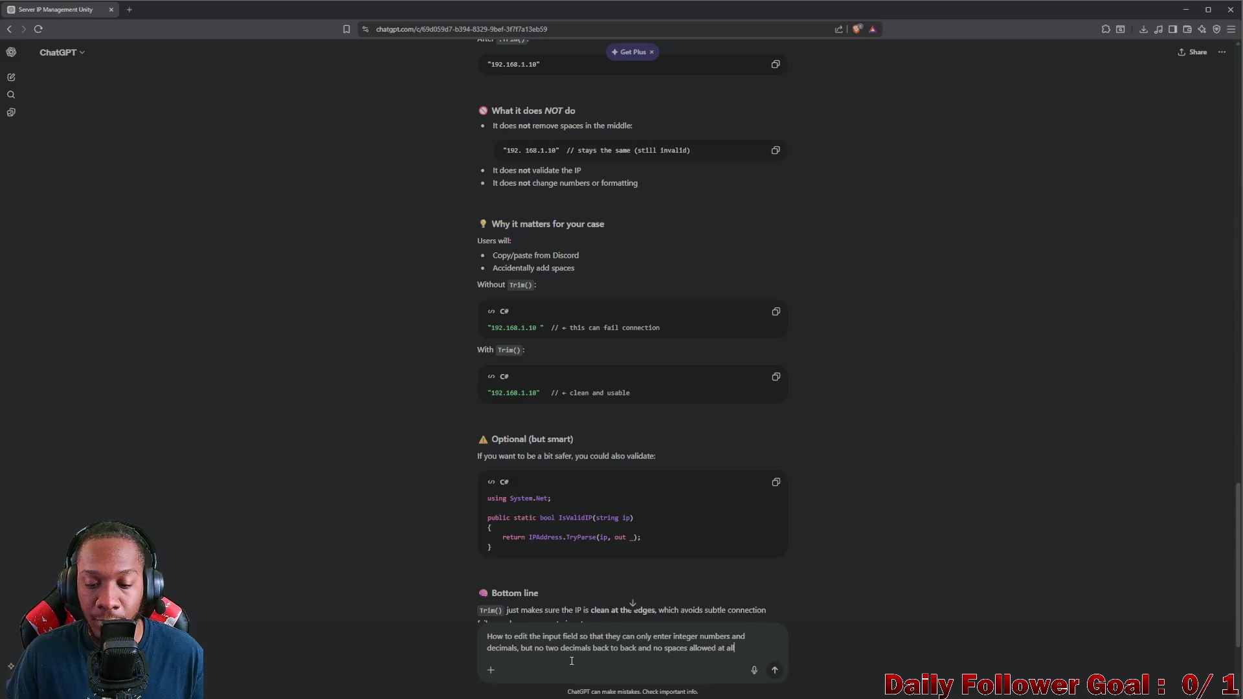
key(Return)
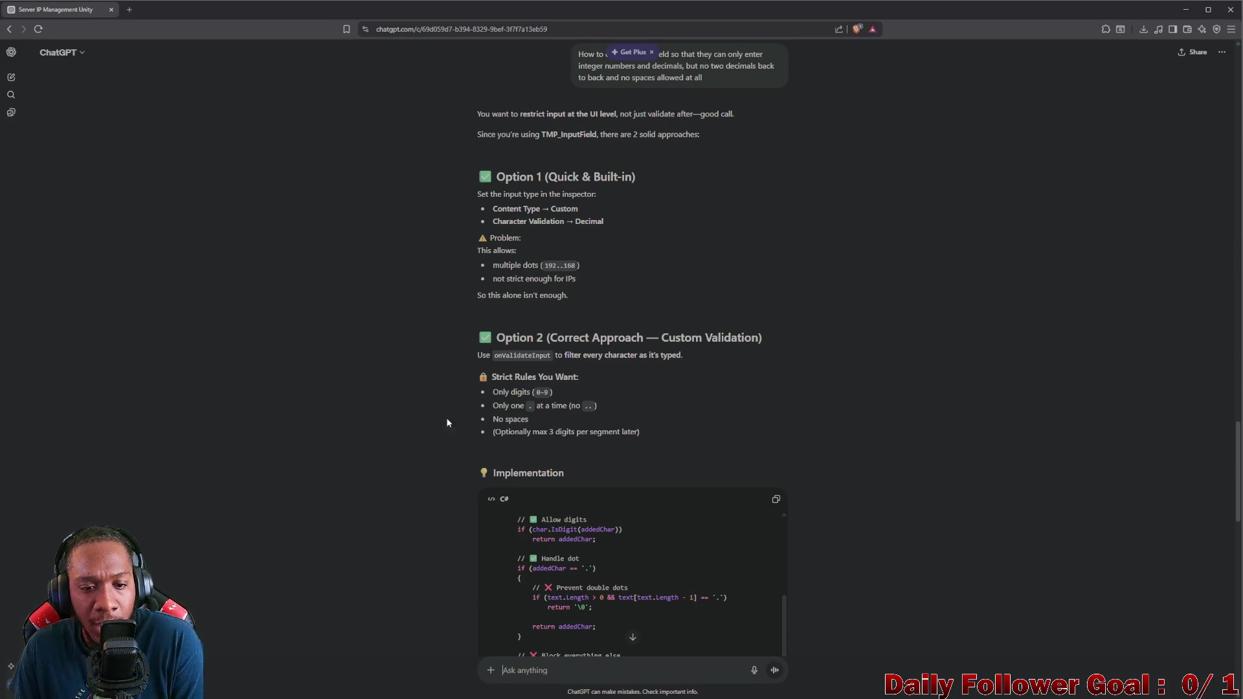
scroll(570, 387, down, 2)
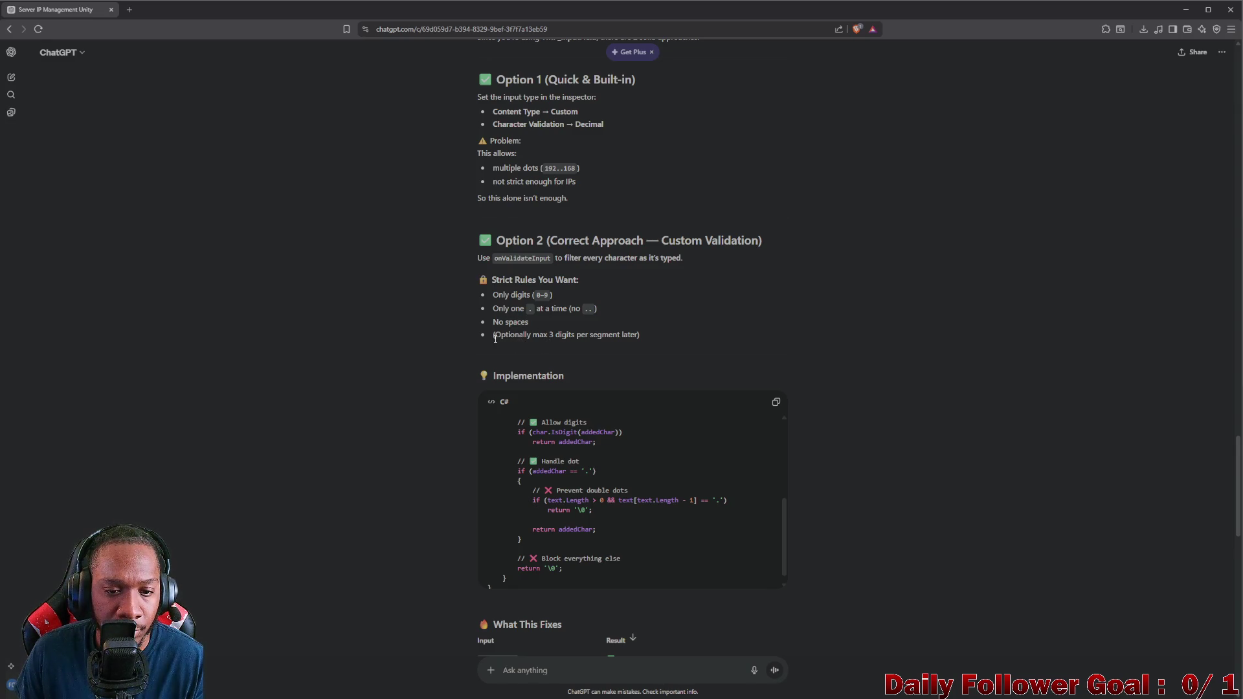
drag(495, 337, 640, 335)
scroll(572, 414, down, 2)
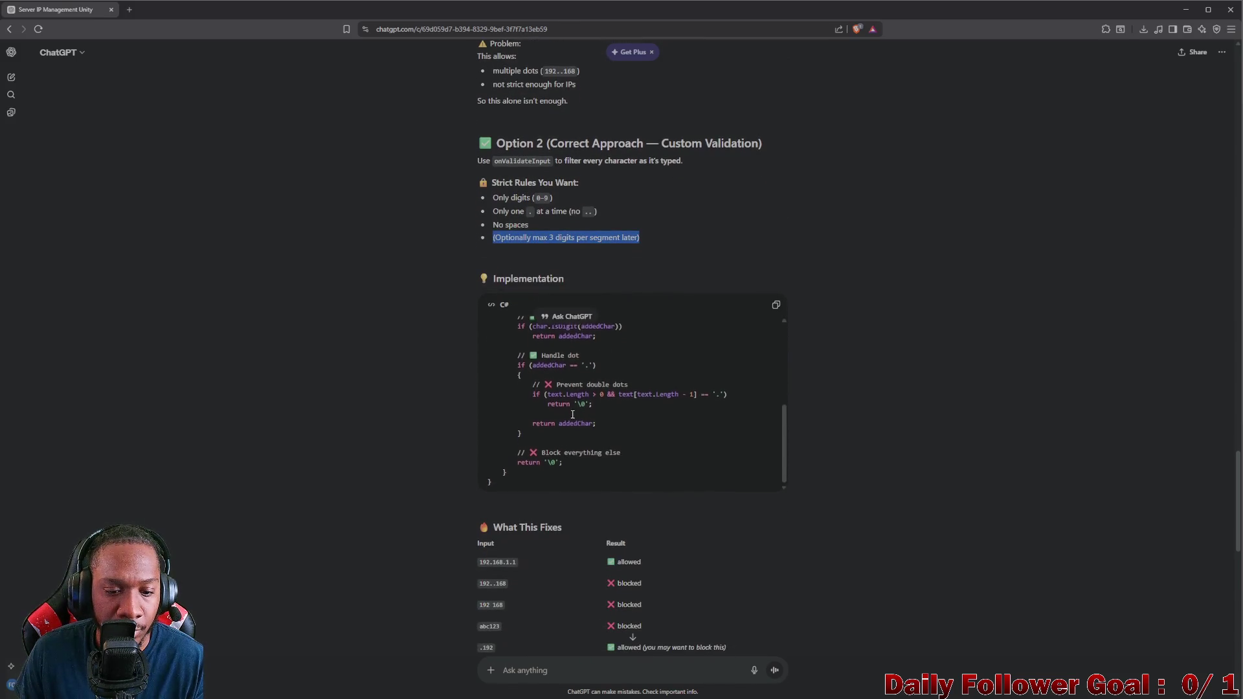
scroll(572, 414, down, 2)
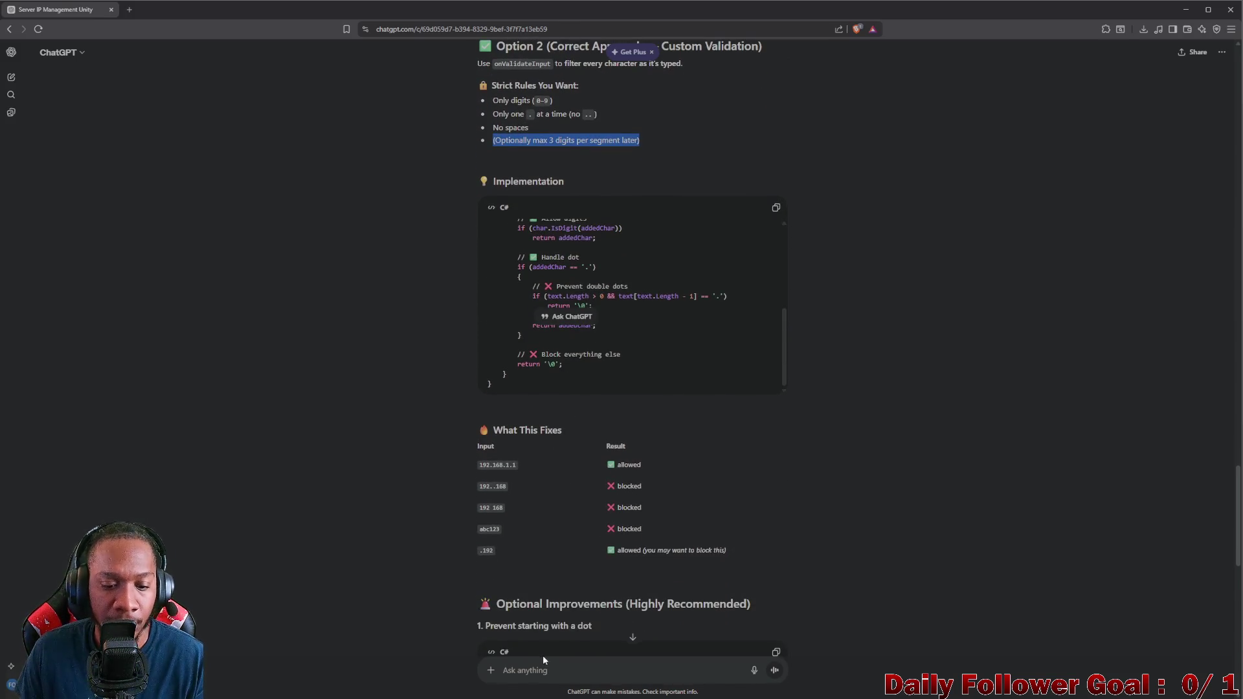
Step: Ask ChatGPT to allow only IPv4 addresses with at most 3 digits per segment
click(545, 679)
text(yeah)
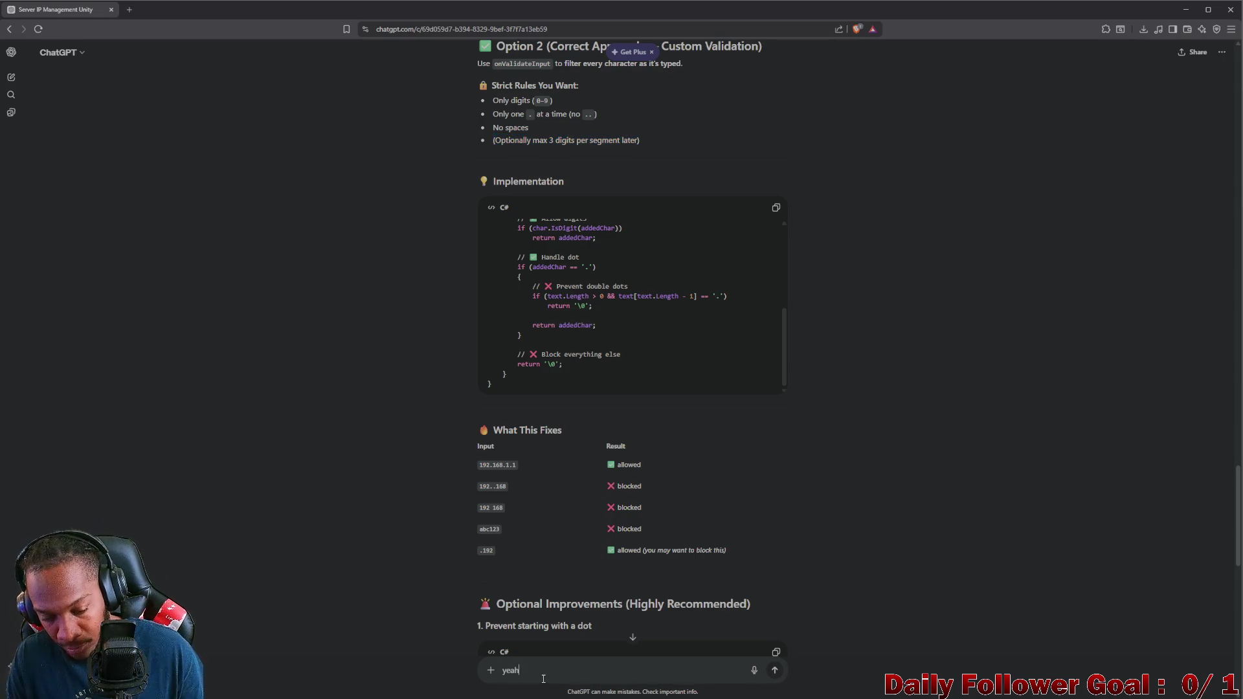
text( oy allow)
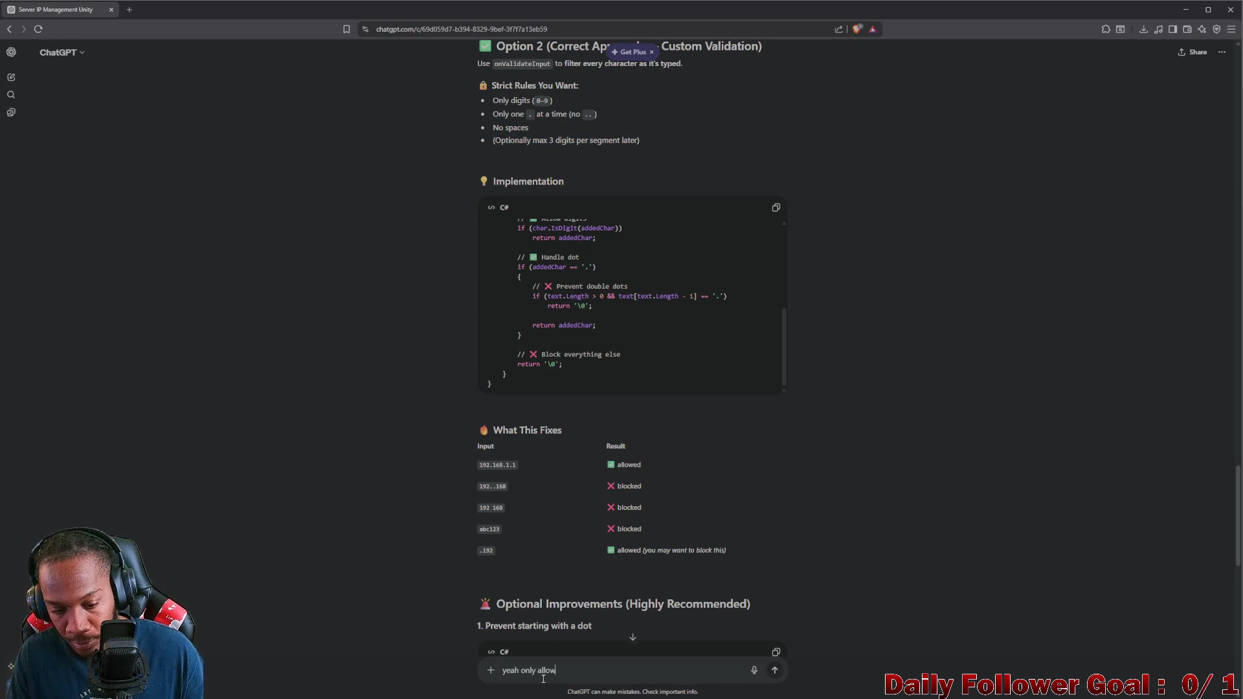
text(pve)
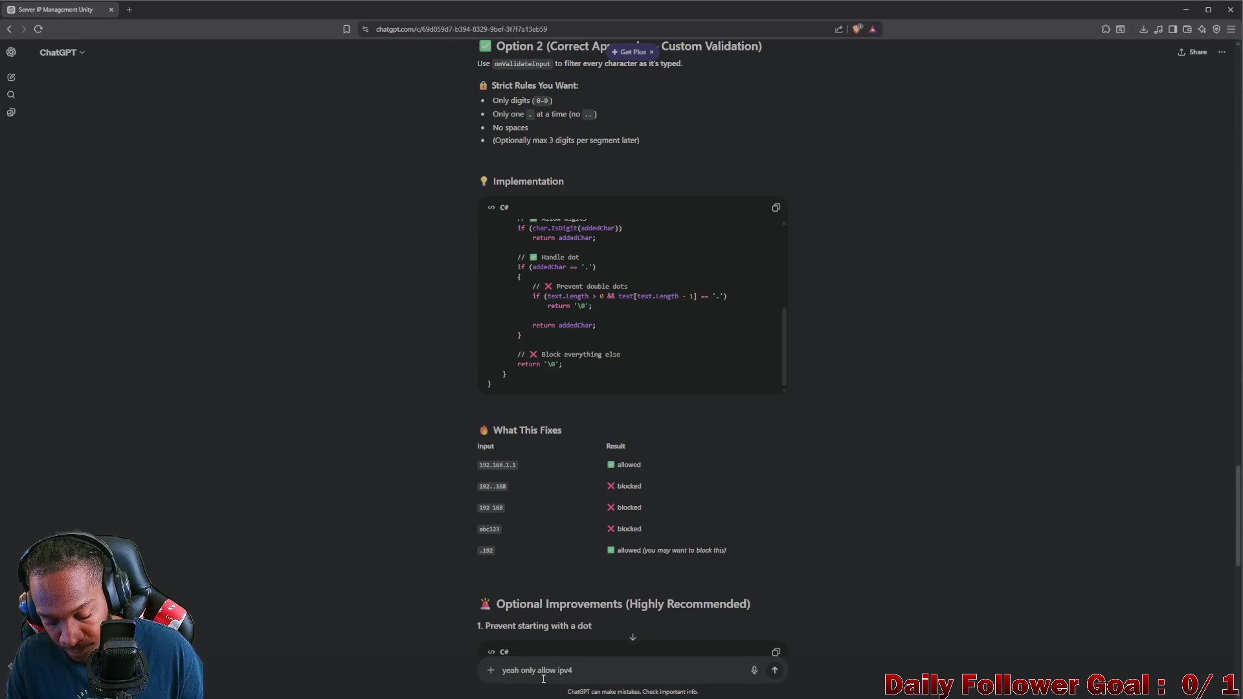
text(ps ac)
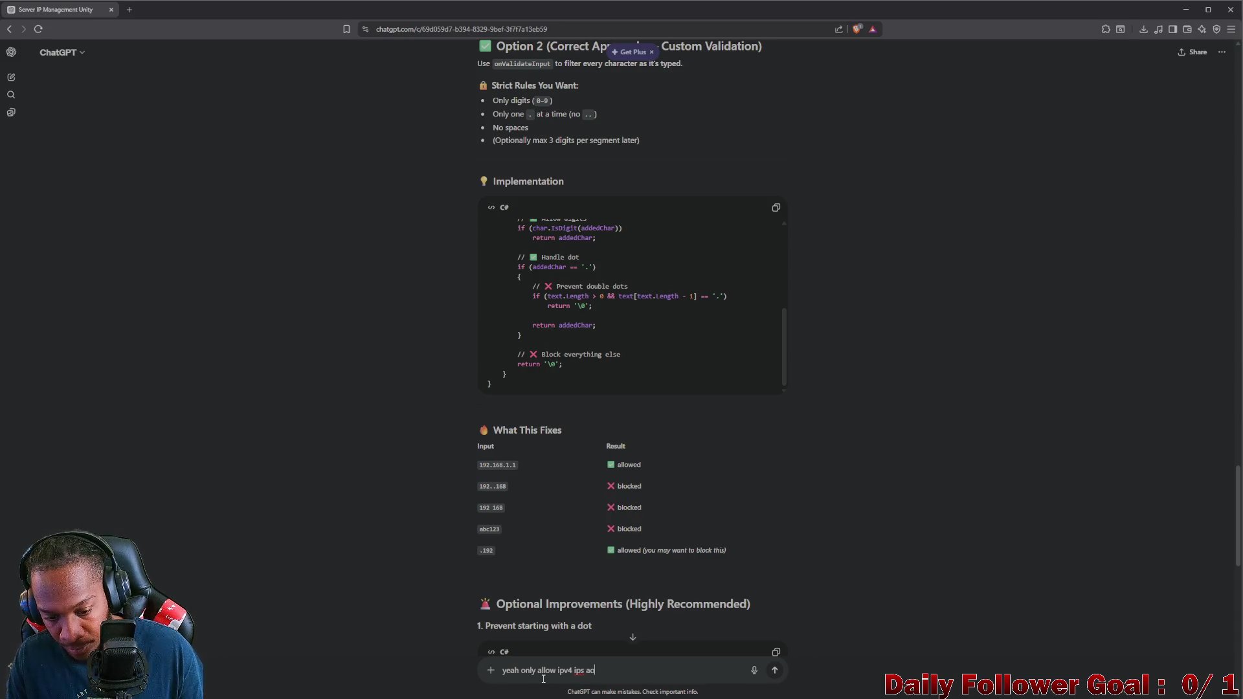
text(so a)
text(ax on)
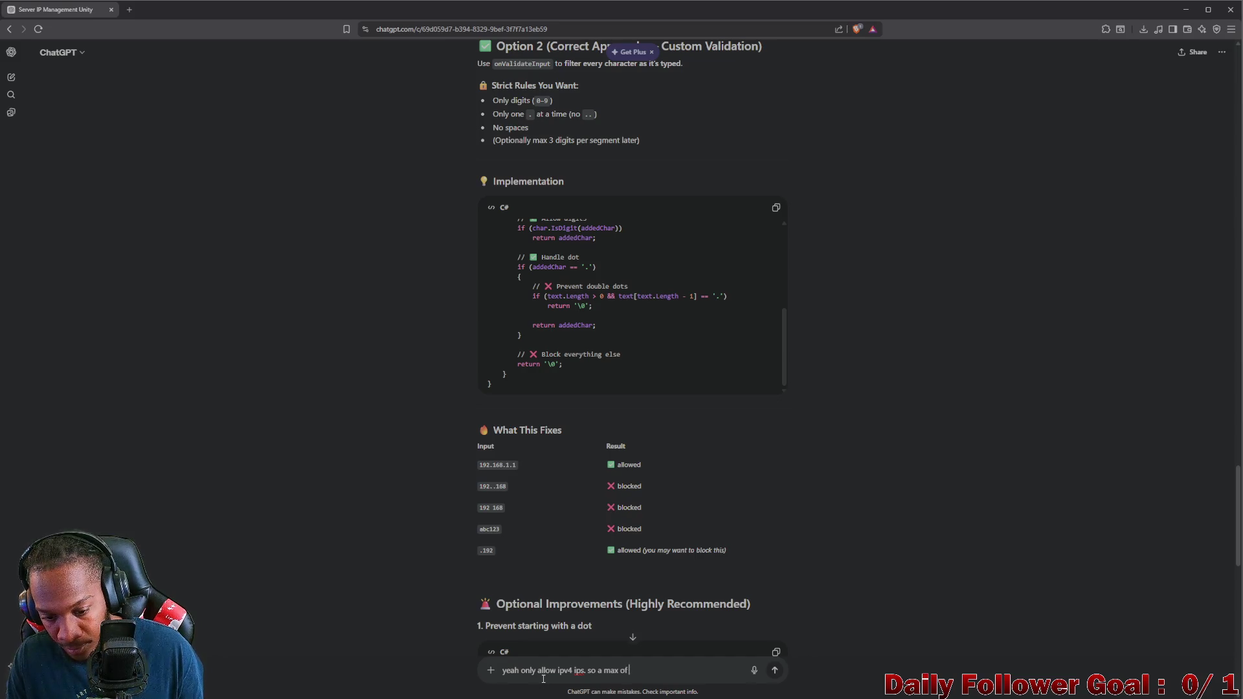
text( t)
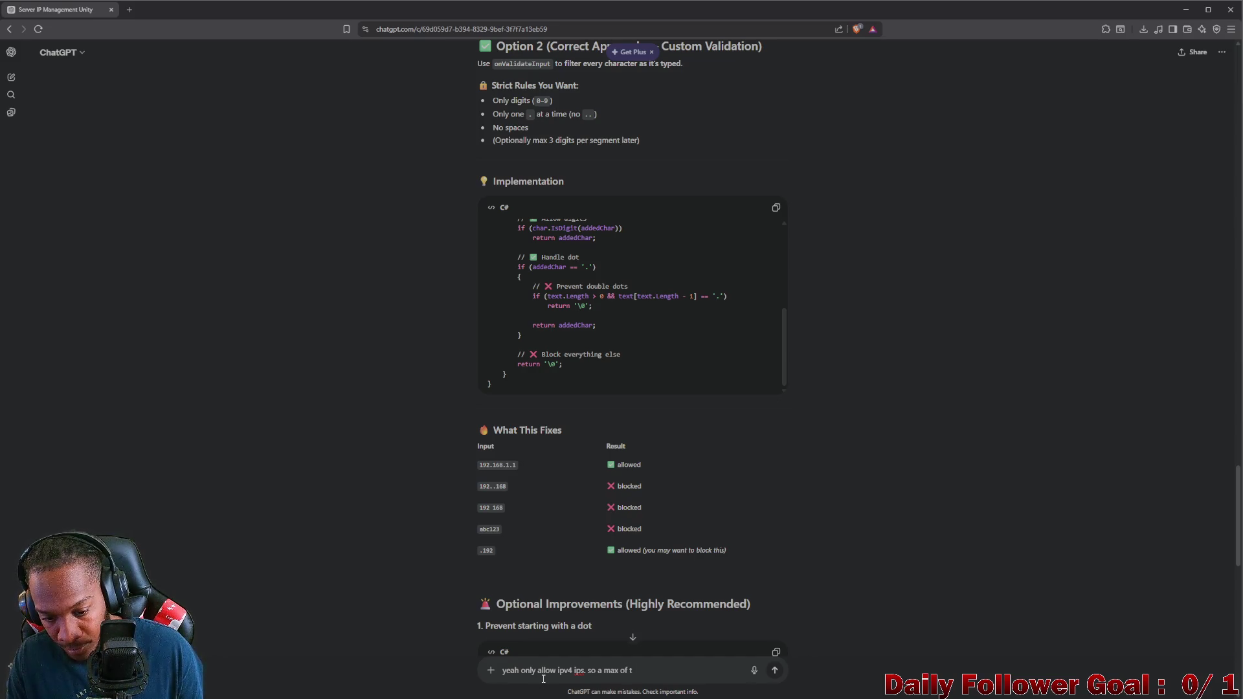
text(2)
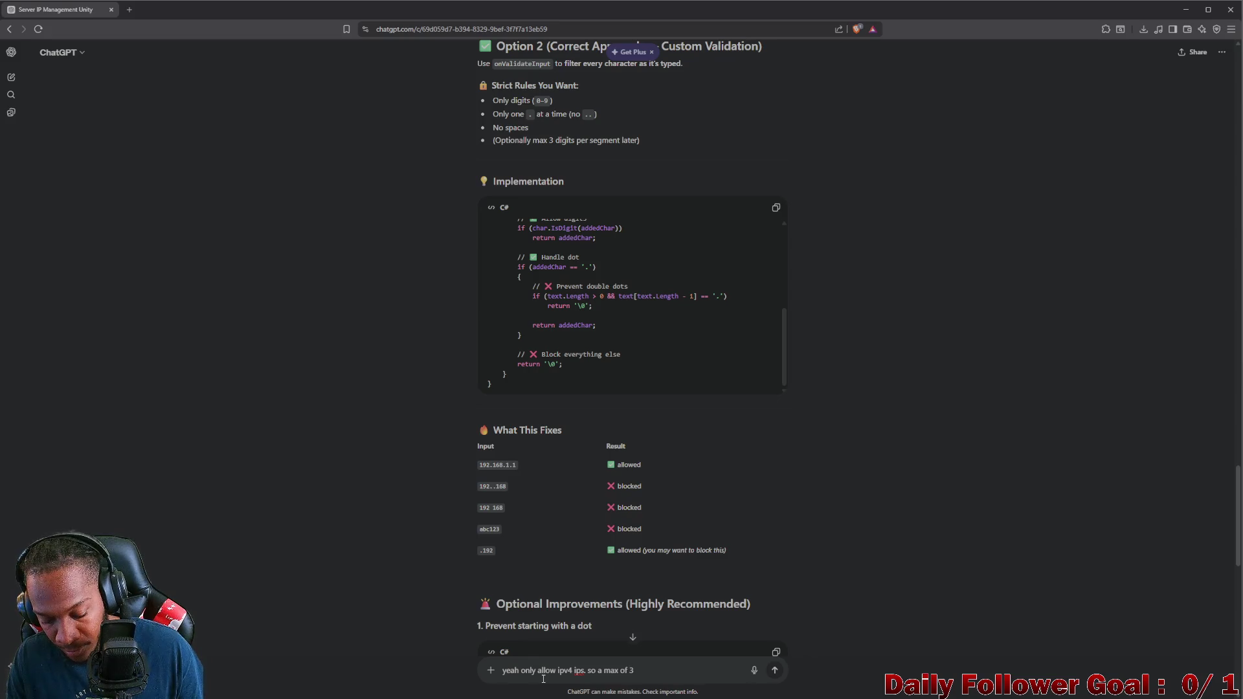
text(umbers)
key(Return)
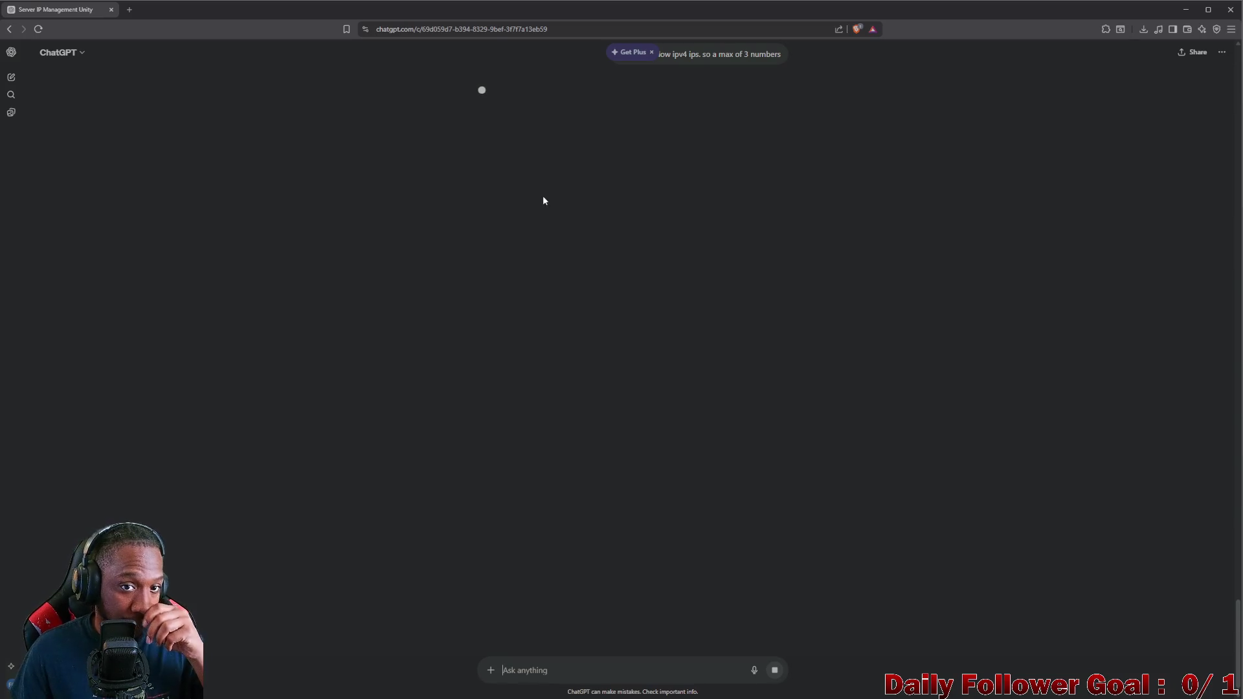
Step: Read through the IPv4 reply and copy its strict validator code block
scroll(546, 198, up, 2)
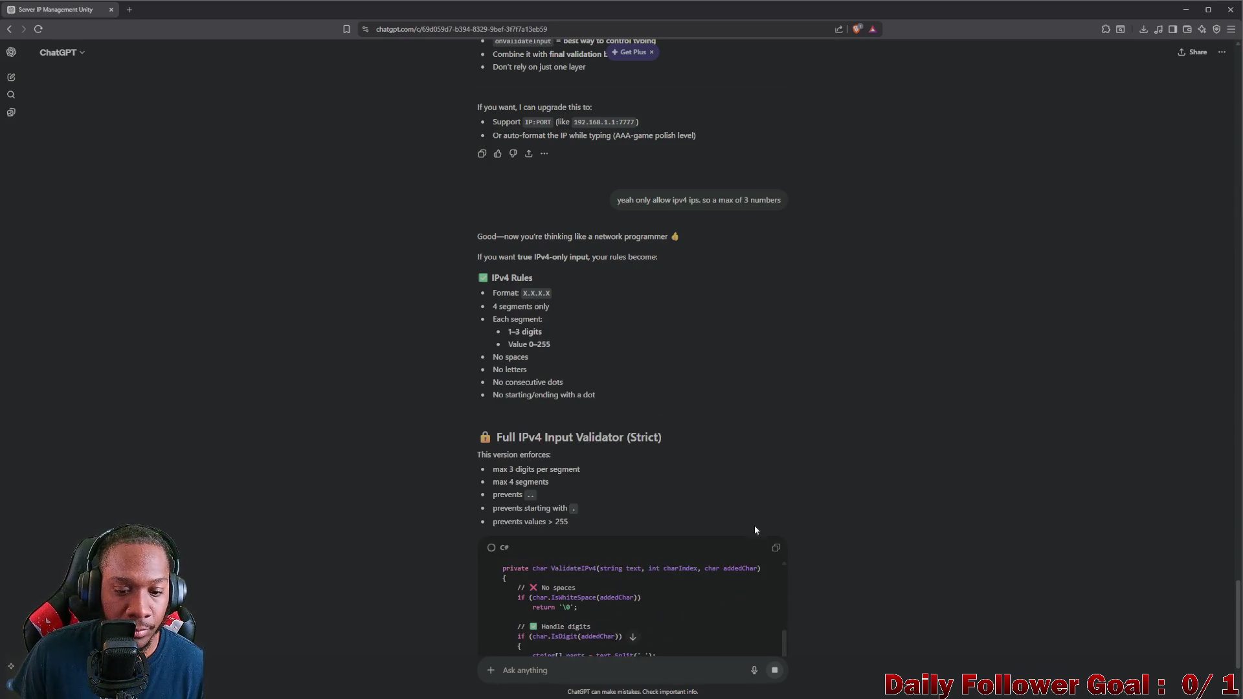
scroll(570, 466, up, 2)
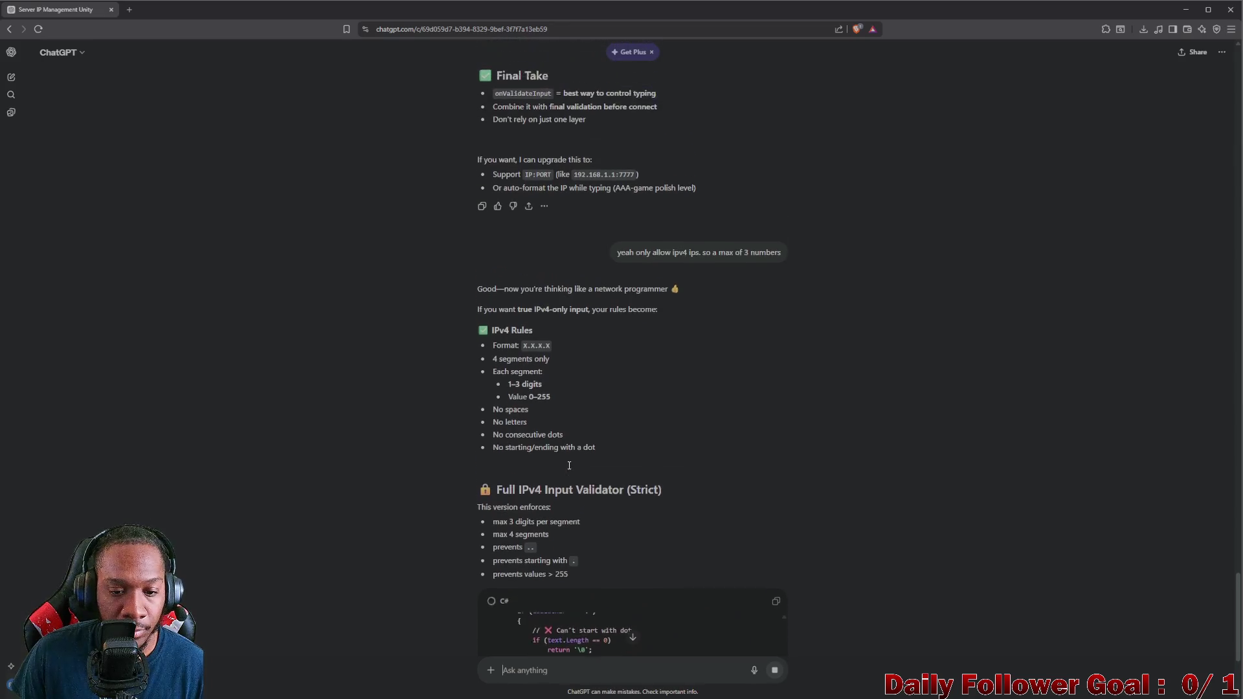
scroll(583, 455, up, 4)
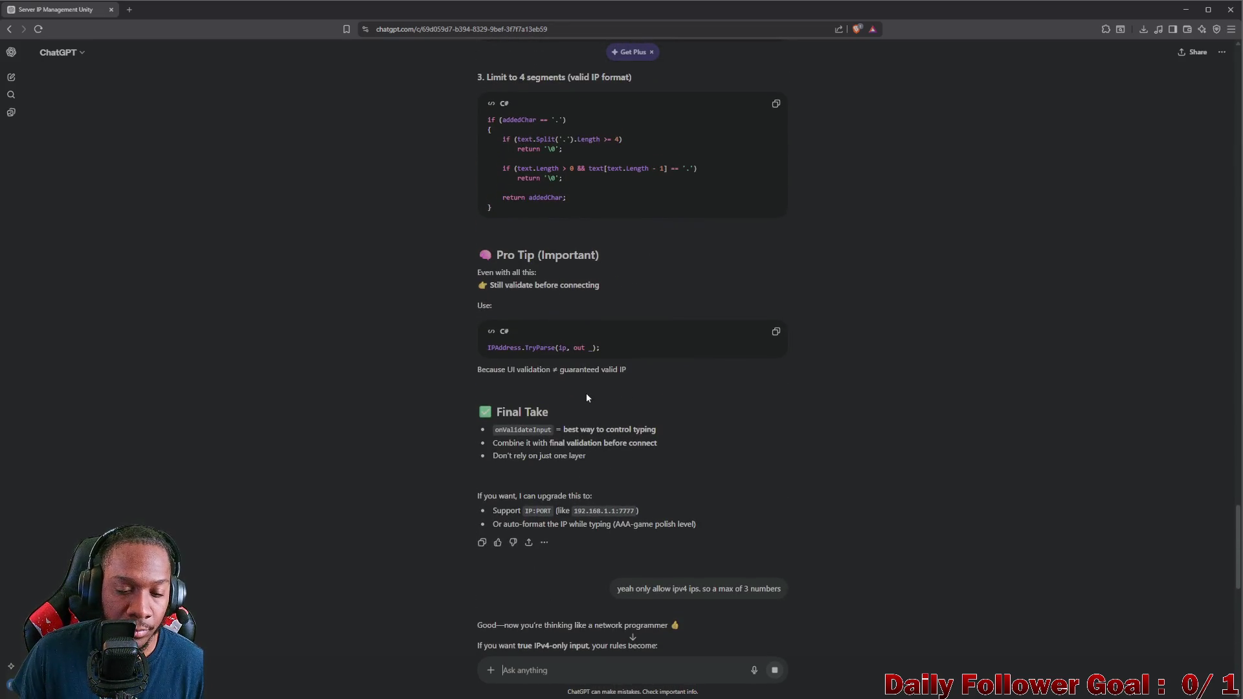
scroll(589, 396, down, 10)
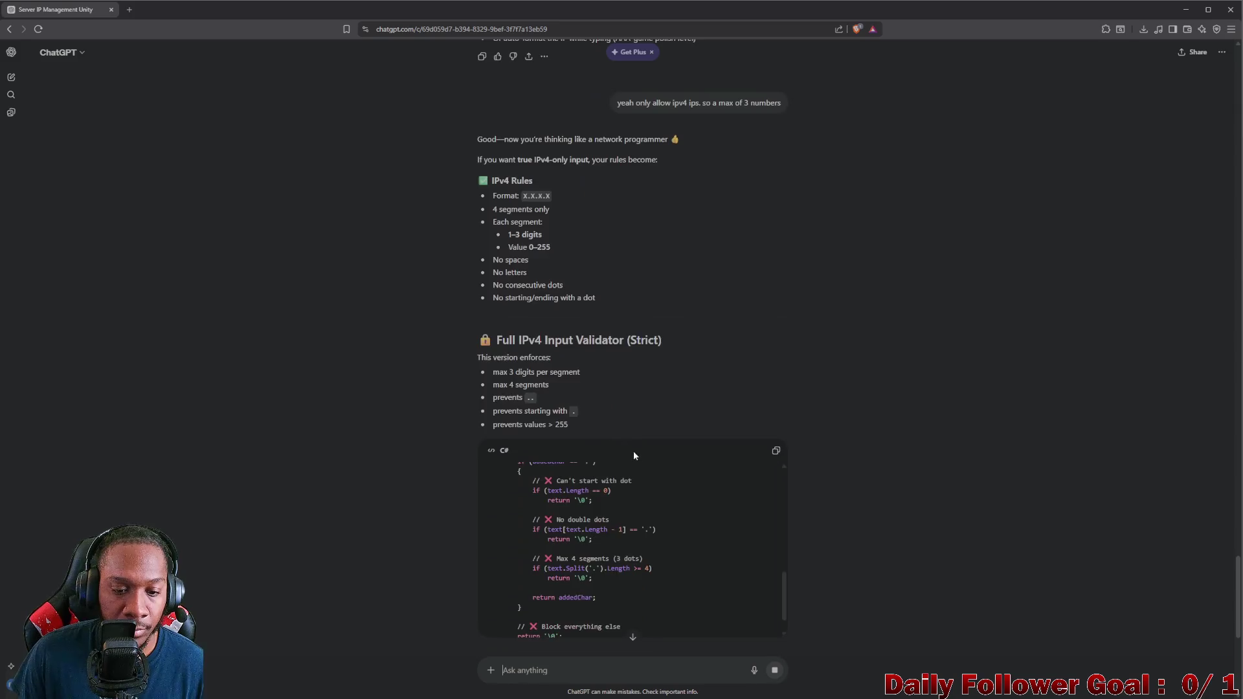
scroll(604, 453, down, 2)
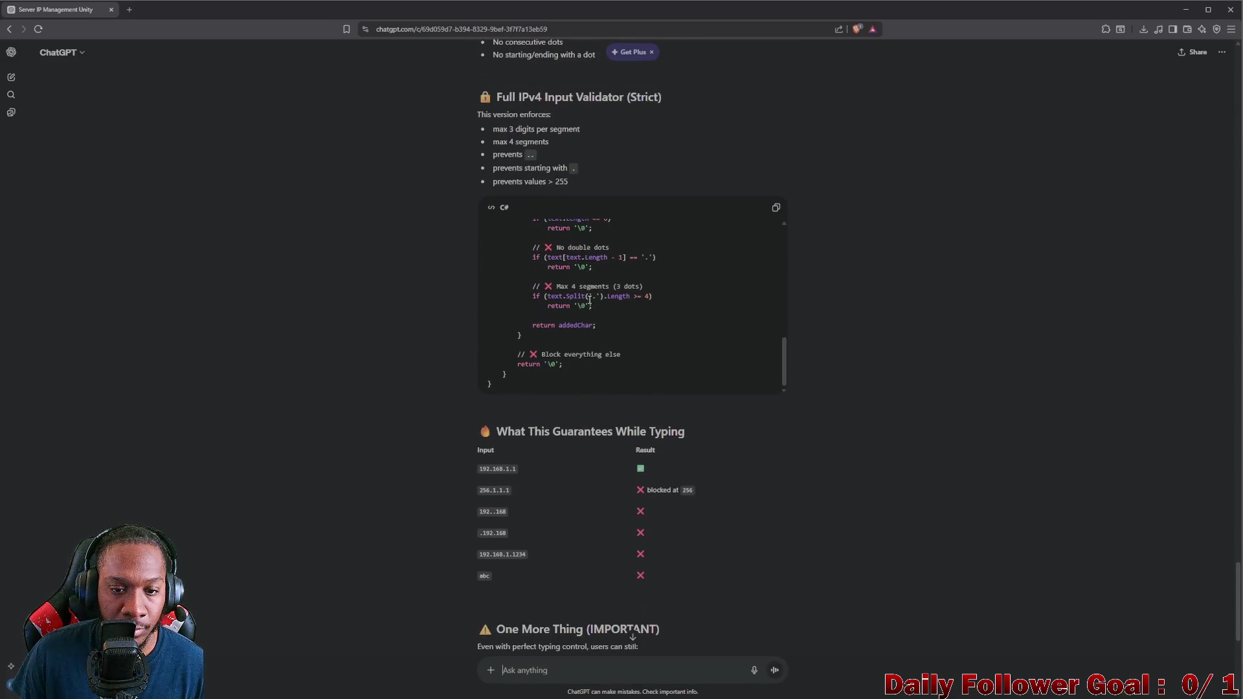
scroll(594, 340, down, 2)
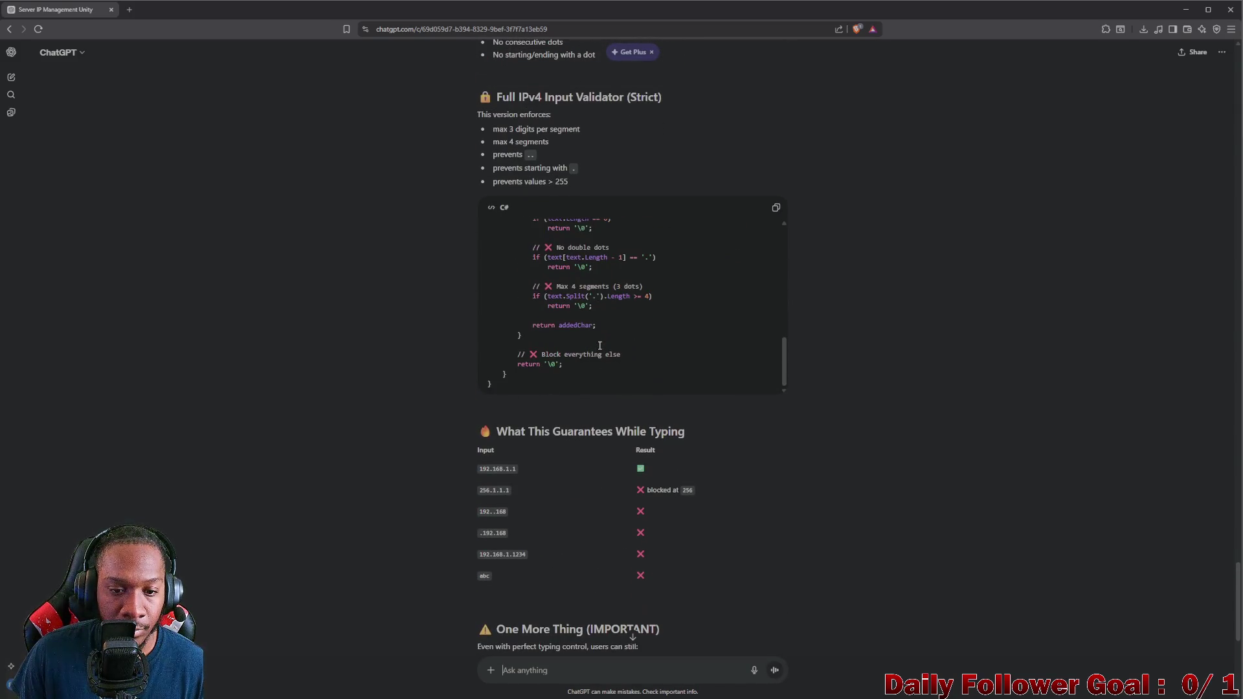
scroll(599, 345, up, 4)
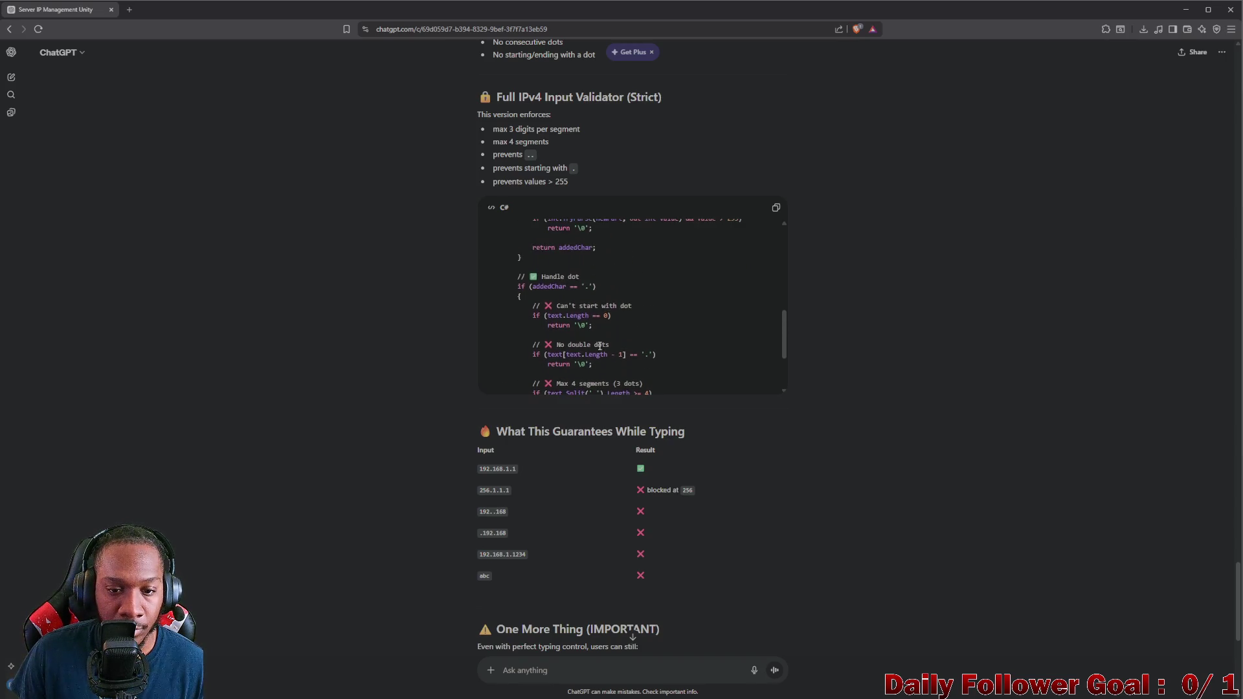
scroll(600, 348, up, 5)
scroll(601, 350, up, 2)
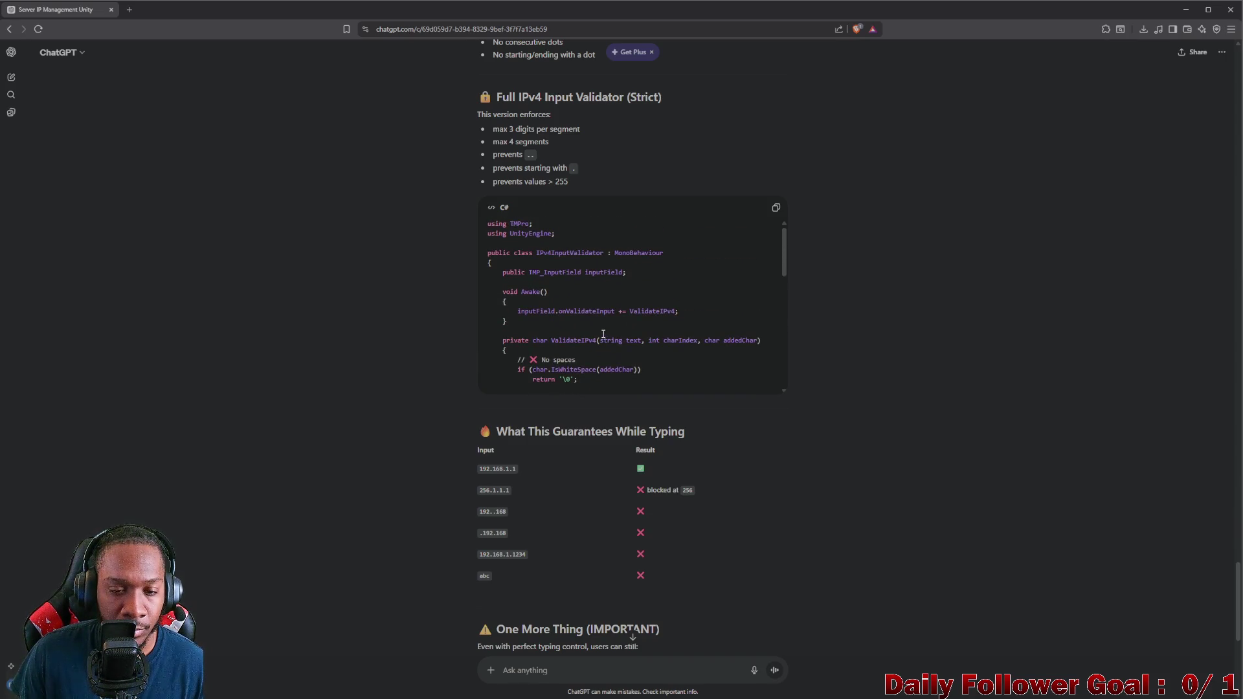
scroll(603, 335, down, 1)
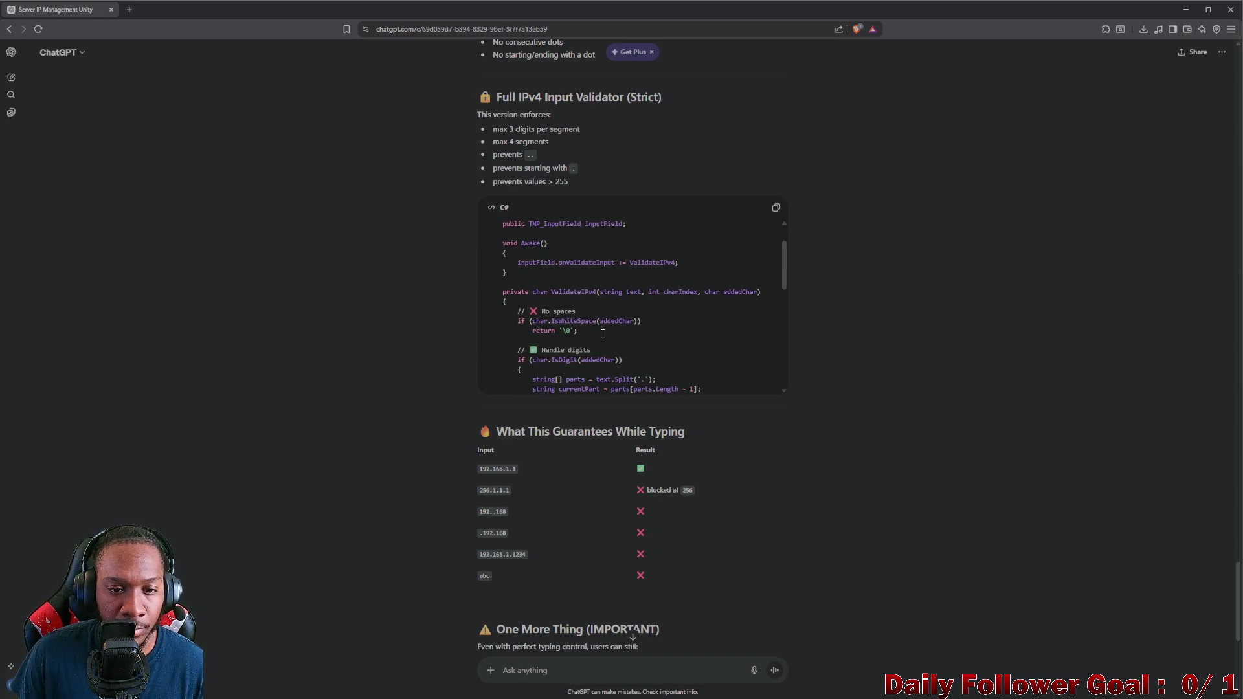
scroll(602, 332, down, 6)
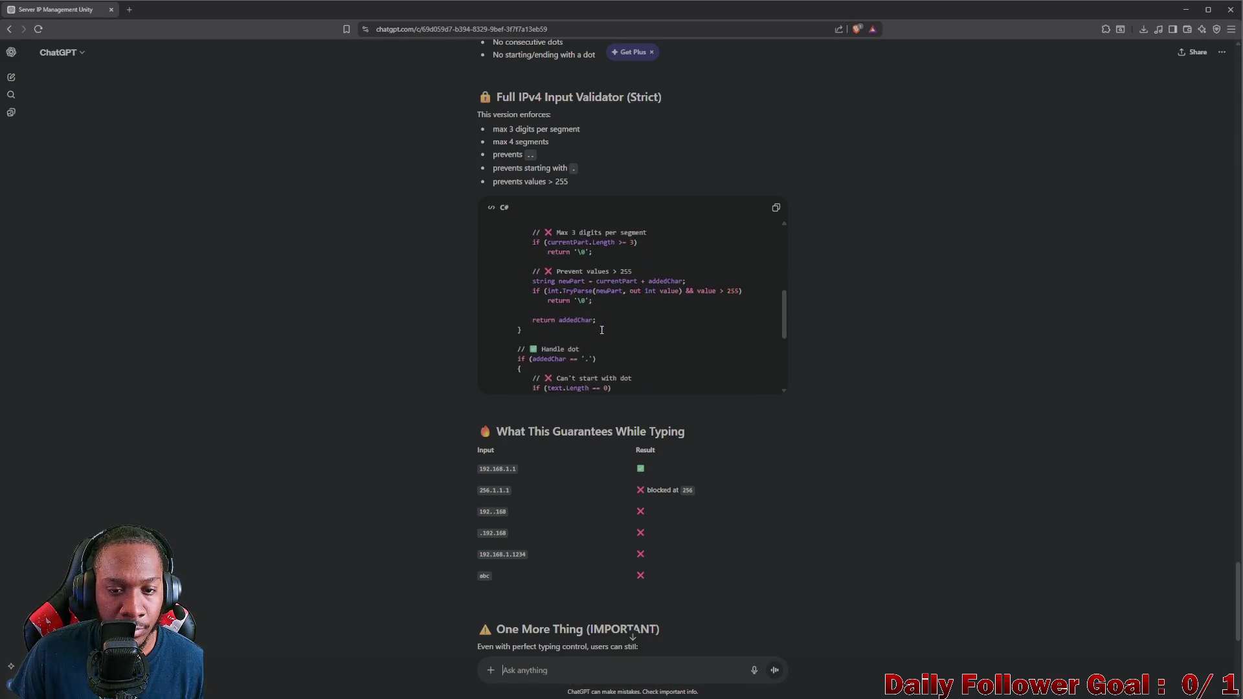
scroll(600, 328, up, 8)
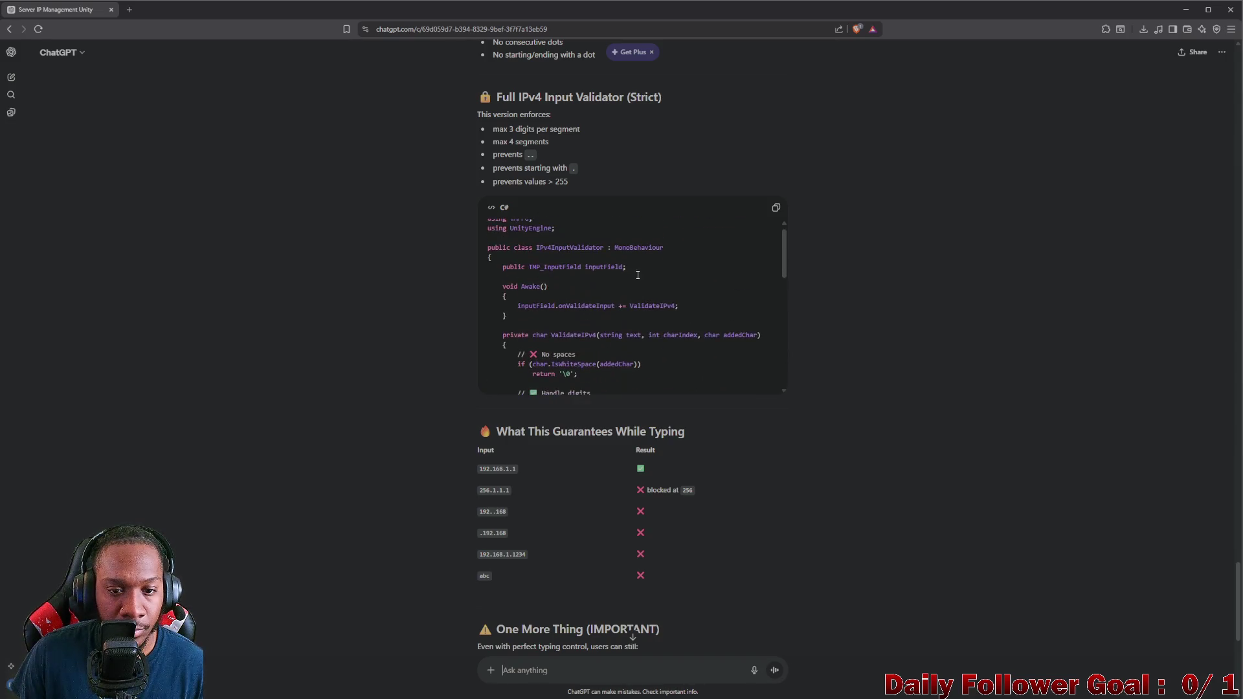
click(775, 207)
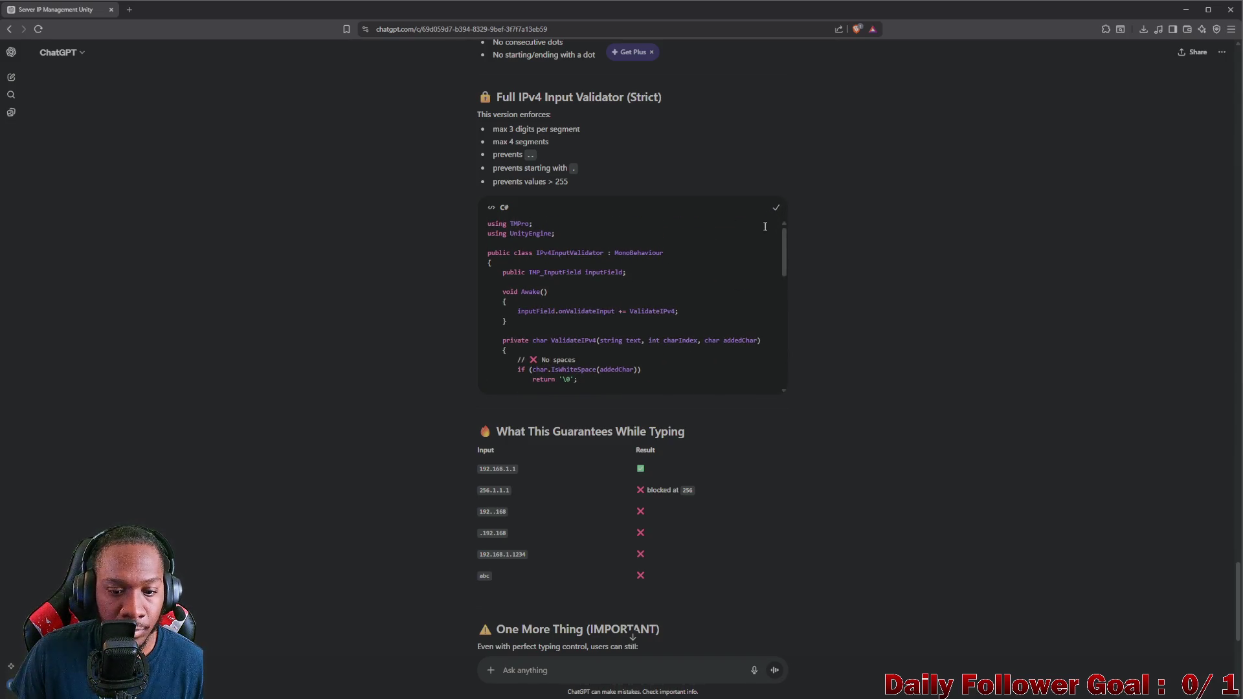
scroll(693, 342, down, 3)
scroll(692, 342, down, 3)
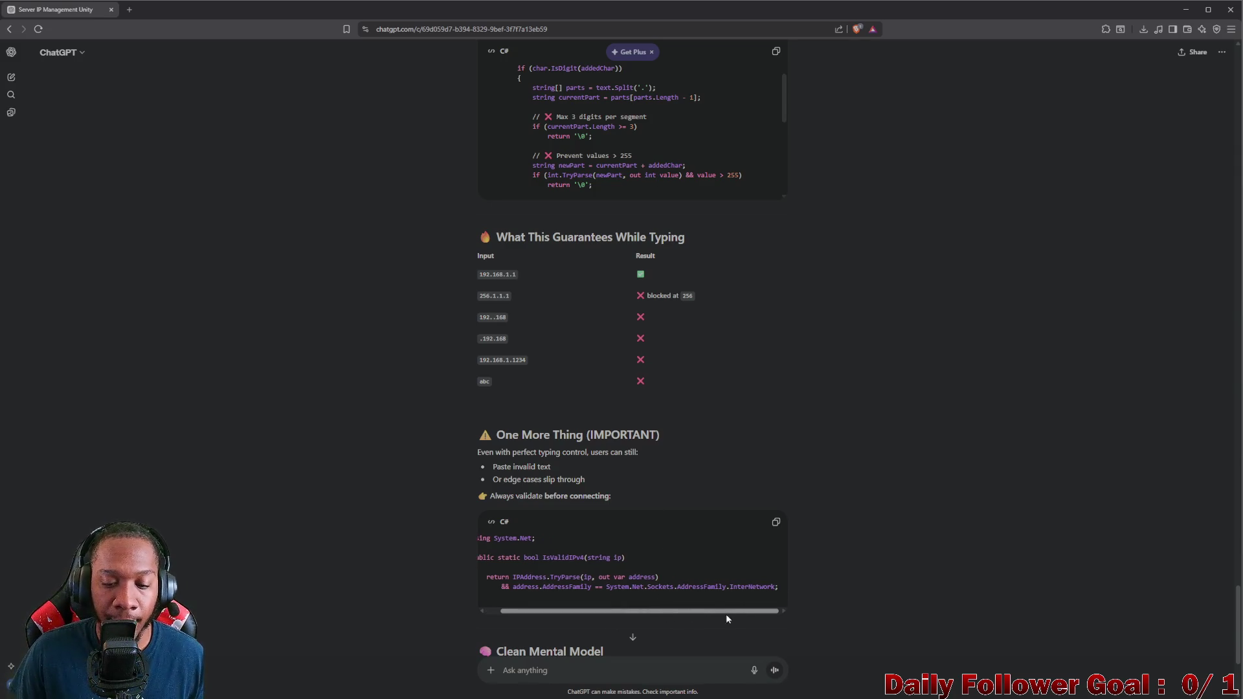
scroll(599, 606, down, 1)
scroll(599, 595, down, 2)
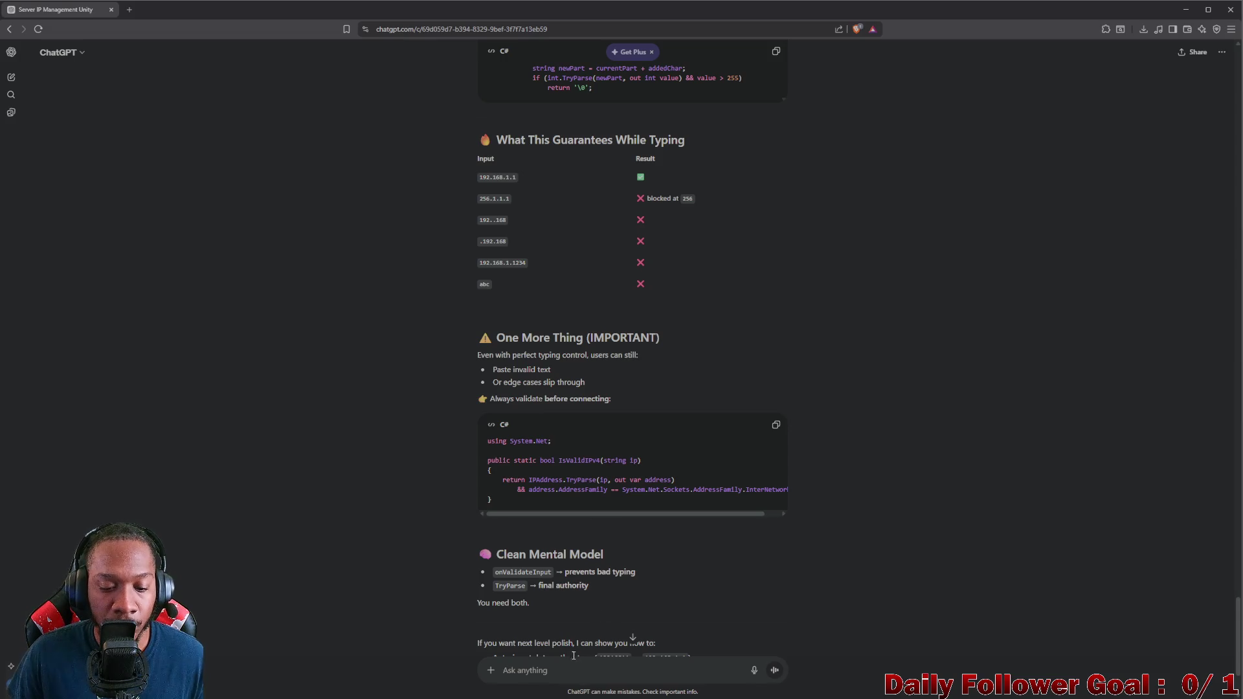
scroll(569, 602, down, 3)
text(Ill run the validate IP code when they hit save or exit the im)
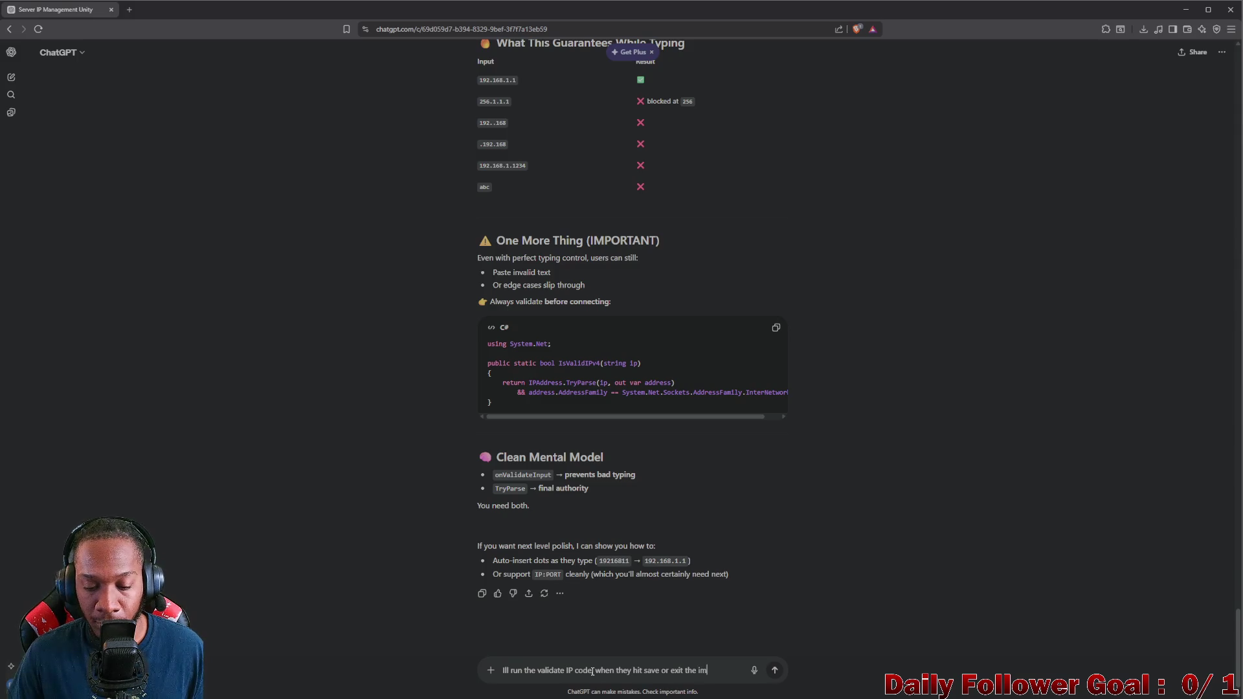
Step: Draft a note on validating the IP, recopy the IPv4 validator code, and minimize the browser
text(put fie)
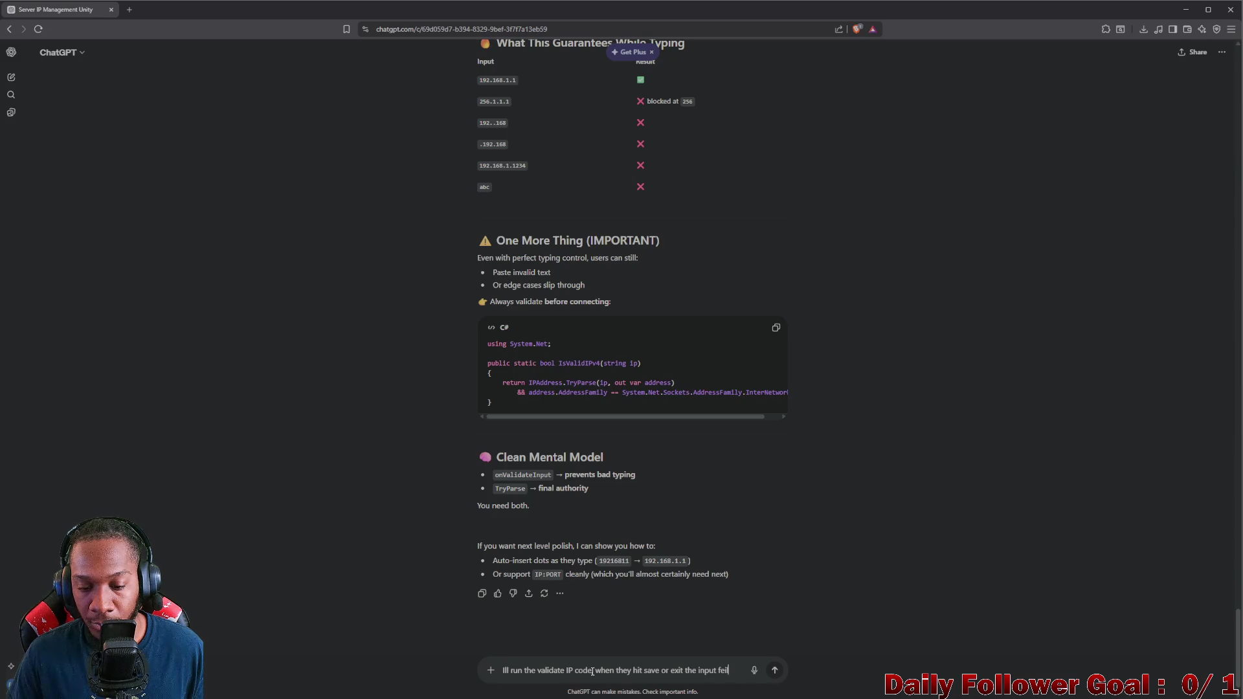
text(op)
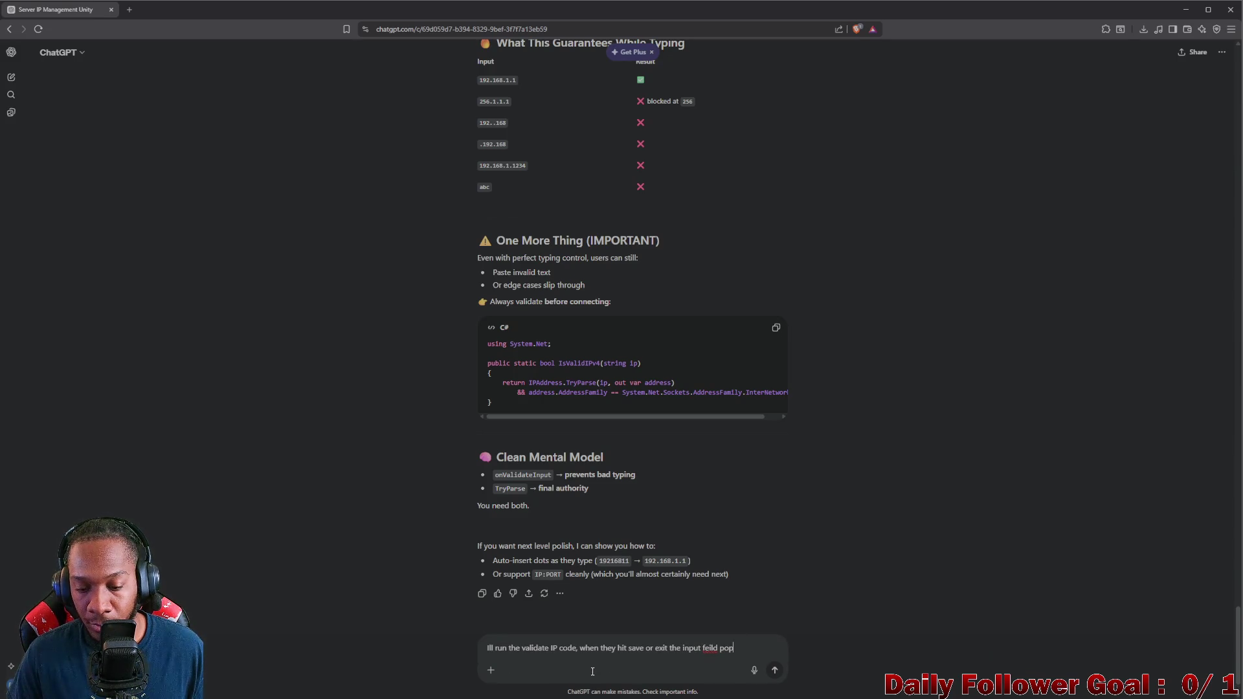
text( up)
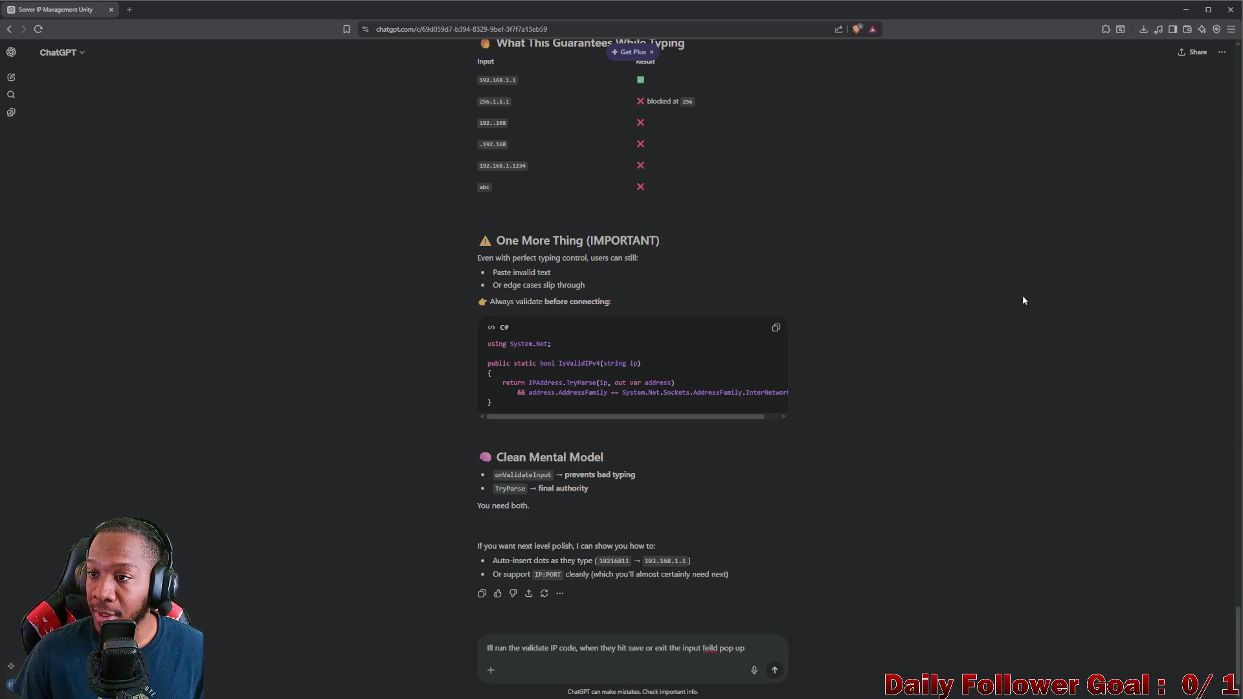
scroll(747, 295, up, 5)
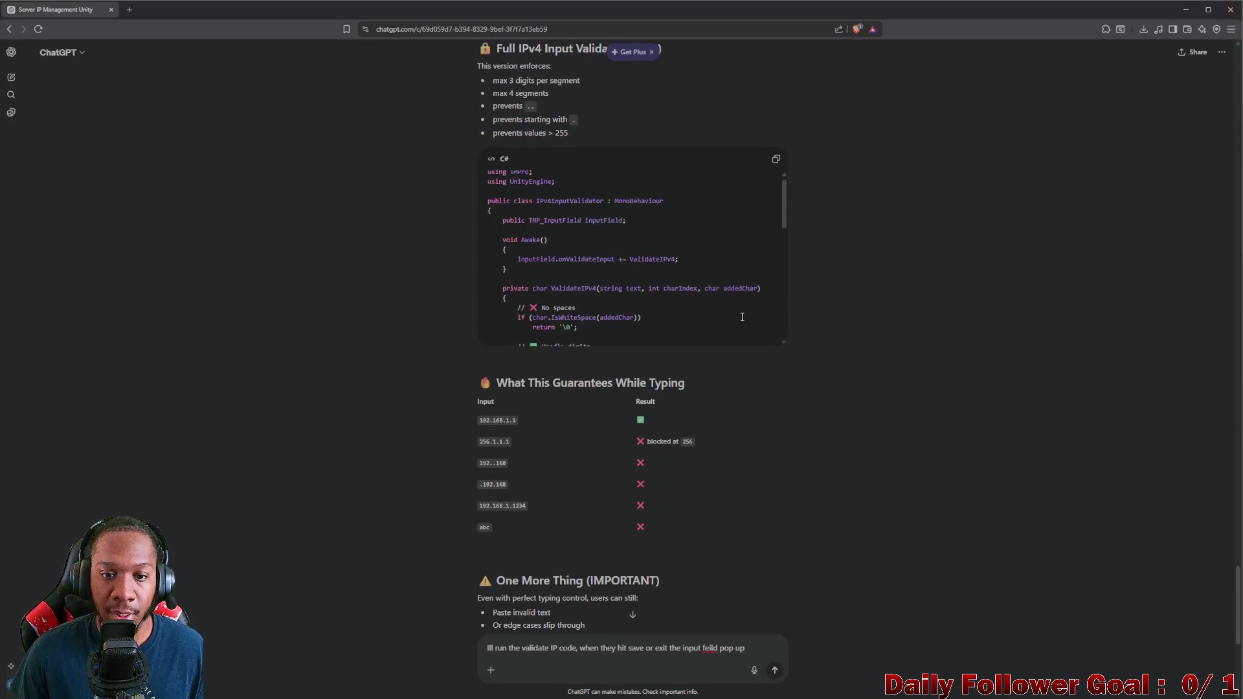
click(775, 160)
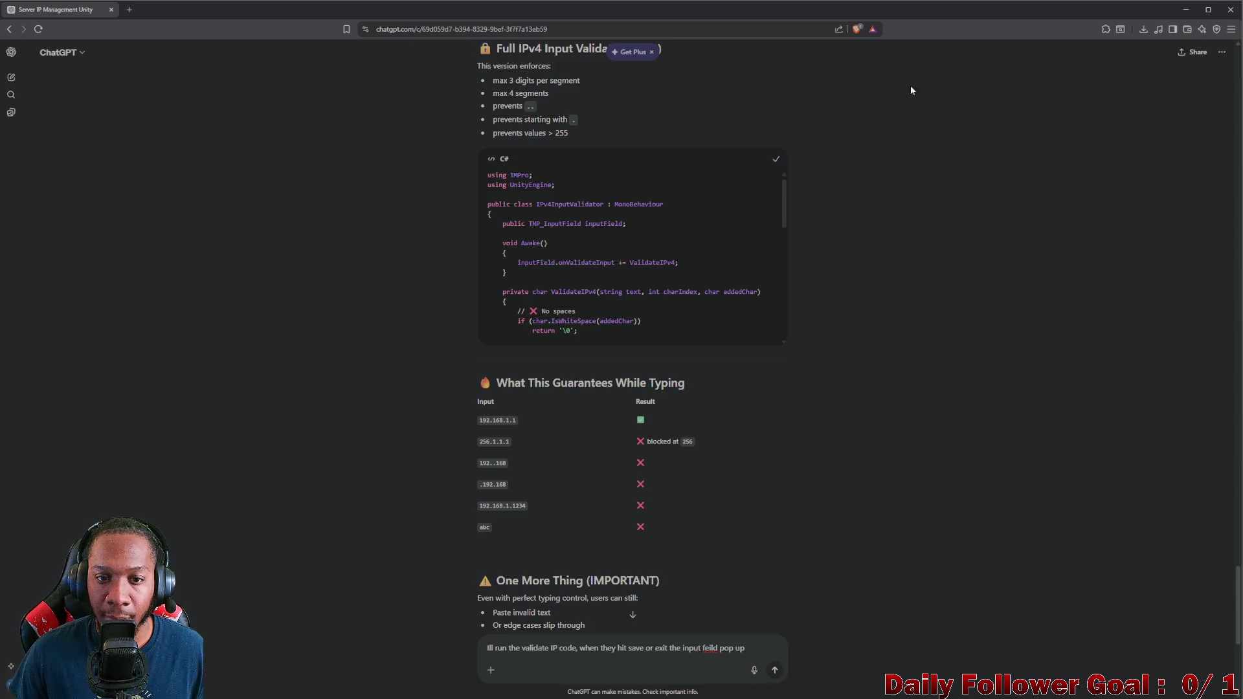
click(1186, 9)
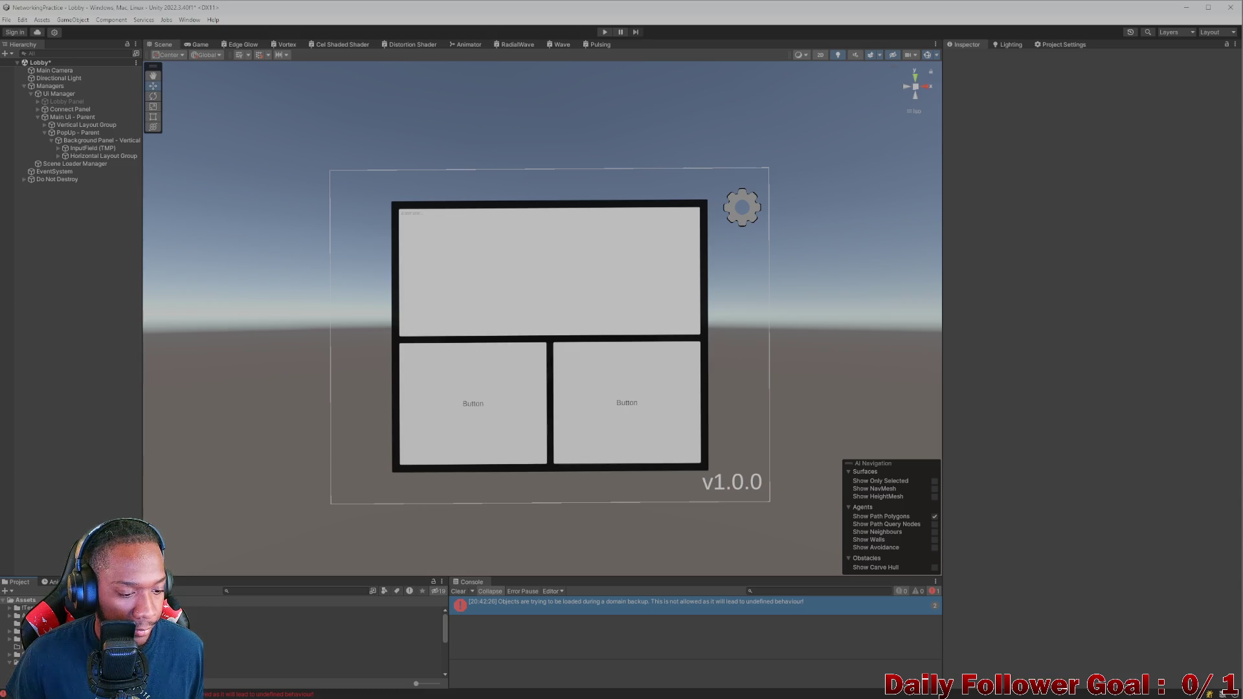
Step: Go to the Scripts/UI folder in the Project window and create a new C# script there
click(51, 654)
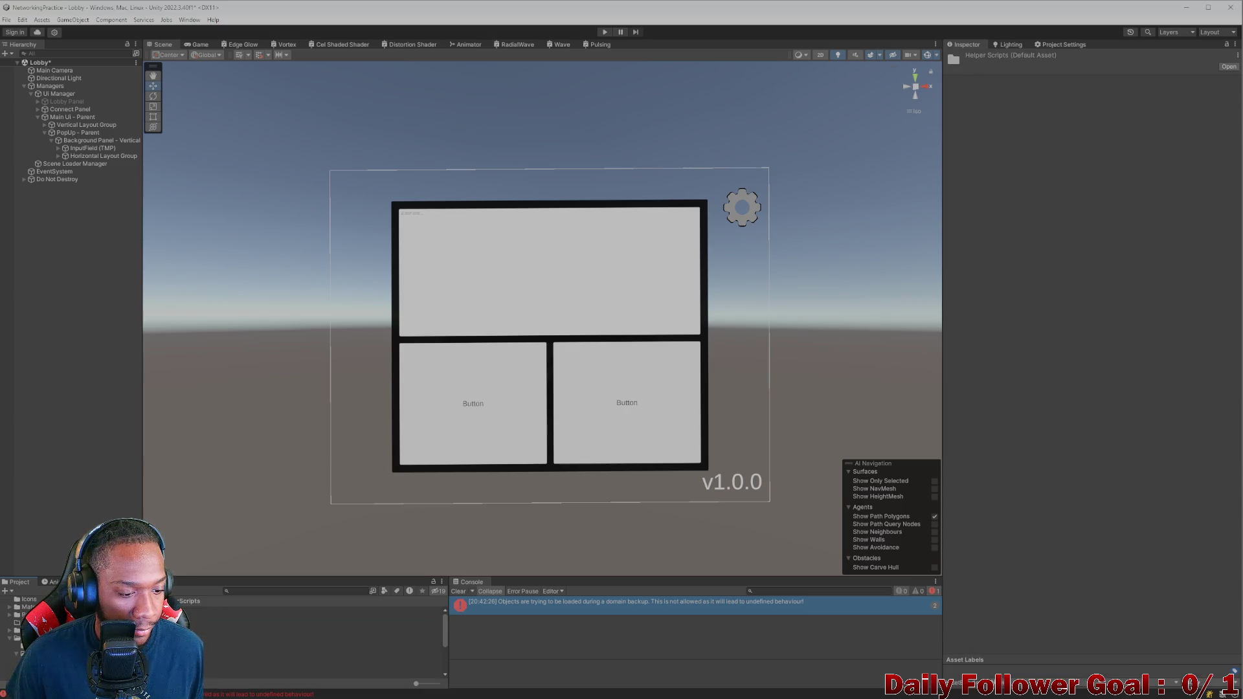
scroll(311, 641, down, 3)
click(317, 626)
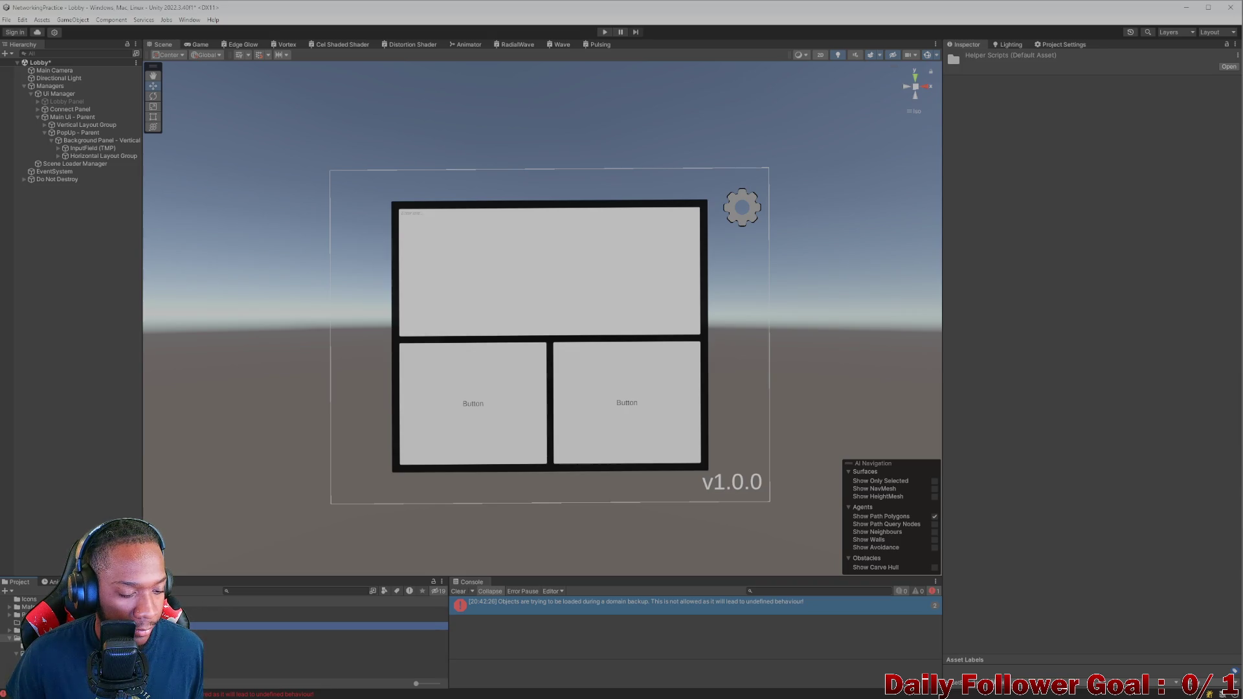
double_click(255, 657)
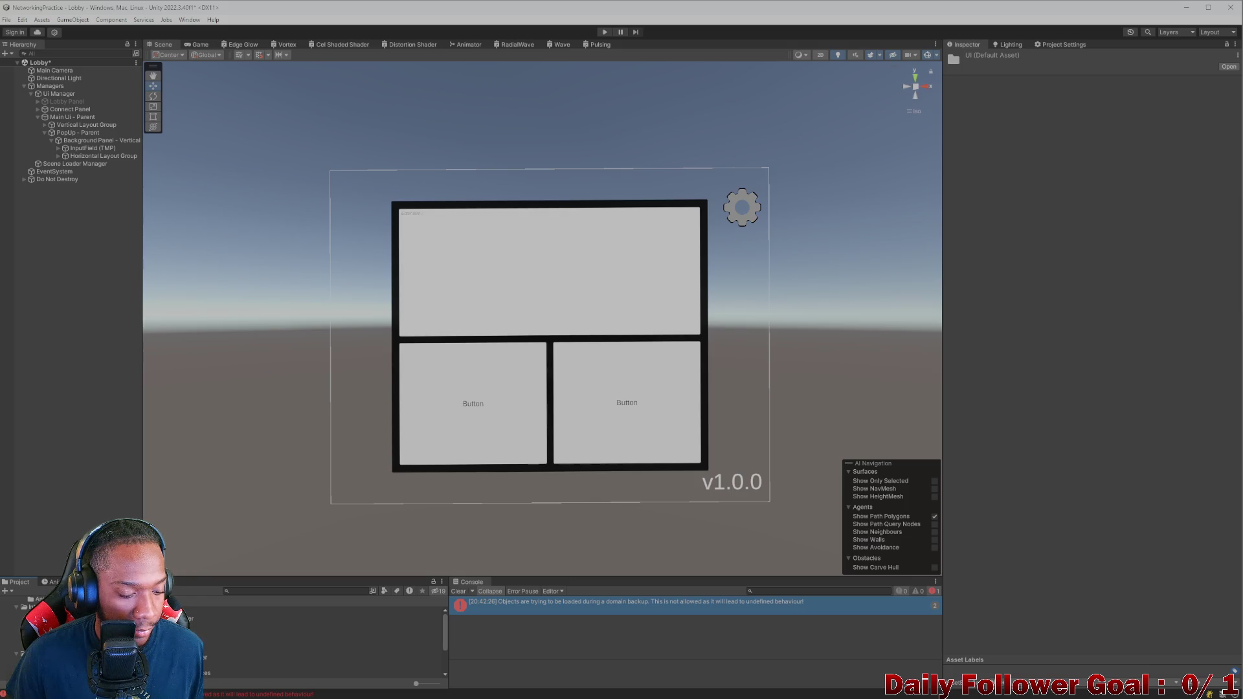
scroll(19, 631, down, 2)
right_click(31, 626)
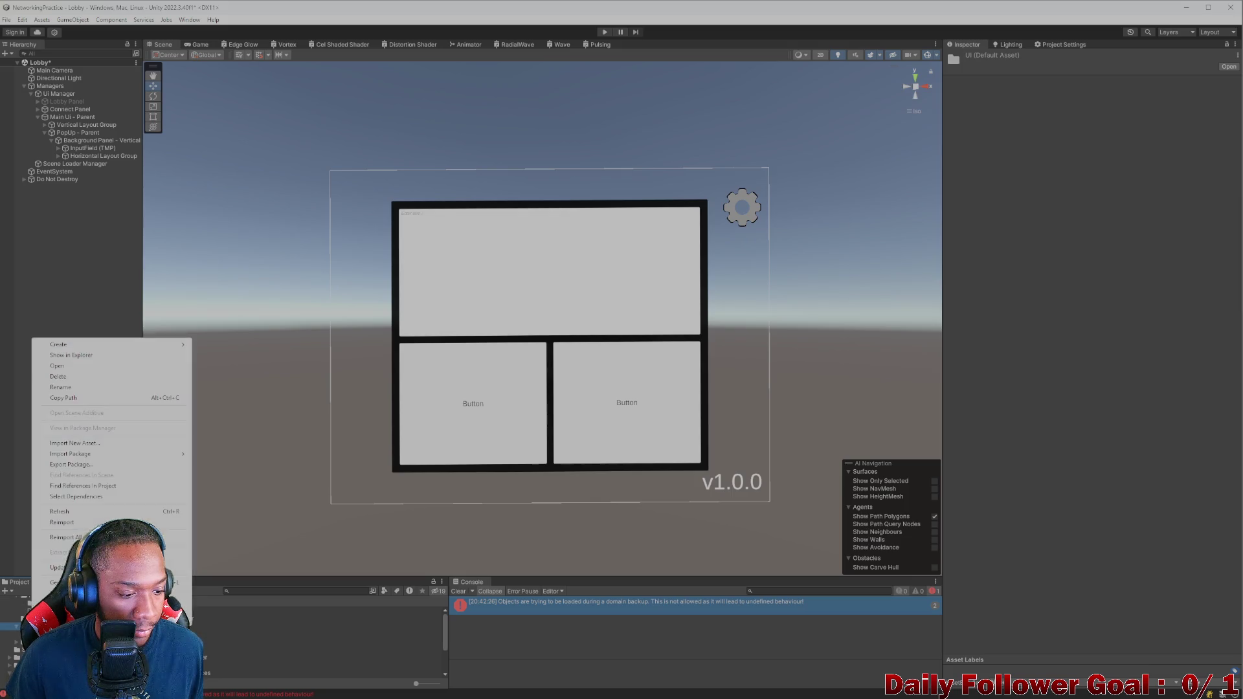
mouse_move(88, 344)
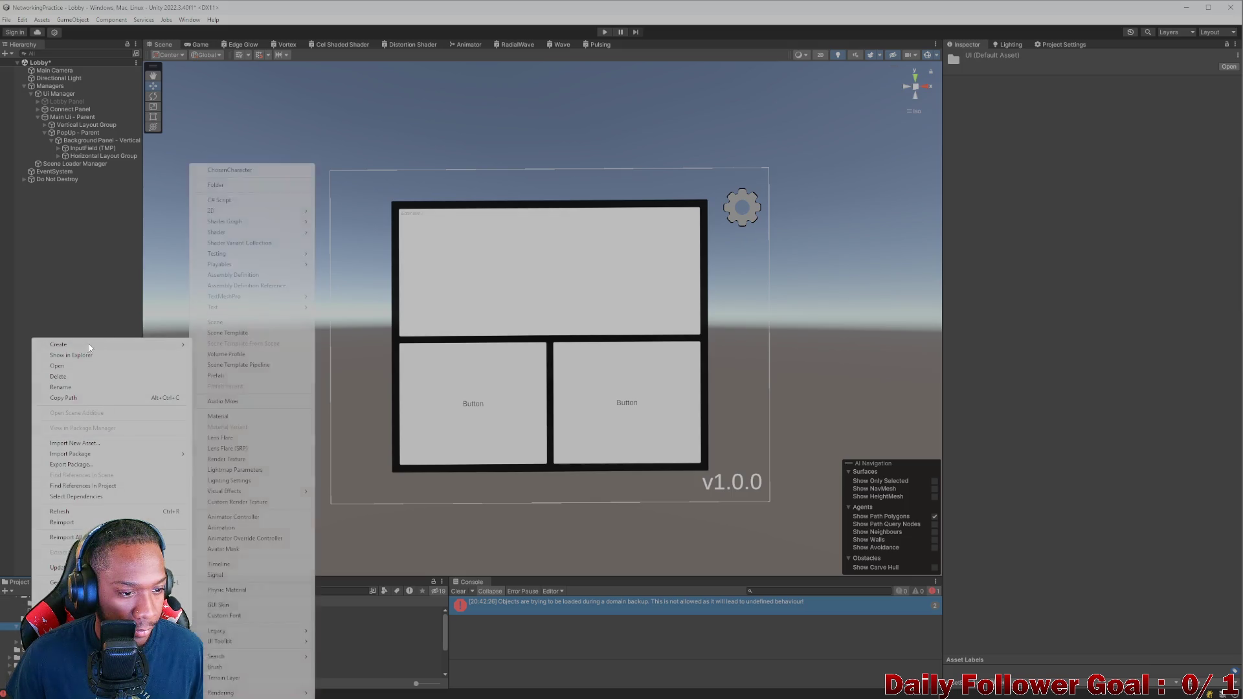
click(234, 203)
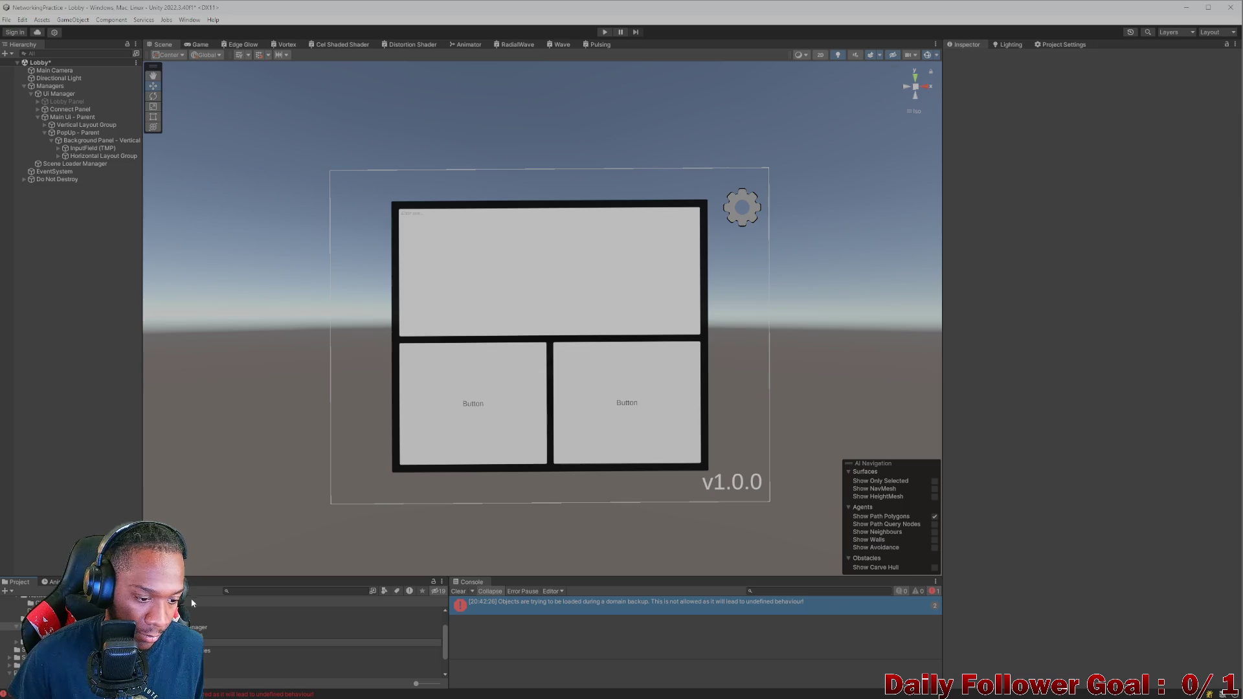
Step: Name the new script IPV4InputHelper and bring it up in Visual Studio
key(Return)
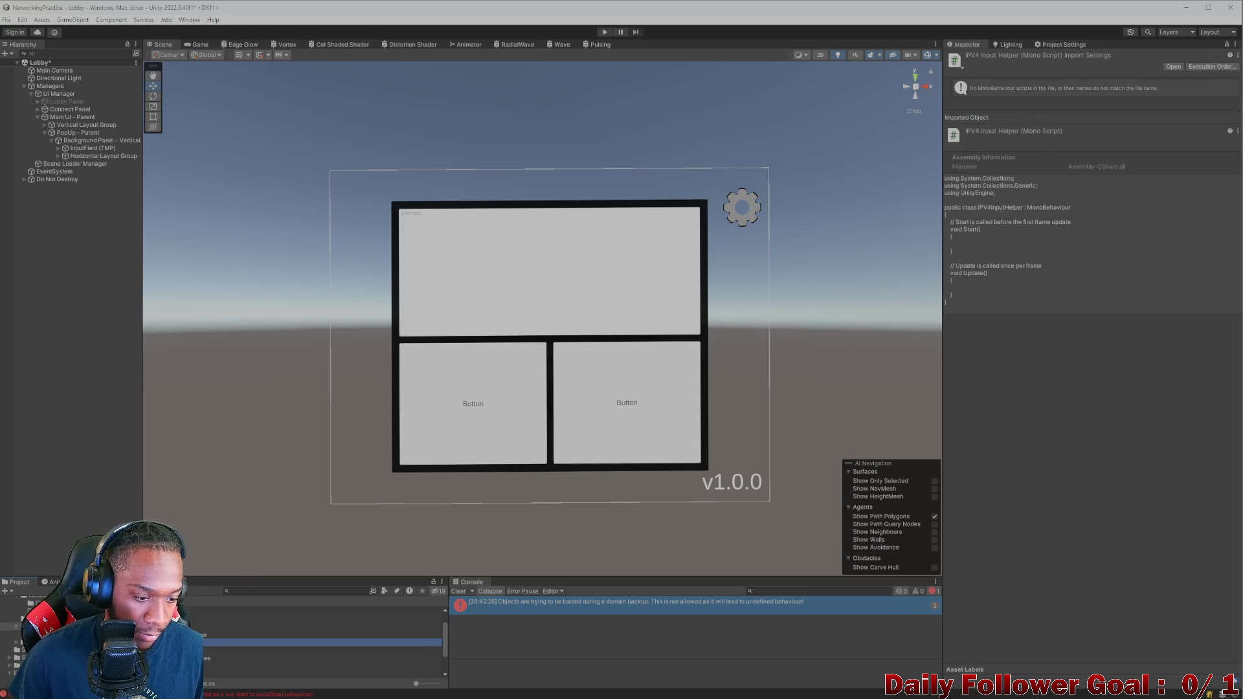
key(alt+Tab)
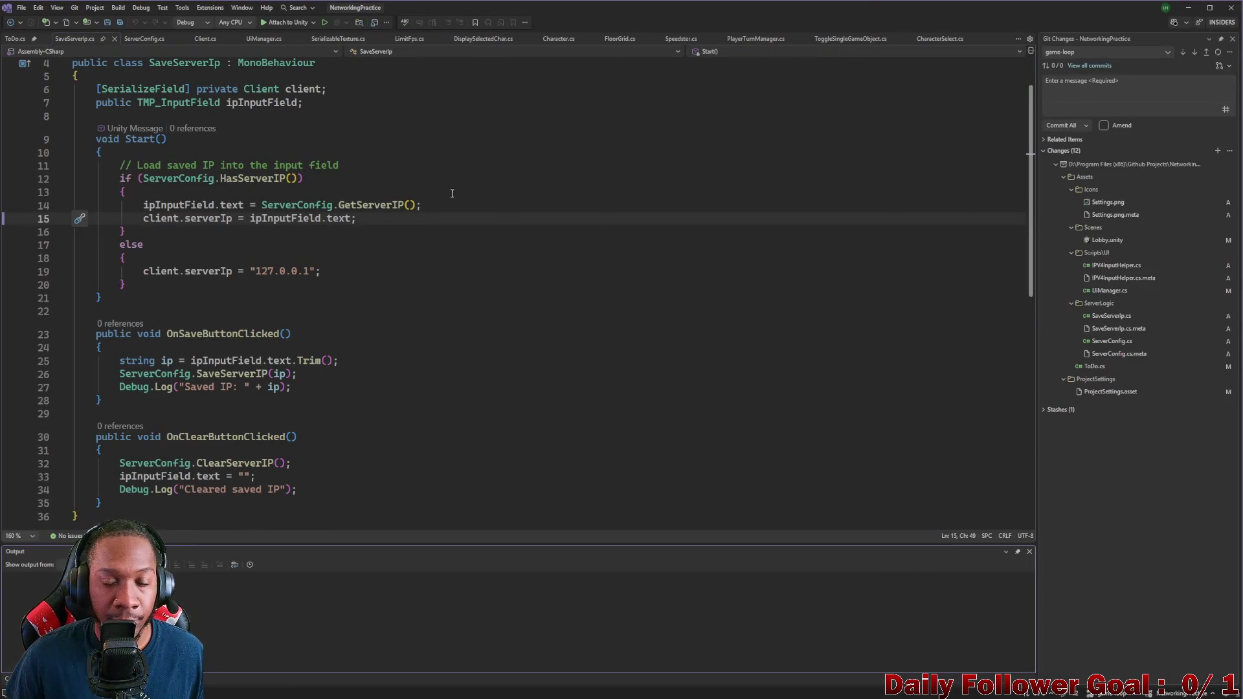
scroll(437, 197, down, 1)
key(Up)
key(Up)
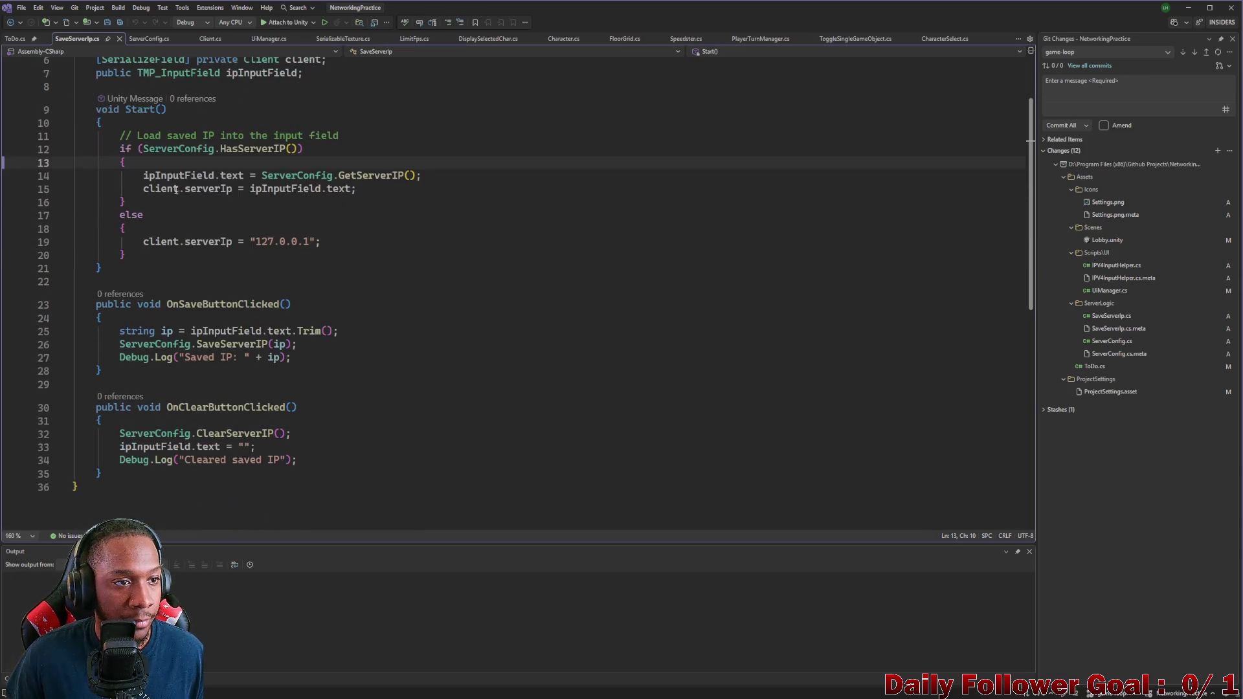
click(349, 135)
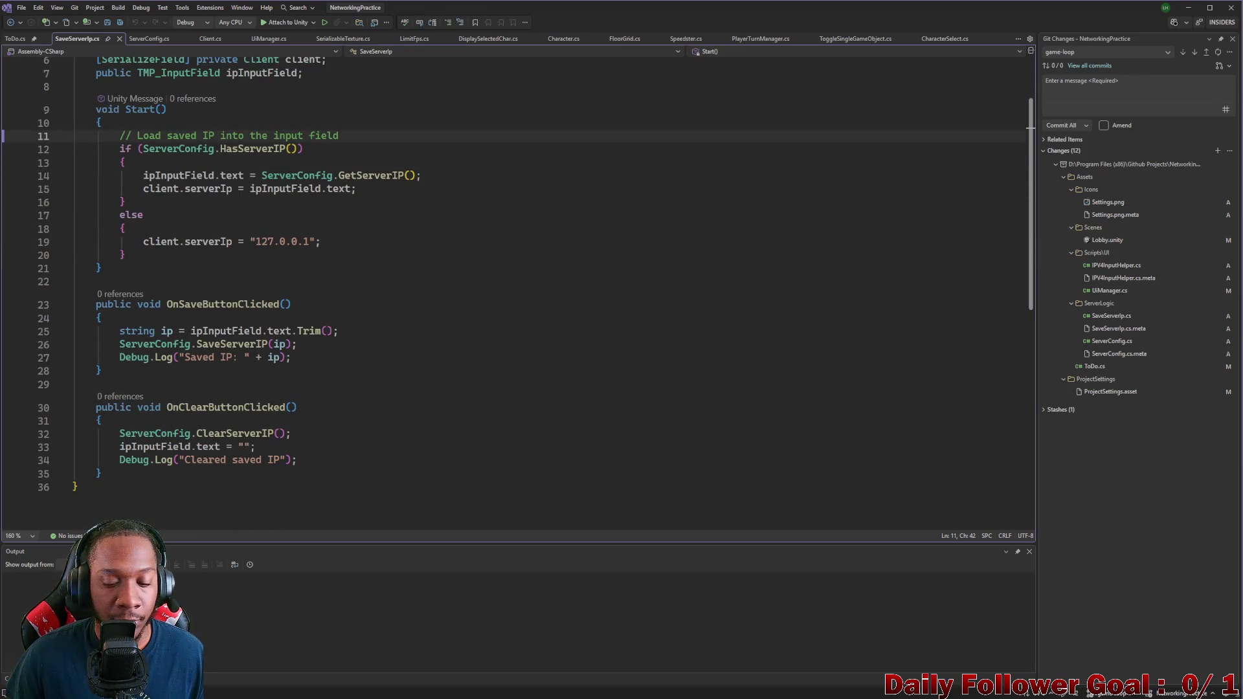
click(760, 688)
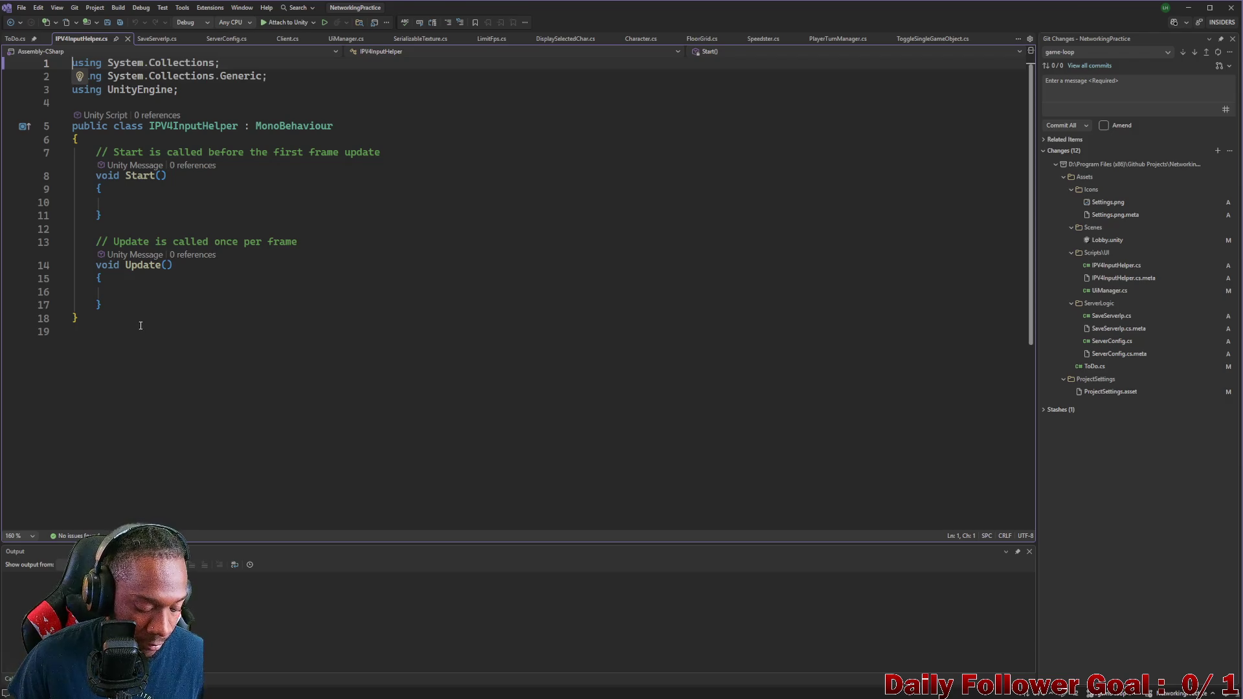
Step: Replace the template code with the pasted IPv4InputValidator code, then return to Unity
key(ctrl+a)
text(using TMPro; using UnityEngine;  public class IPv4InputValidator : MonoBehaviour {     public TMP_InputField inputField;      void Awake()     {         inputField.onValidateInput += ValidateIPv4;     }      private char ValidateIPv4(string text, int charIndex, char addedChar)     {         // ❌ No spaces         if (char.IsWhiteSpace(addedChar))             return '\0';          // ✅ Handle digits         if (char.IsDigit(addedChar))         {             string[] parts = text.Split('.');             string currentPart = parts[parts.Length - 1];              // ❌ Max 3 digits per segment             if (currentPart.Length >= 3)                 return '\0';              // ❌ Prevent values > 255             string newPart = currentPart + addedChar;             if (int.TryParse(newPart, out int value) && value > 255)                 return '\0';              return addedChar;         }          // ✅ Handle dot         if (addedChar == '.')         {             // ❌ Can't start with dot             if (text.Length == 0)                 return '\0';              // ❌ No double dots             if (text[text.Length - 1] == '.')                 return '\0';              // ❌ Max 4 segments (3 dots)             if (text.Split('.').Length >= 4)                 return '\0';              return addedChar;         }          // ❌ Block everything else         return '\0';     } })
scroll(147, 326, up, 8)
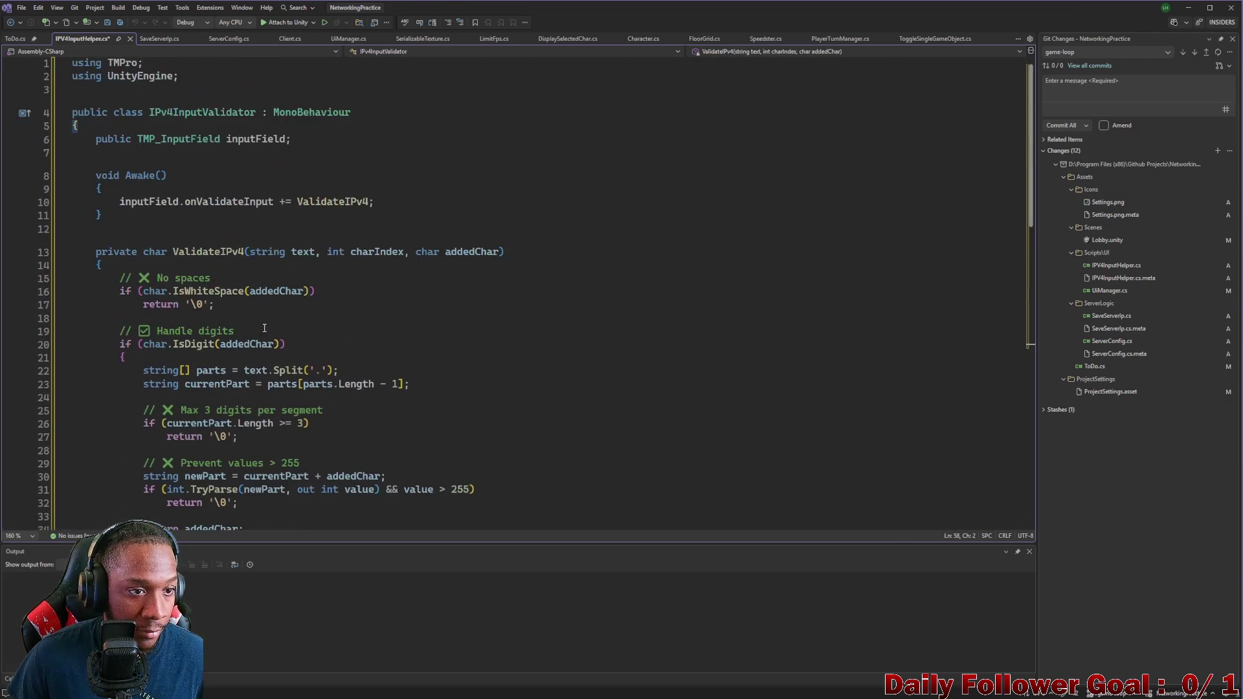
double_click(211, 113)
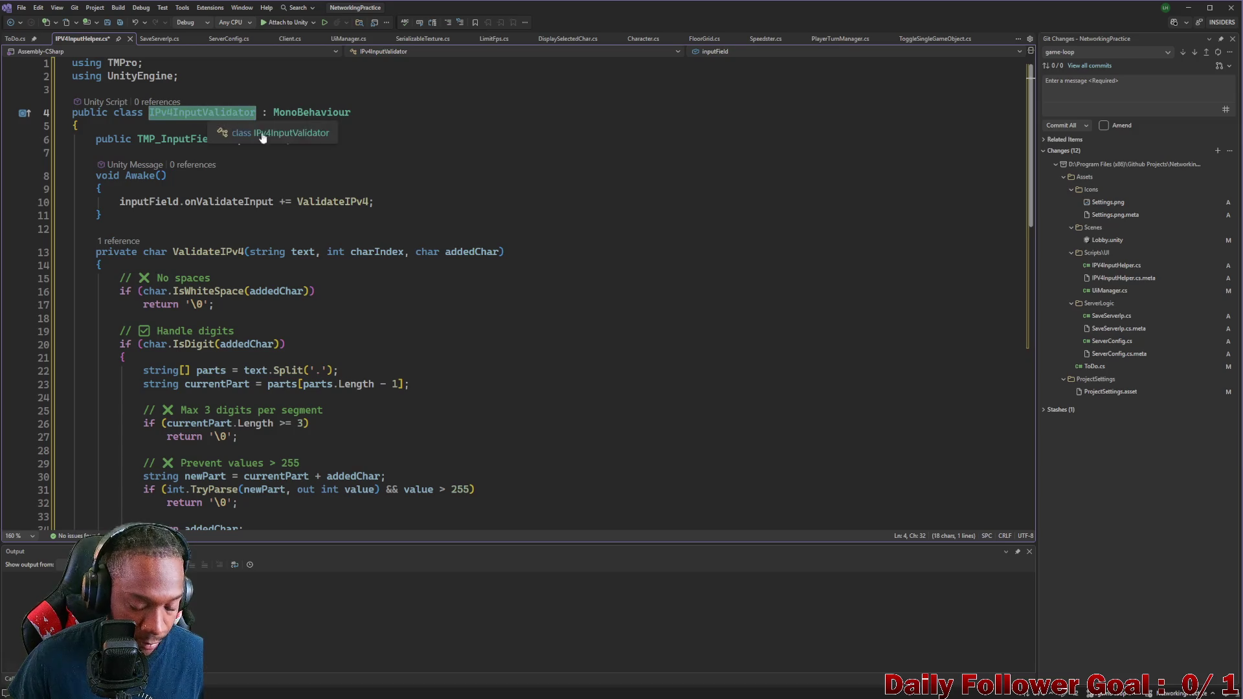
click(1187, 8)
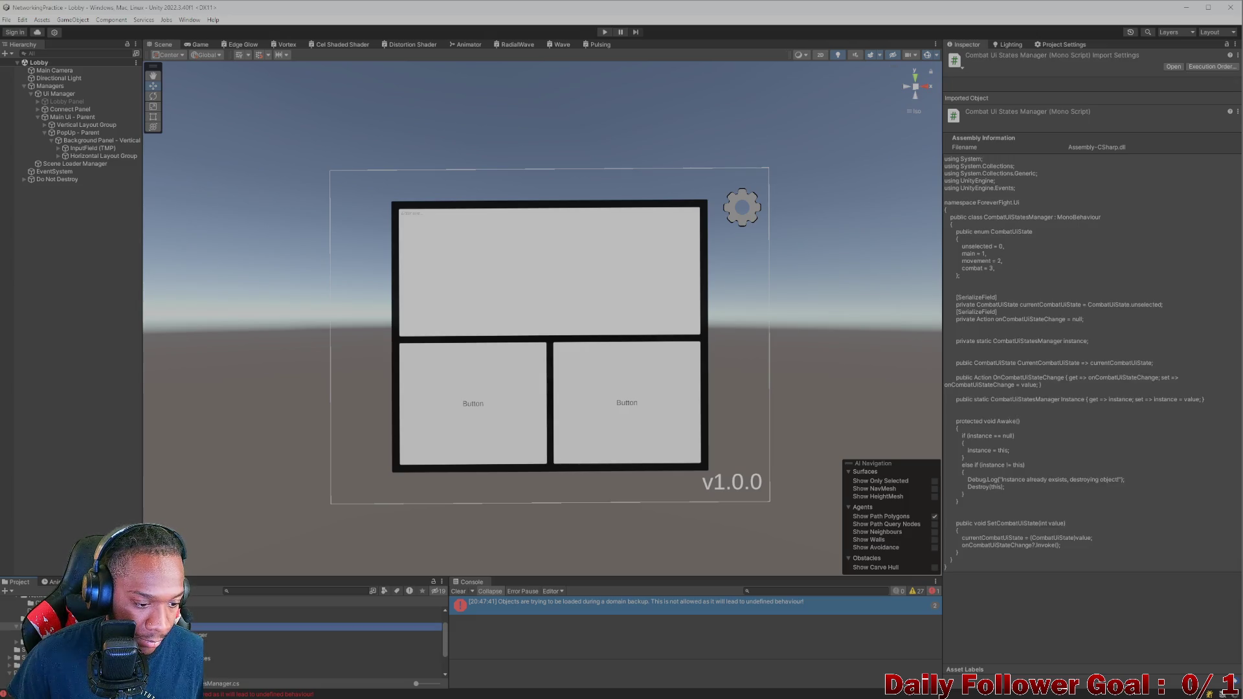
Step: Close IPV4InputHelper.cs and compare the IPV4InputHelper and IPv4InputValidator scripts in the Project window
key(alt+Tab)
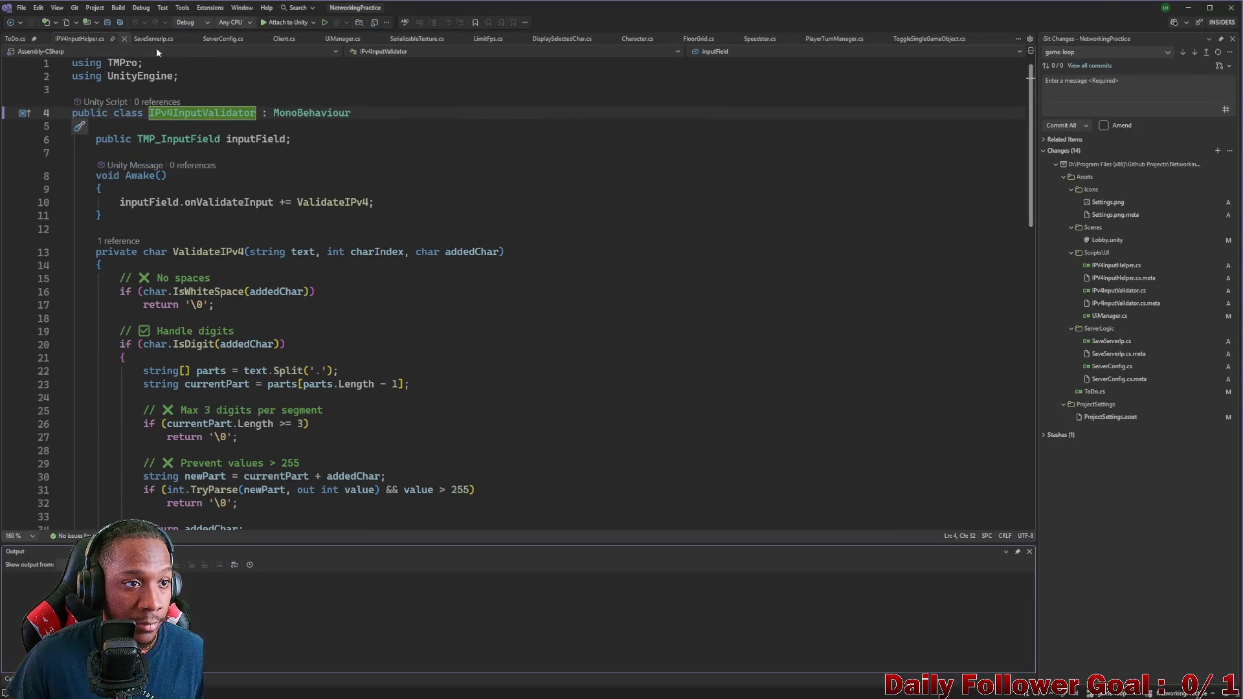
click(124, 39)
key(alt+Tab)
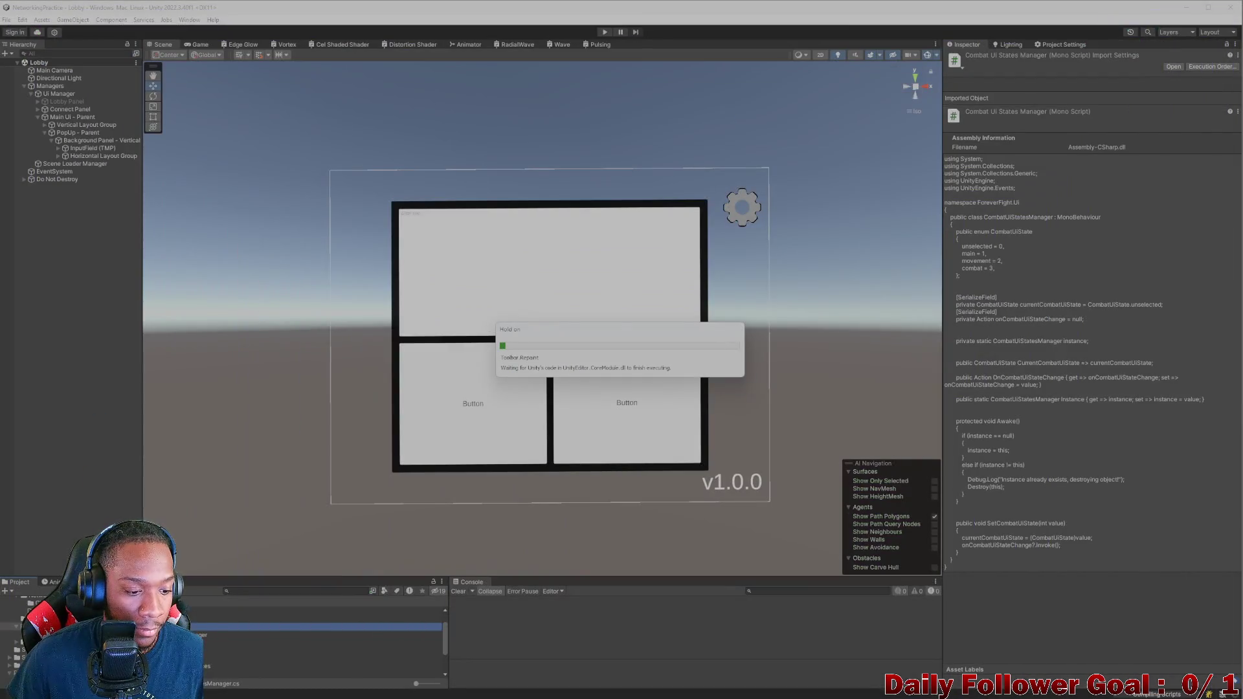
click(324, 642)
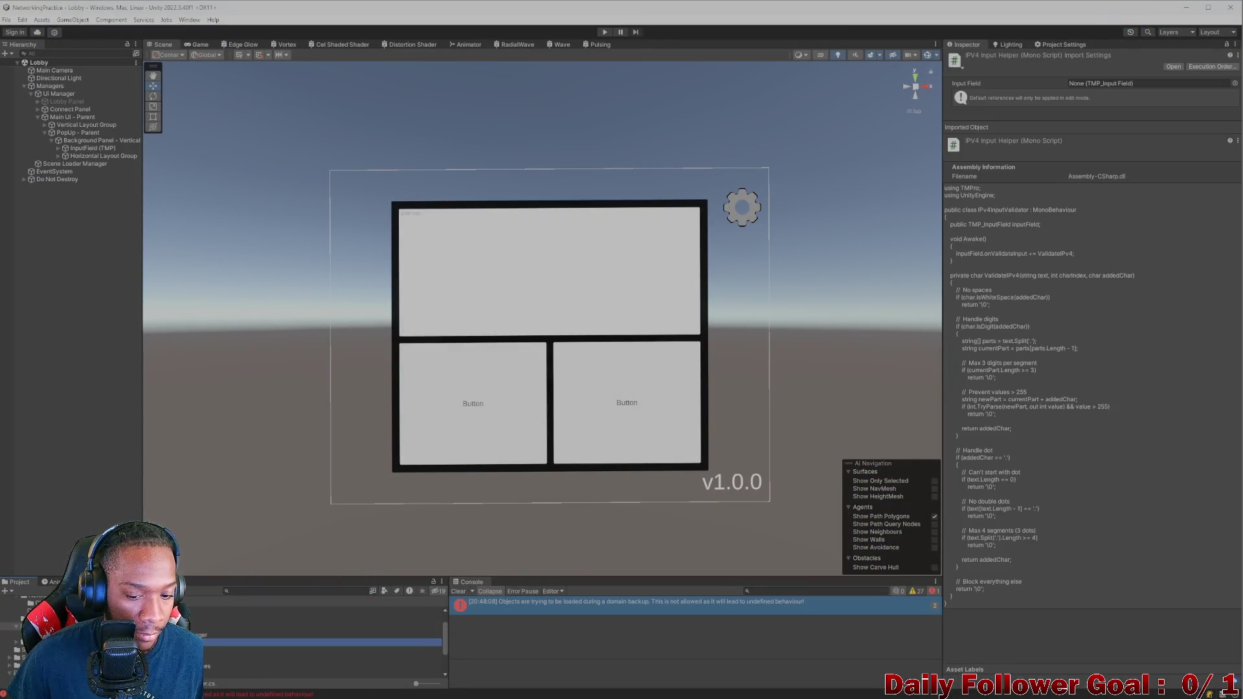
click(323, 650)
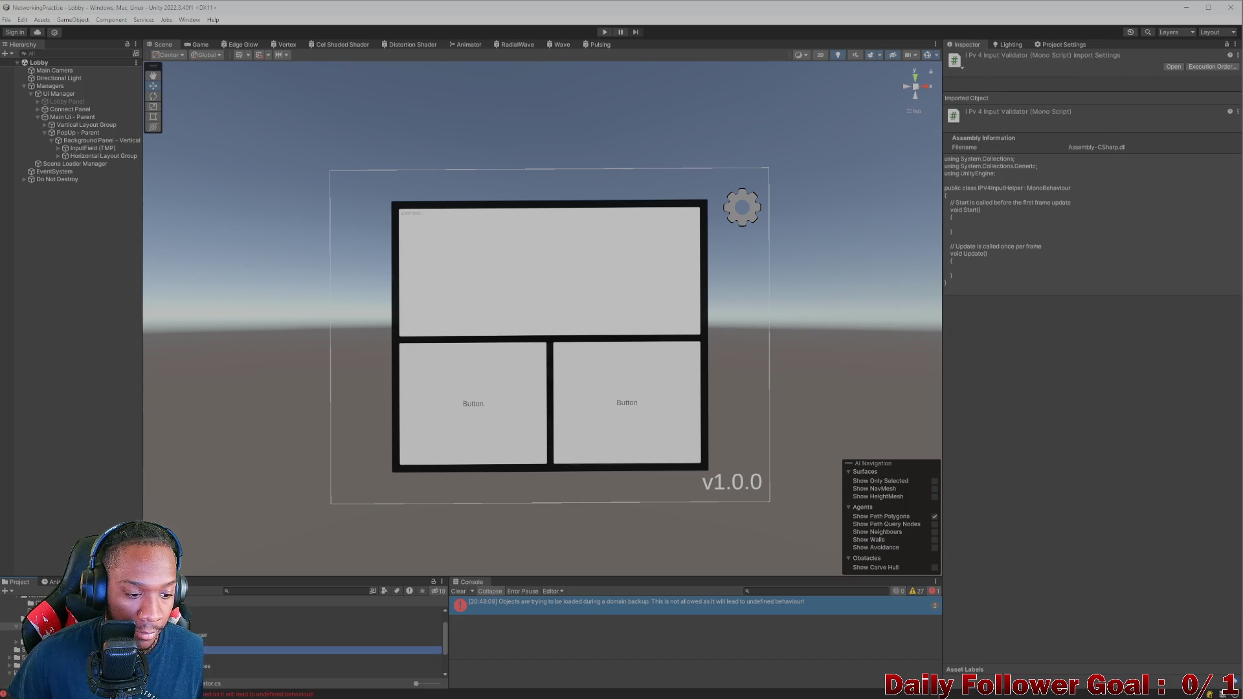
click(324, 642)
click(324, 650)
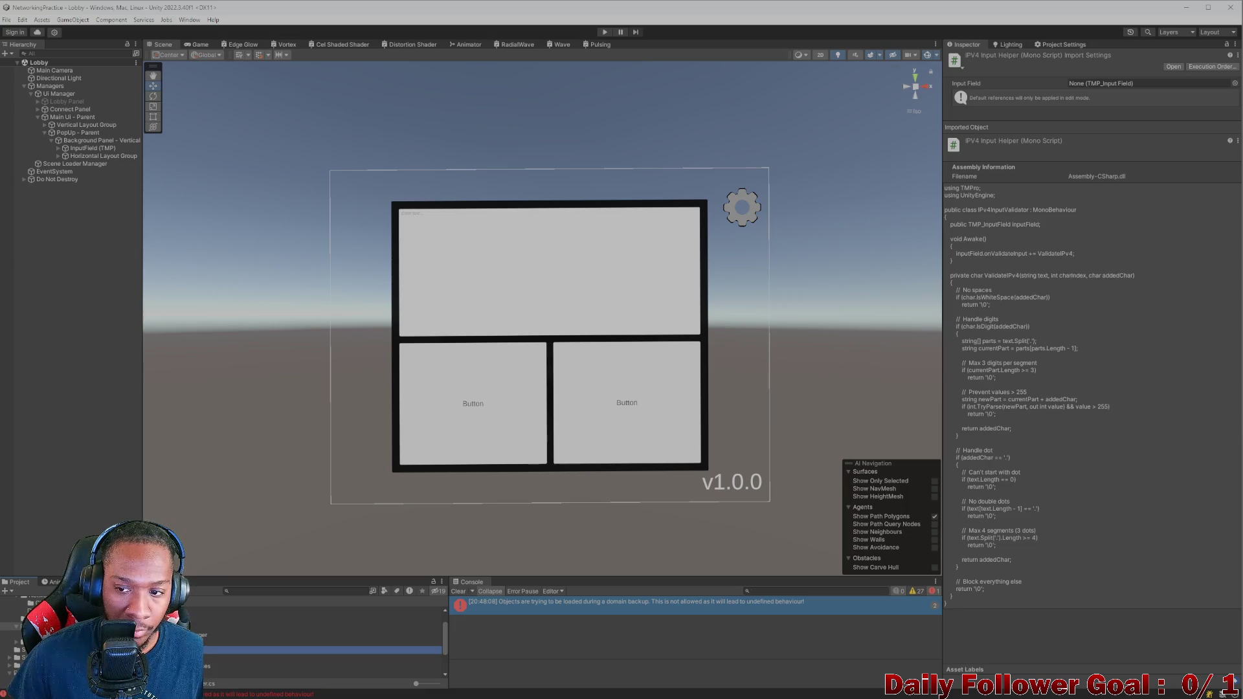
Step: Open IPv4InputValidator.cs in Visual Studio so it holds the IPv4 validation code
double_click(324, 650)
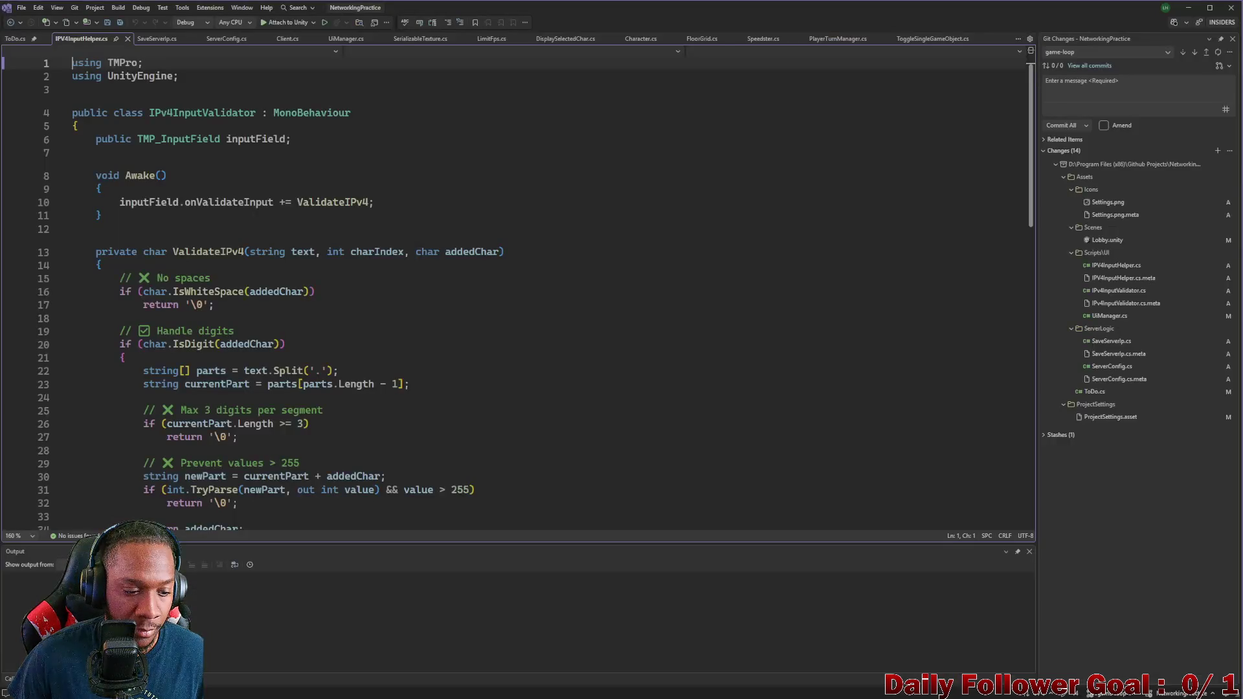
click(467, 404)
key(ctrl+a)
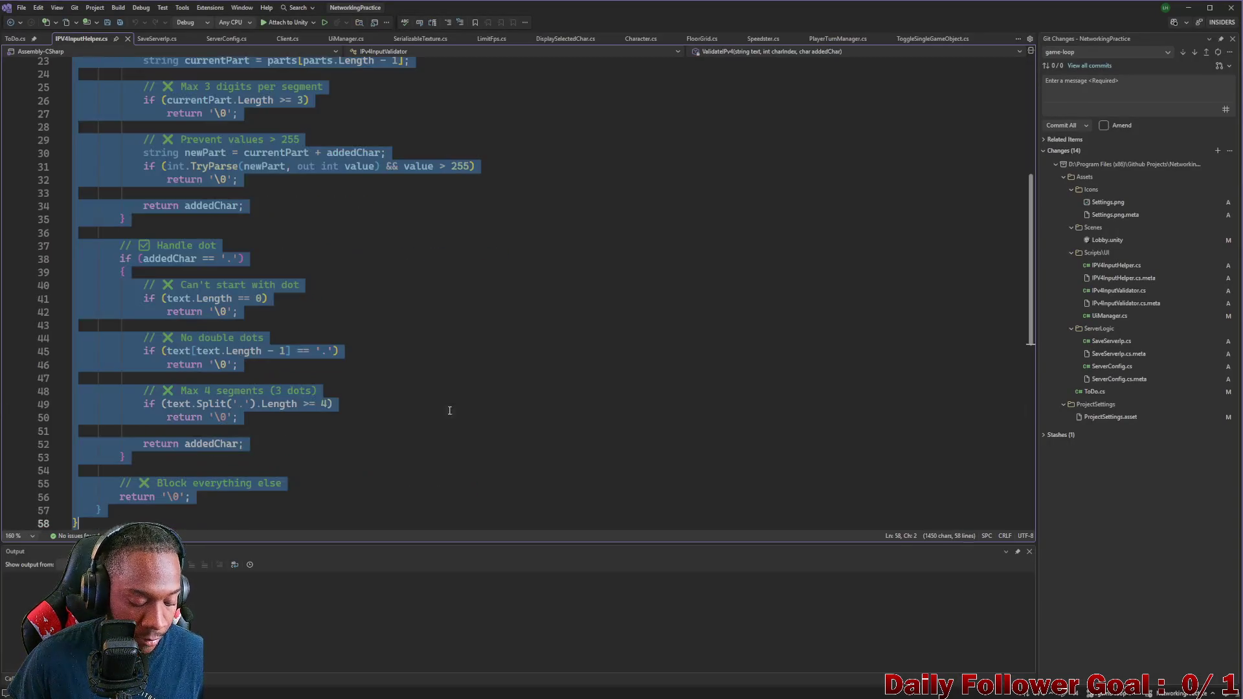
click(128, 39)
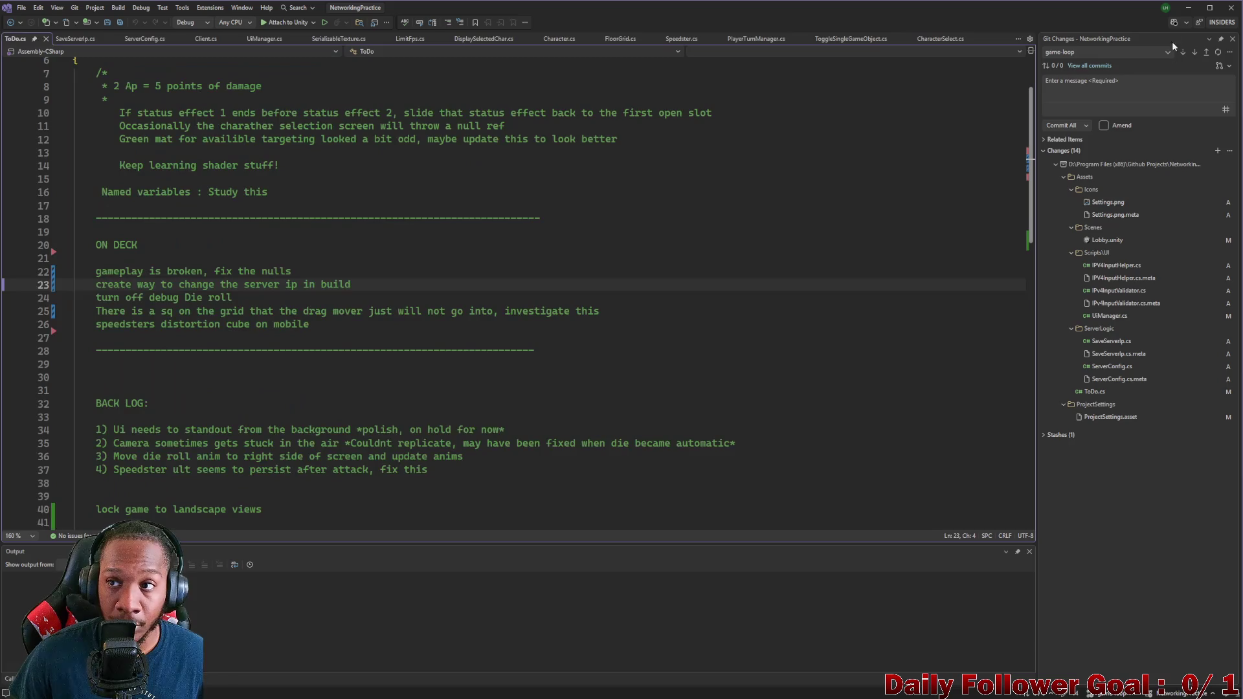
key(alt+Tab)
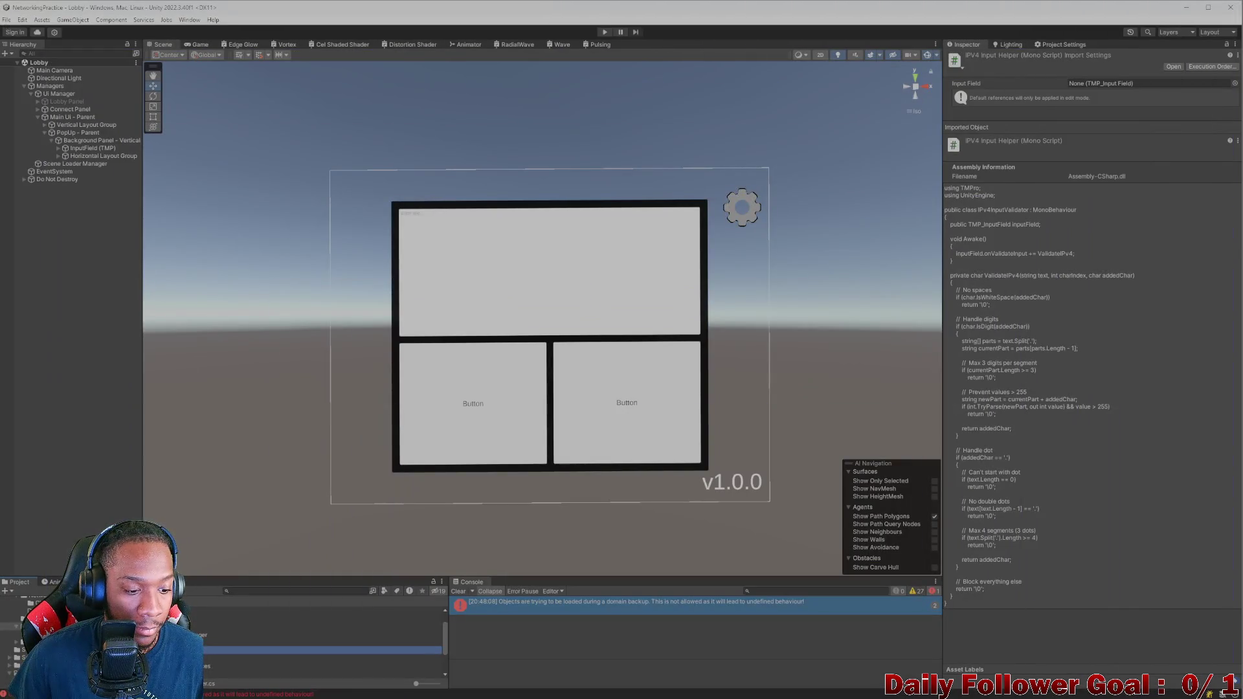
key(alt+Tab)
key(ctrl+z)
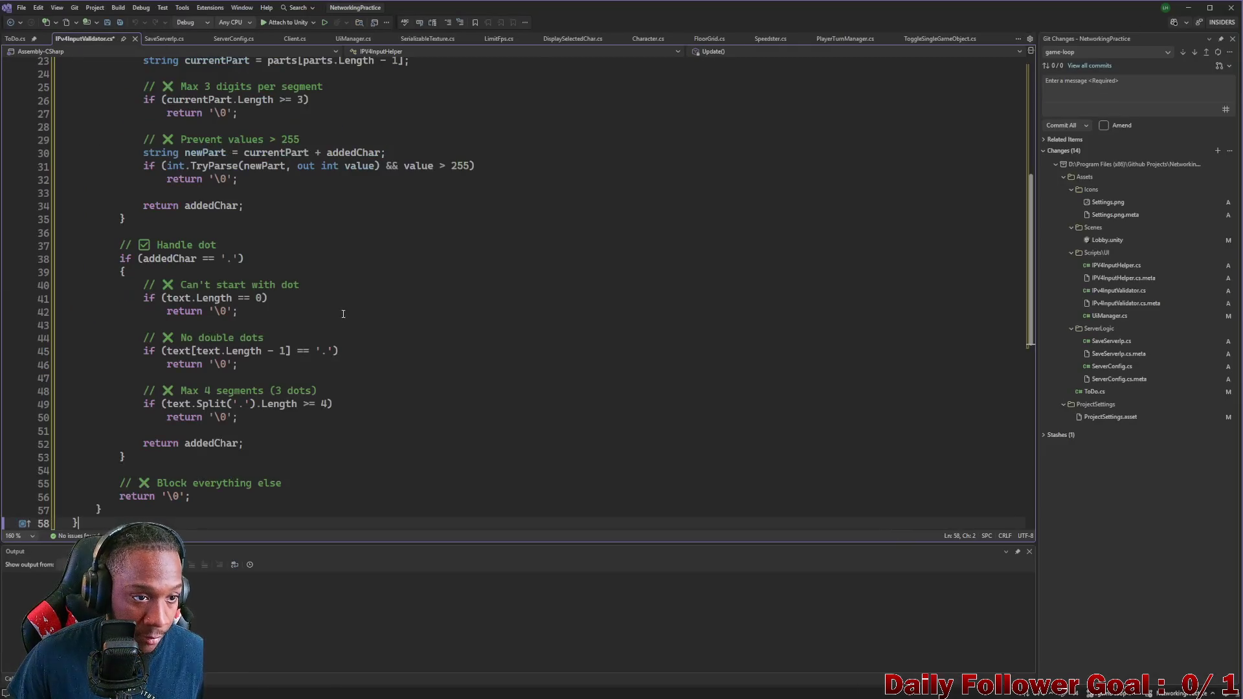
Step: Delete the duplicate IPV4InputHelper.cs script from the project
click(1186, 8)
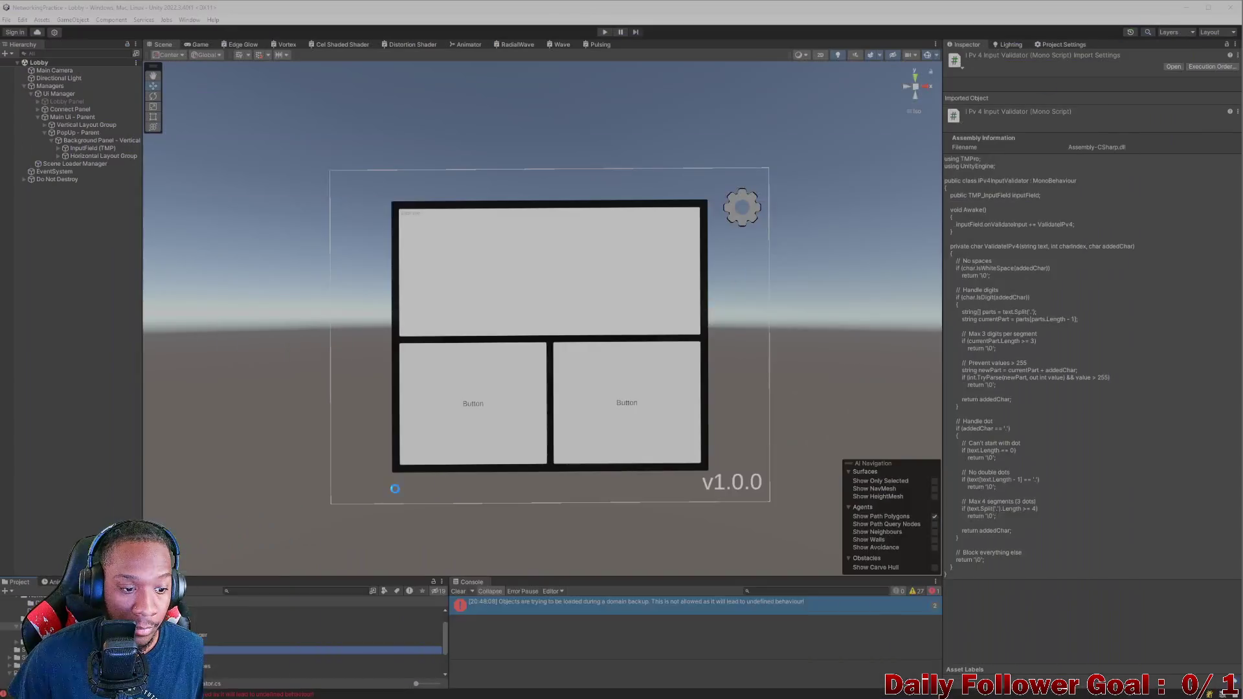
right_click(121, 642)
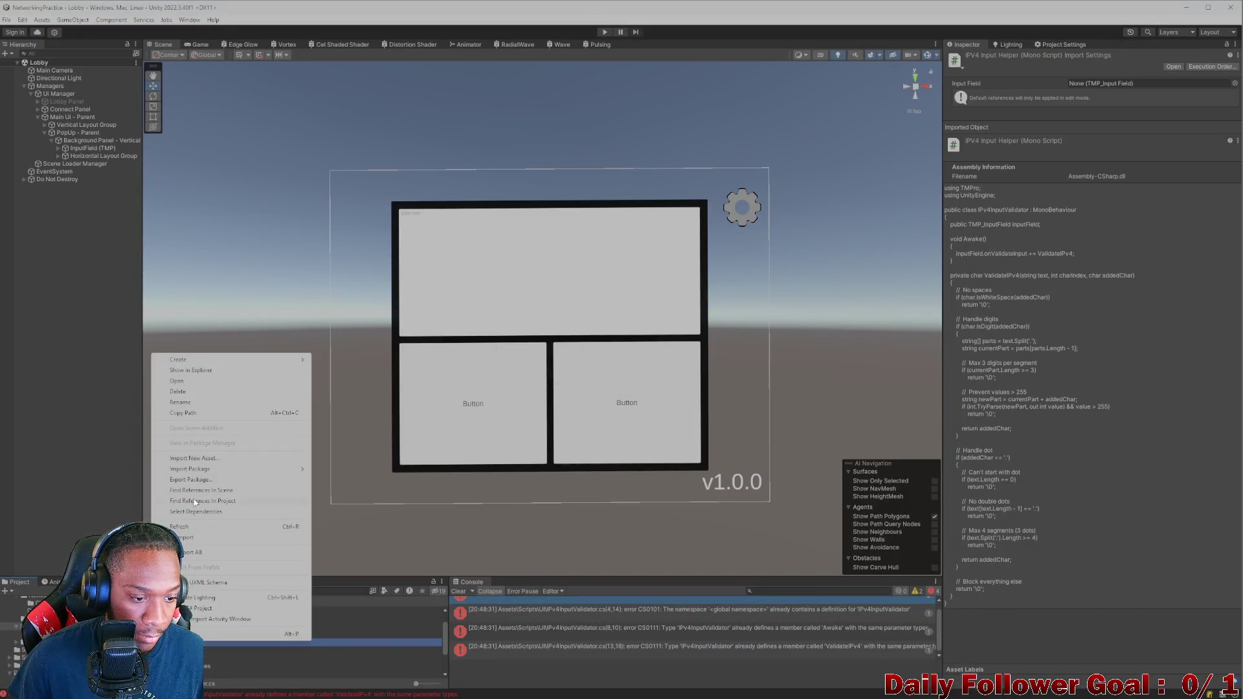
click(196, 391)
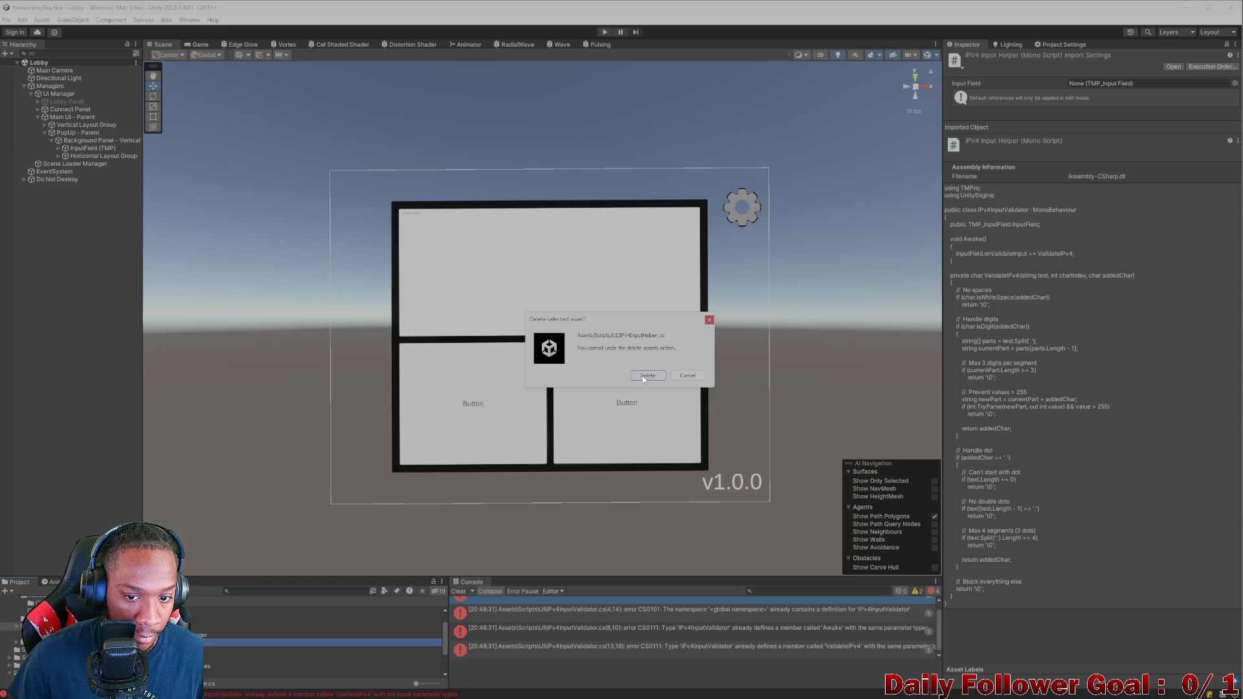
click(647, 375)
Step: Let Unity recompile, then open IPv4InputValidator.cs in Visual Studio
key(alt+Tab)
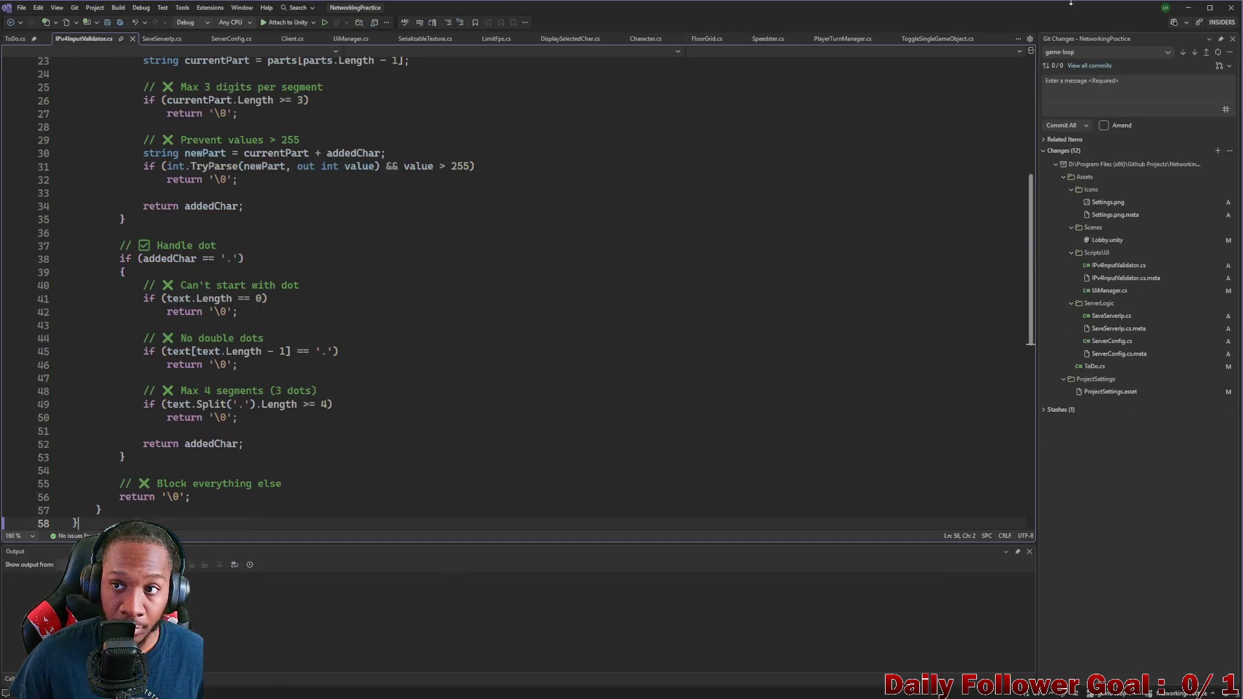
key(alt+Tab)
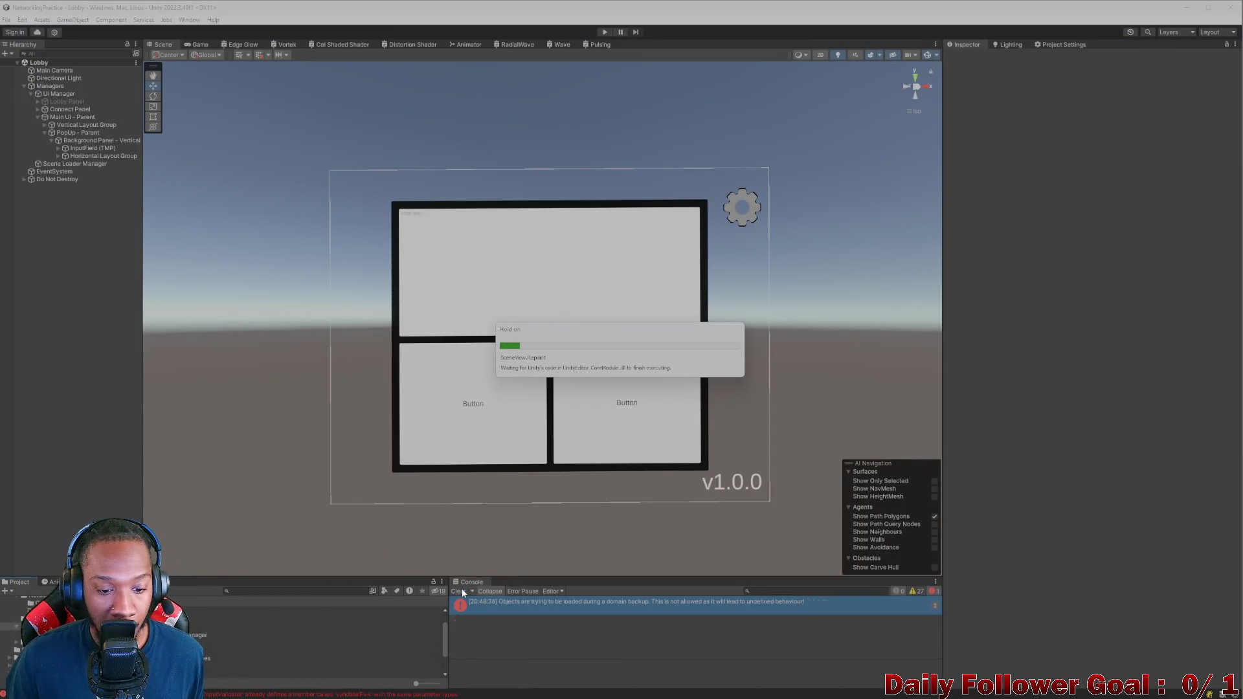
double_click(220, 642)
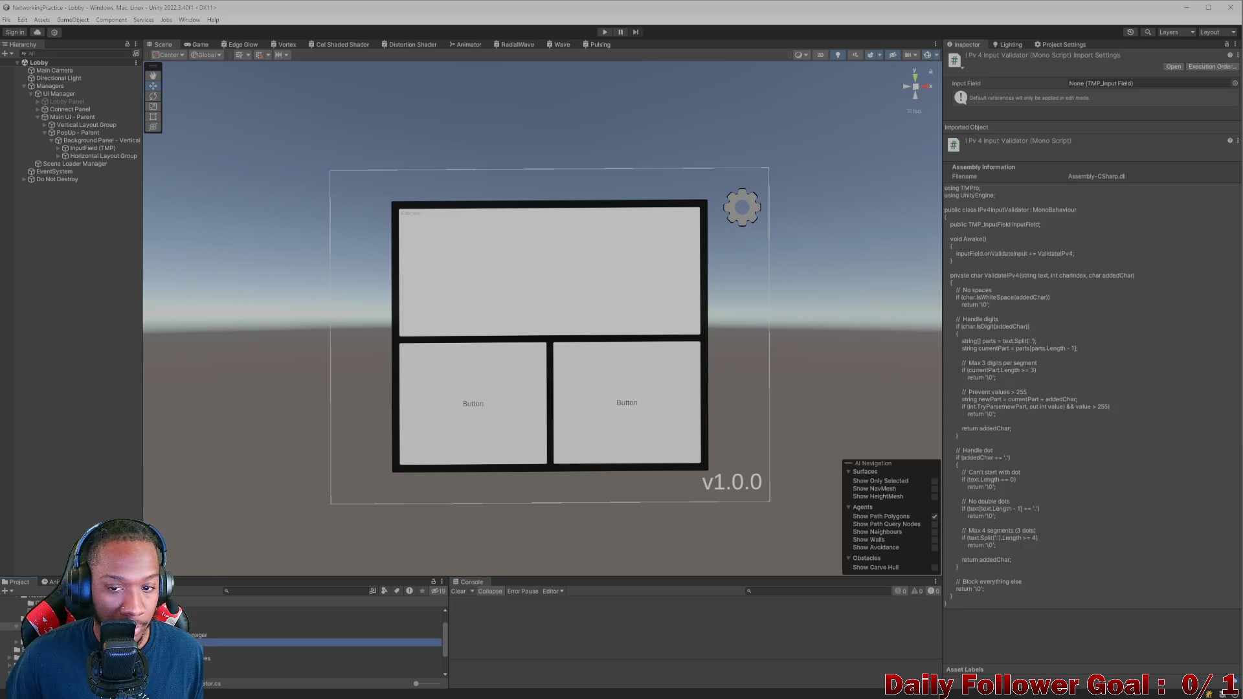
Step: Add an IPv4 Input Validator to InputField (TMP) and link InputField (TMP) into its Input Field slot
scroll(199, 255, up, 2)
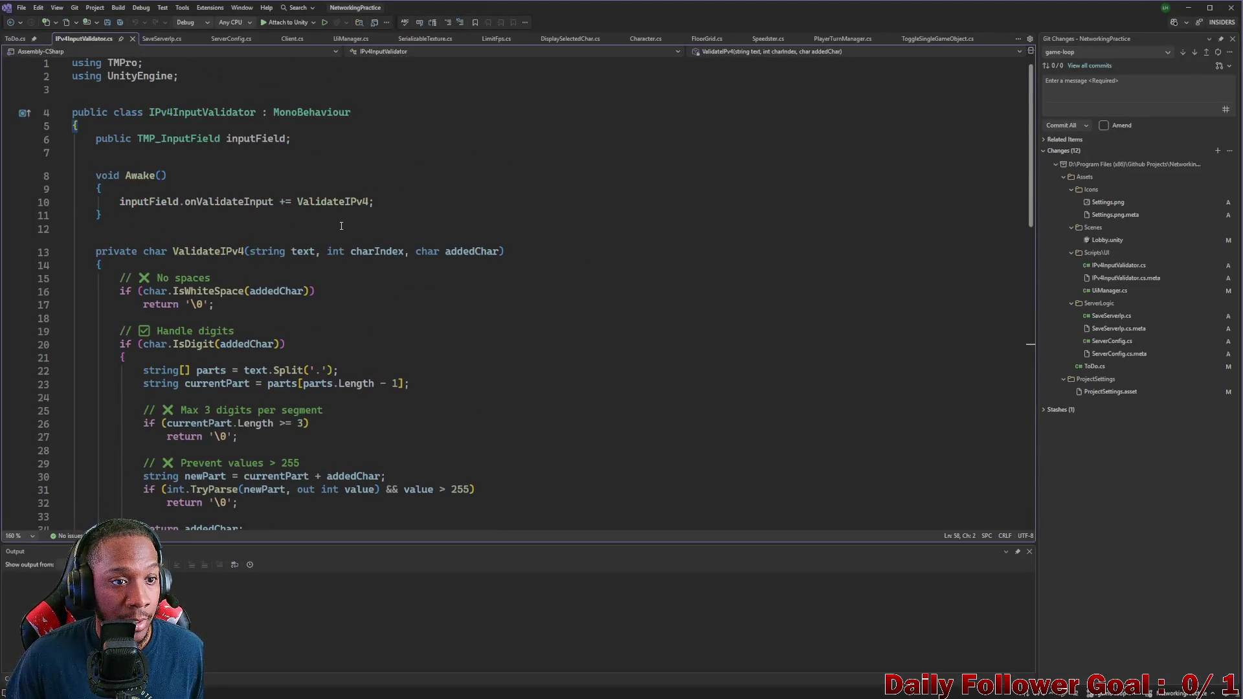
click(1188, 7)
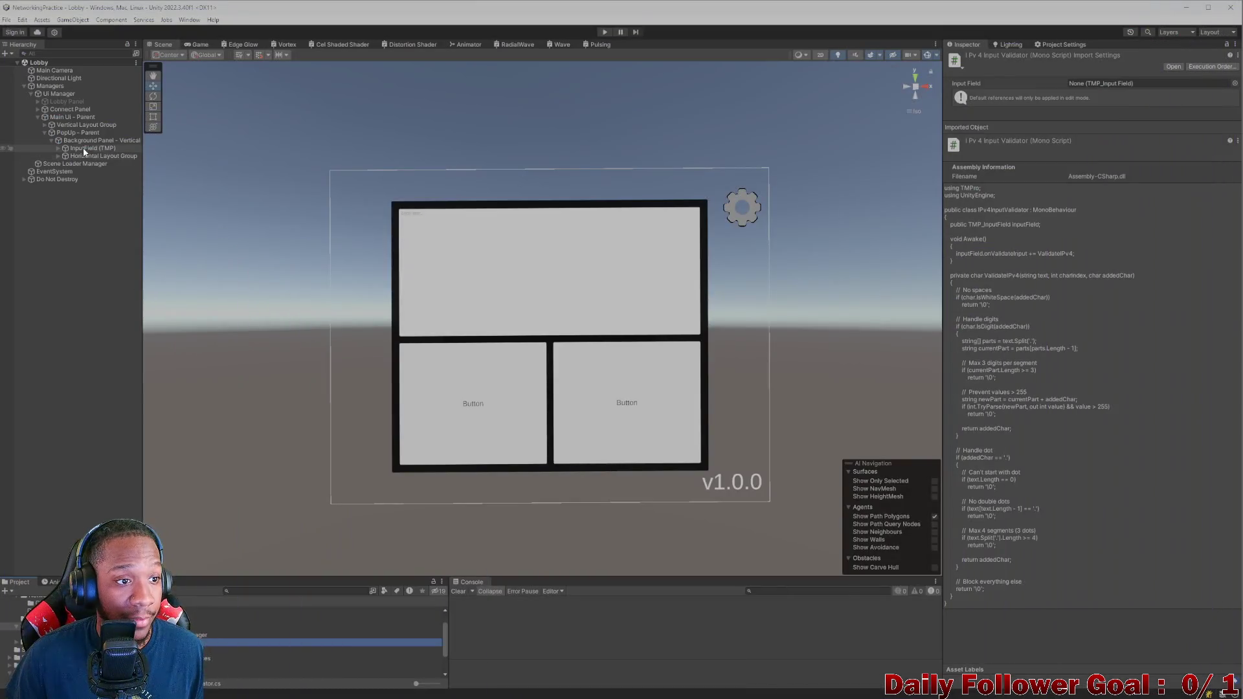
click(93, 149)
scroll(1019, 446, down, 3)
scroll(1020, 453, down, 10)
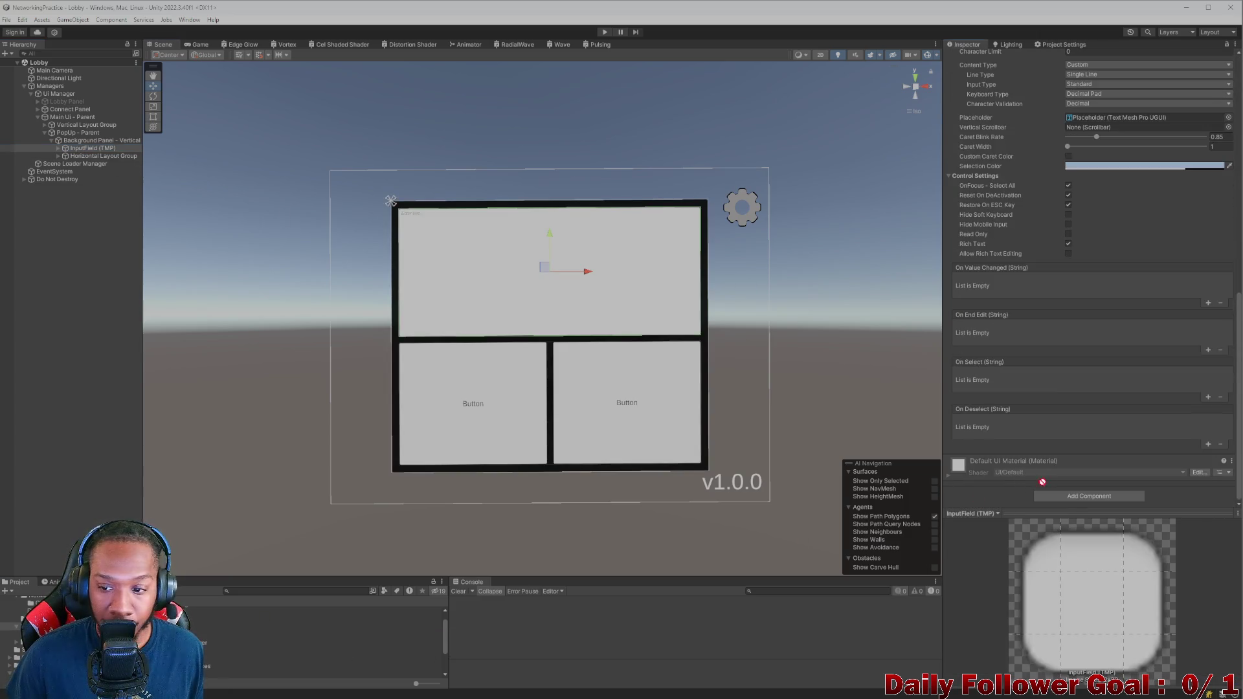
click(1089, 494)
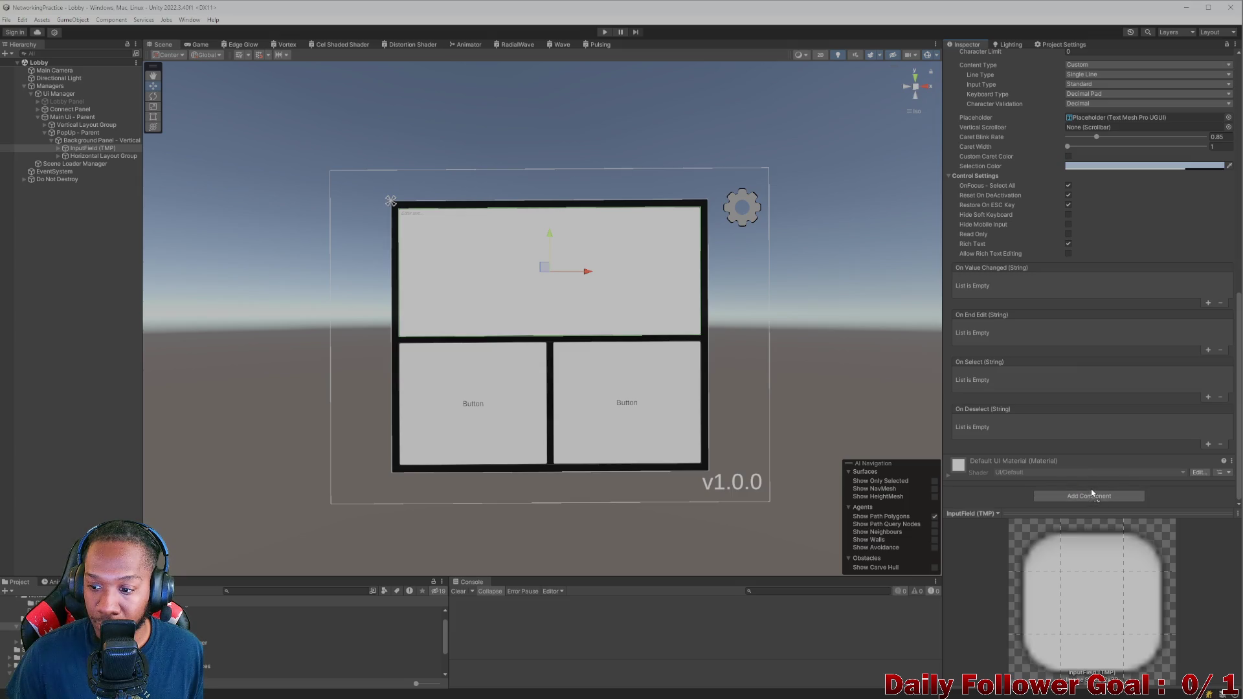
scroll(1078, 470, down, 1)
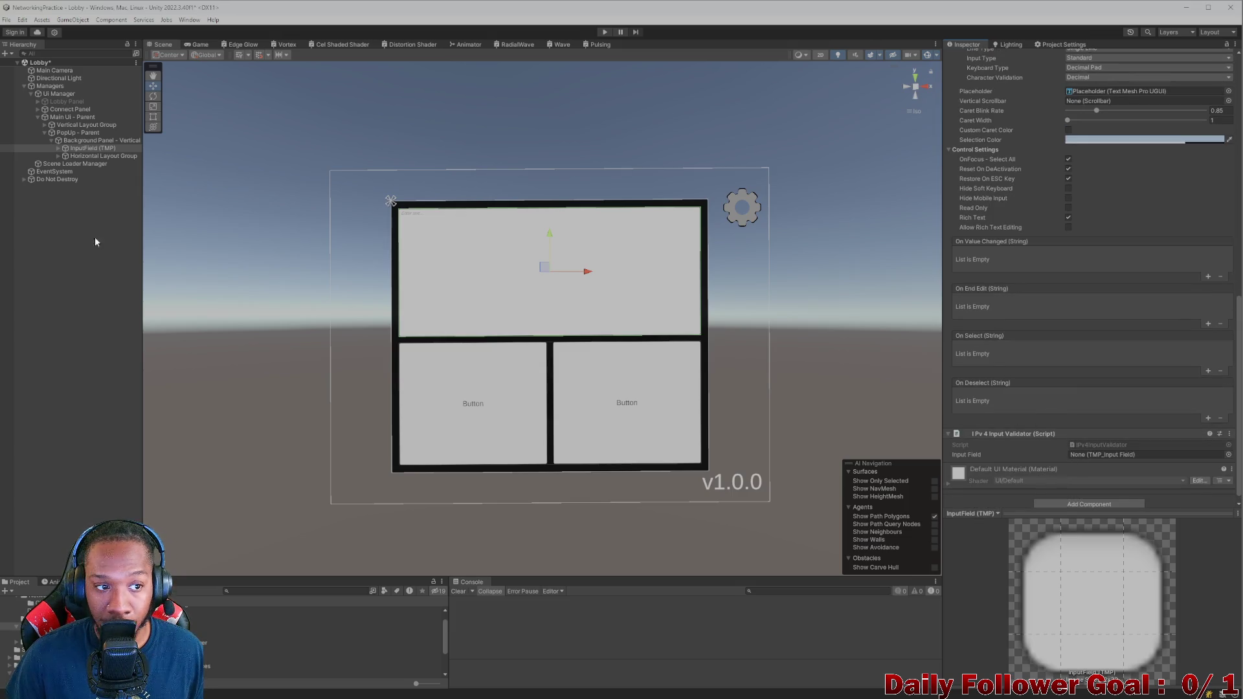
drag(93, 149, 1094, 457)
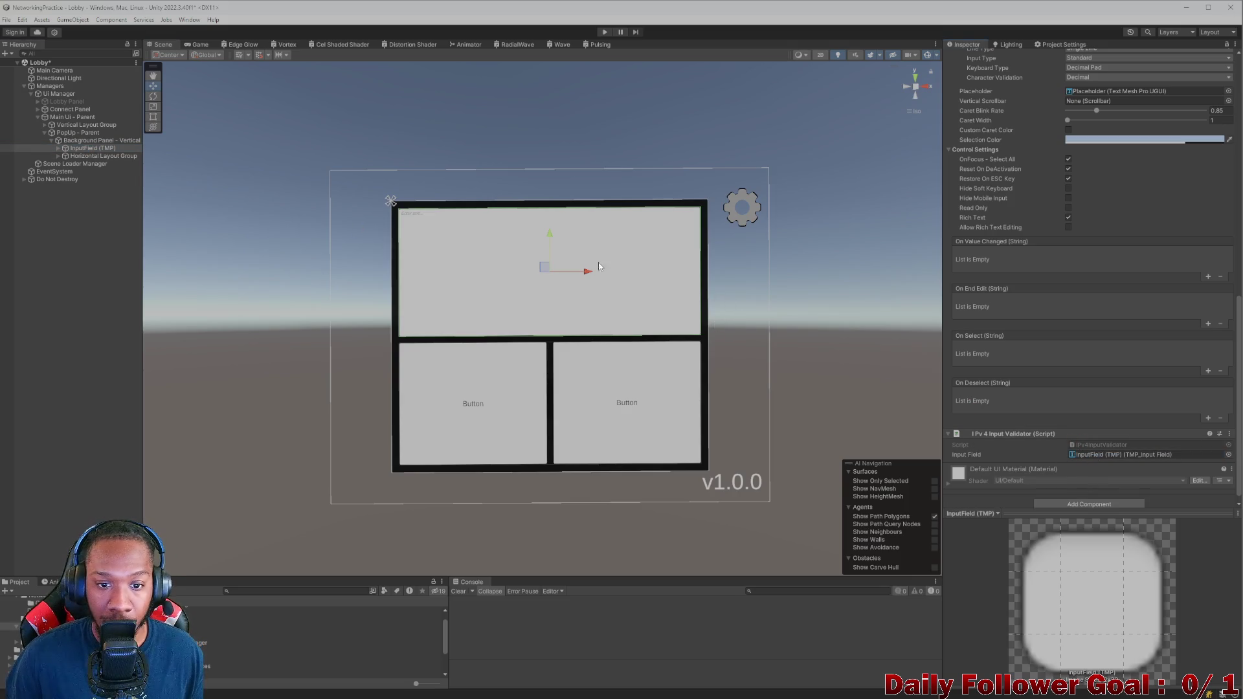
scroll(1155, 323, up, 9)
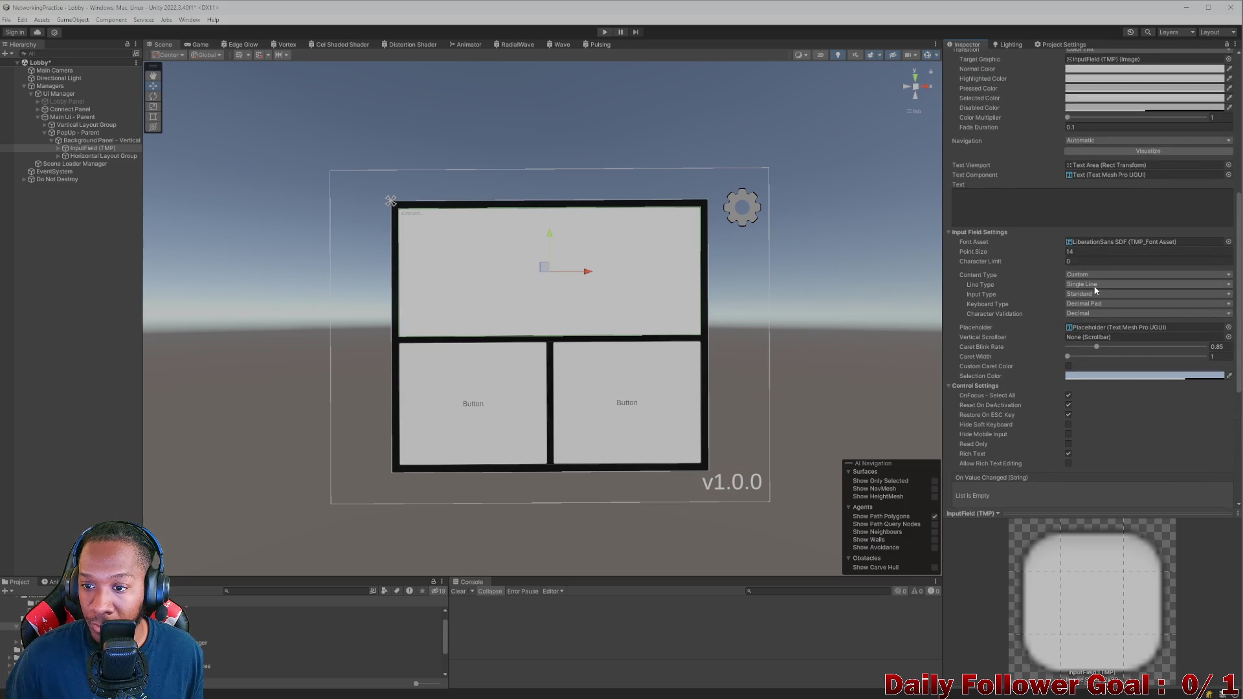
mouse_move(637, 692)
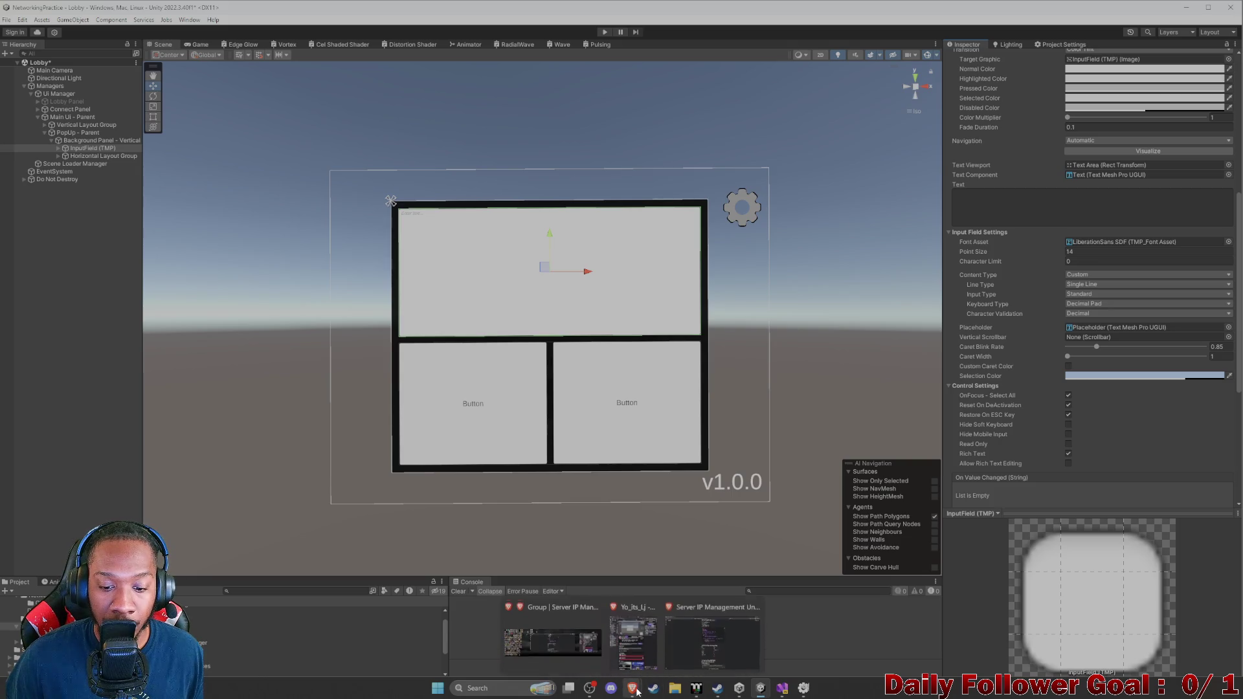
click(706, 641)
scroll(565, 439, down, 3)
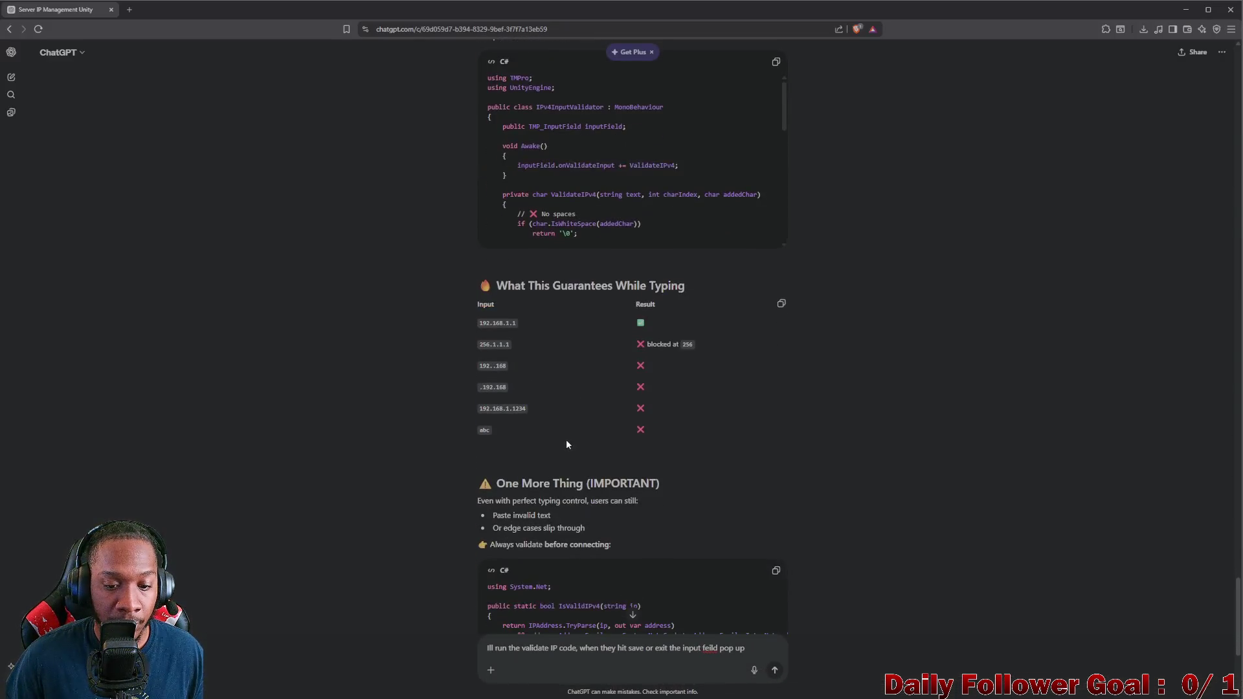
scroll(566, 444, up, 5)
scroll(569, 448, down, 4)
scroll(569, 448, up, 10)
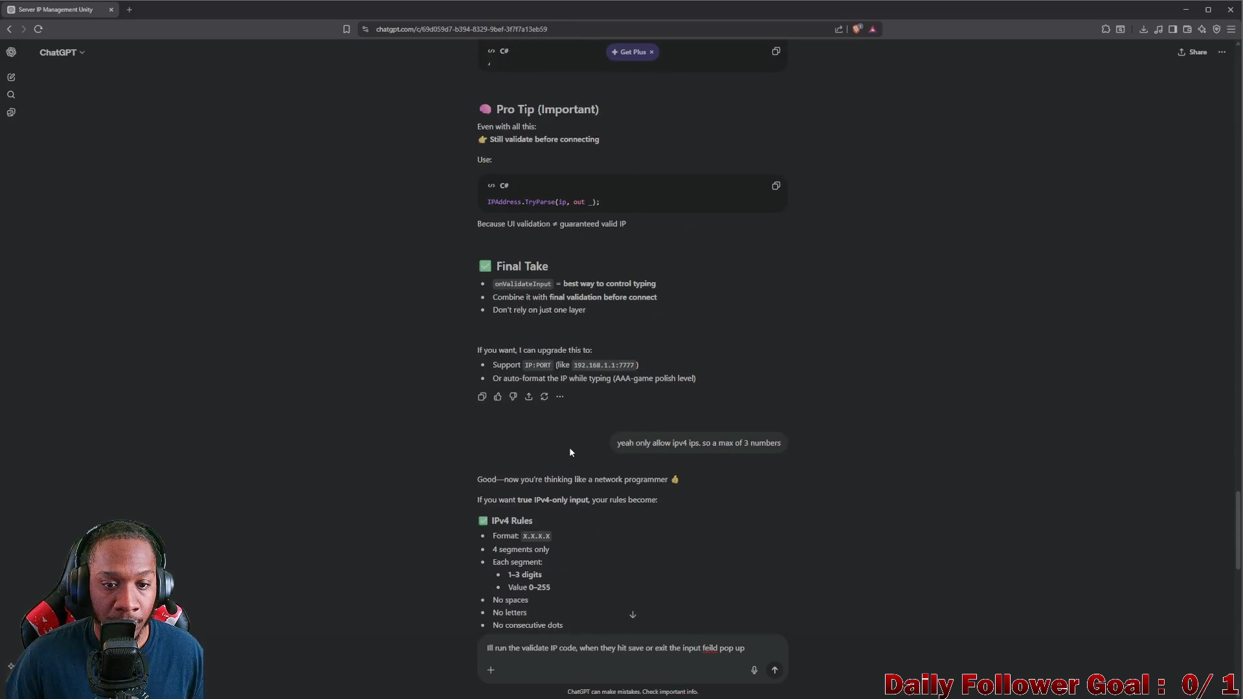
scroll(571, 452, up, 2)
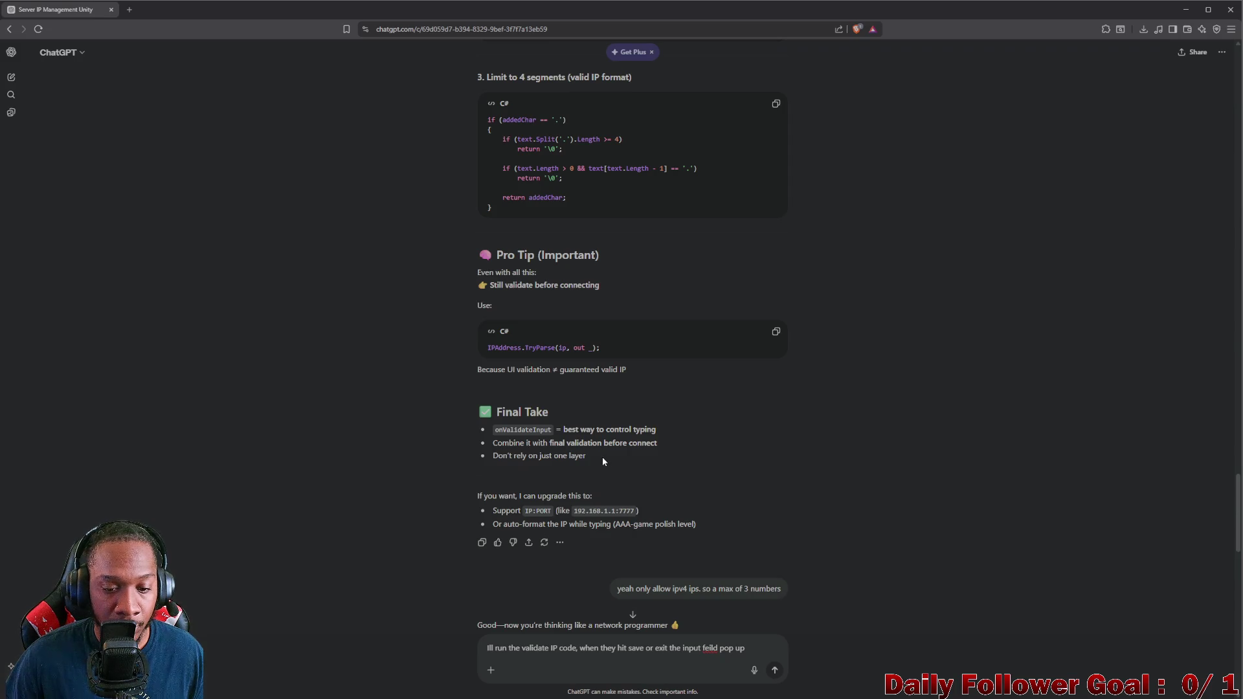
scroll(595, 457, up, 2)
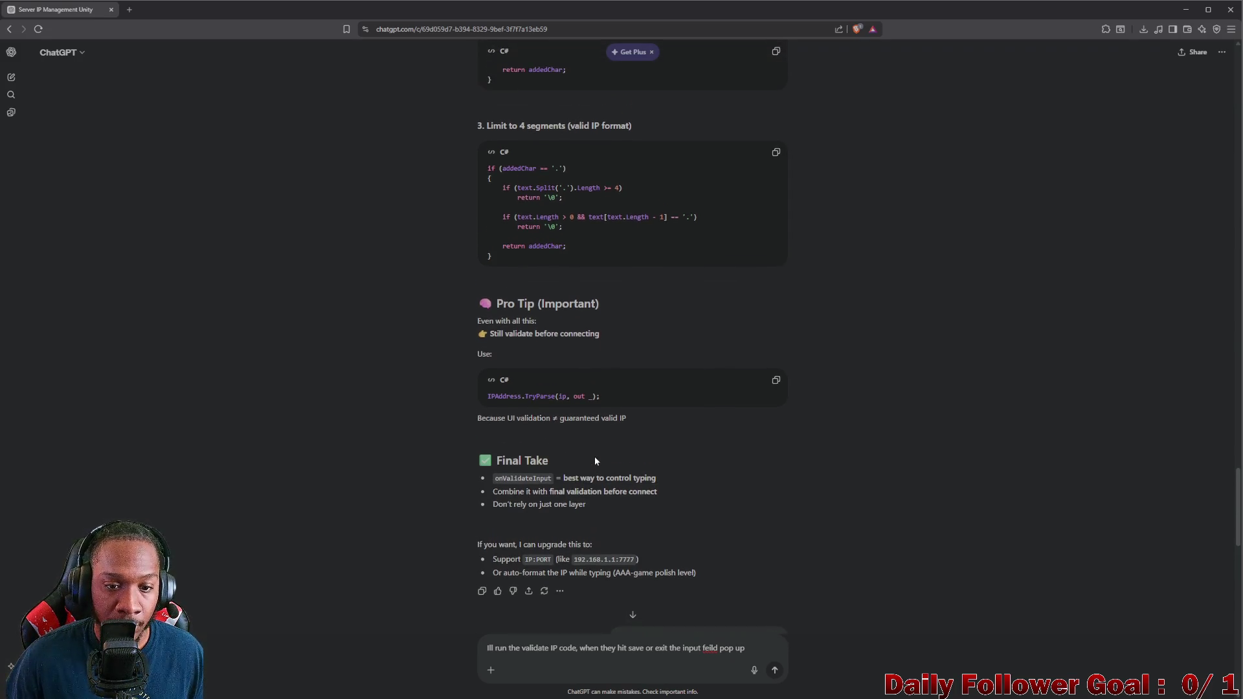
click(1186, 9)
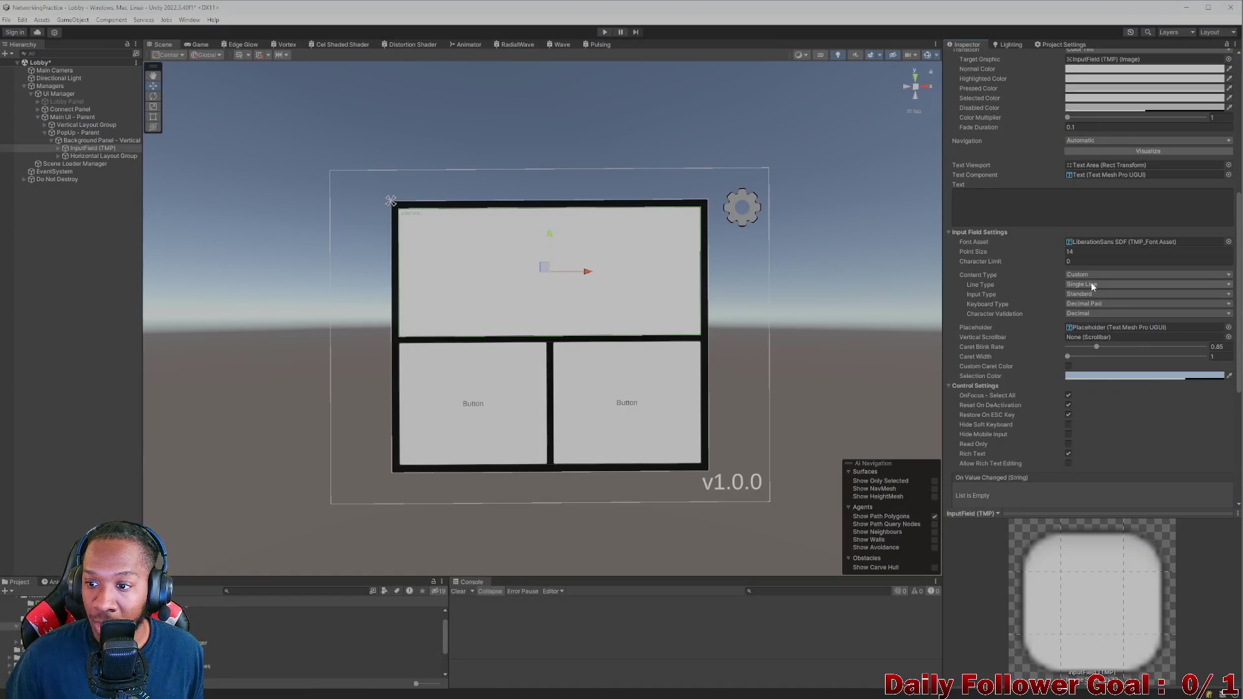
Step: Switch the input field's Content Type to Standard and enter Play mode
click(1090, 274)
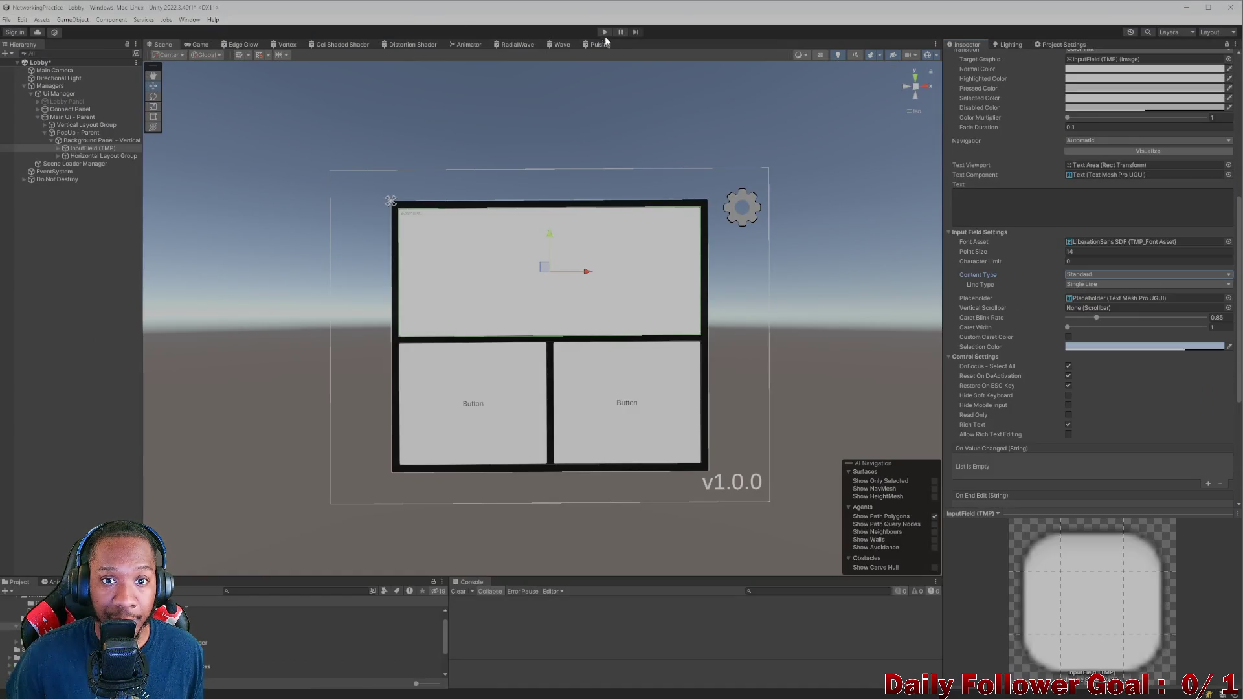
click(604, 33)
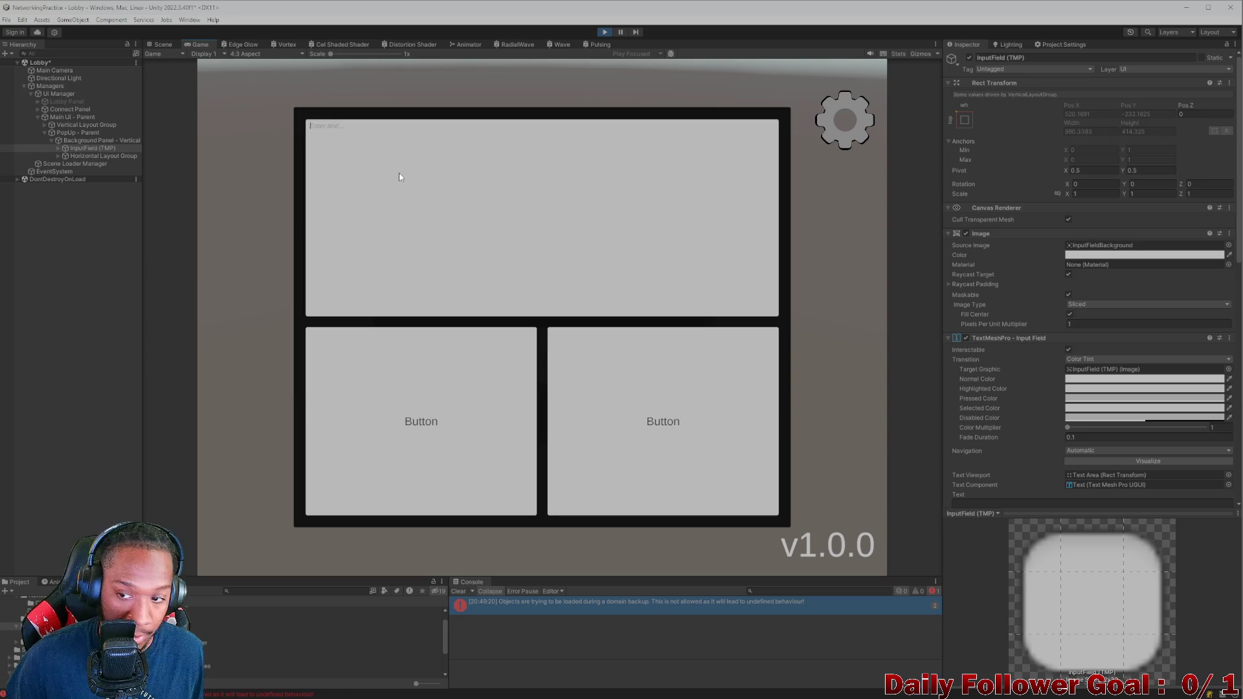
Step: Type test addresses like 1.234.234.234, 2.34.23.42 and 234.23.4.234, erasing between tries
text(1)
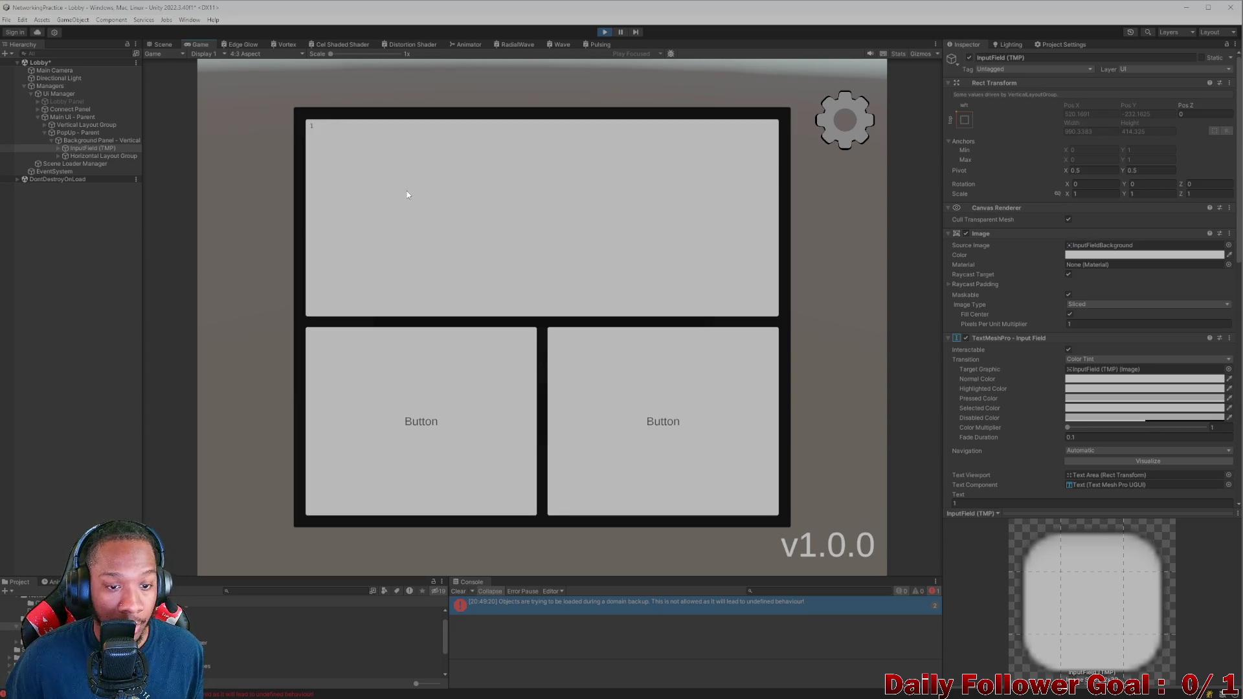
text(.234.234.234)
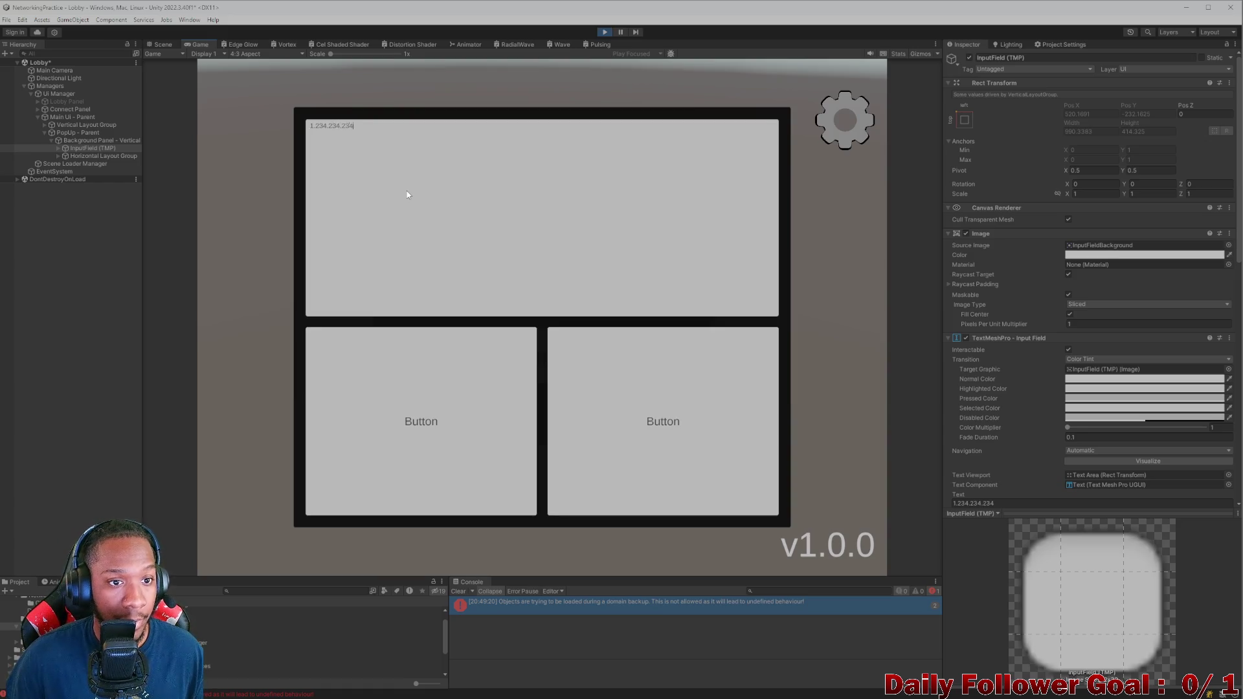
key(BackSpace)
key(BackSpace)
key(BackSpace)
text(2.34.)
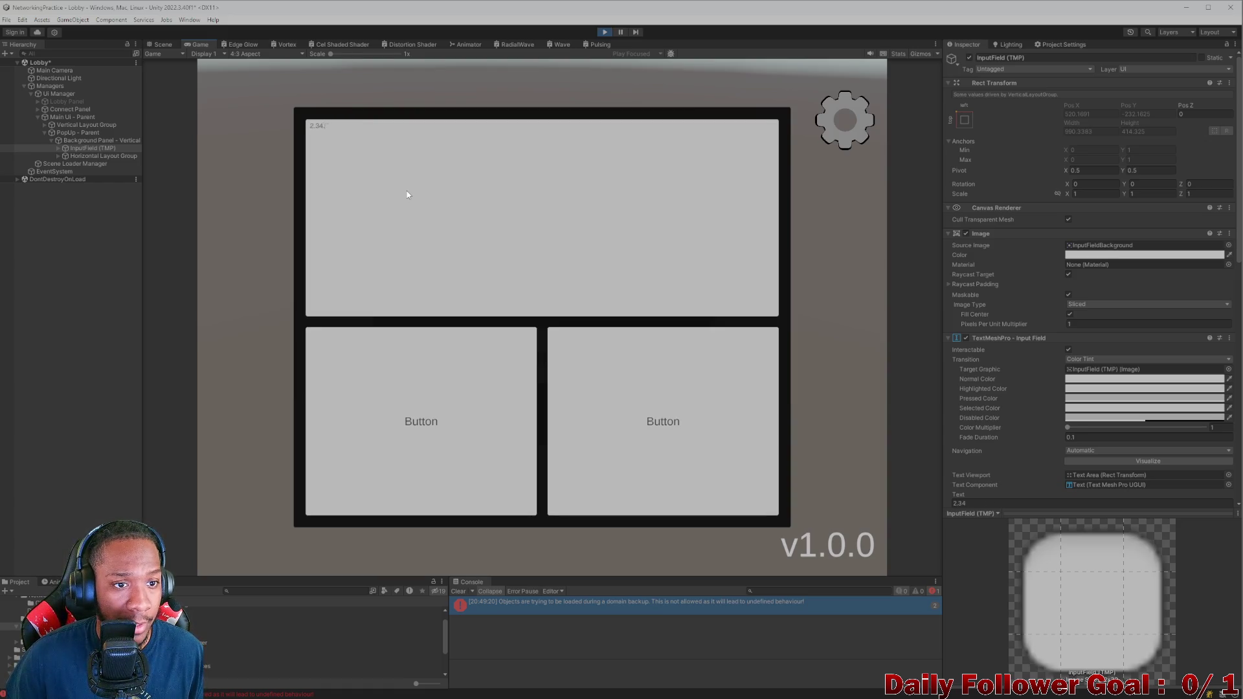
text(23.42)
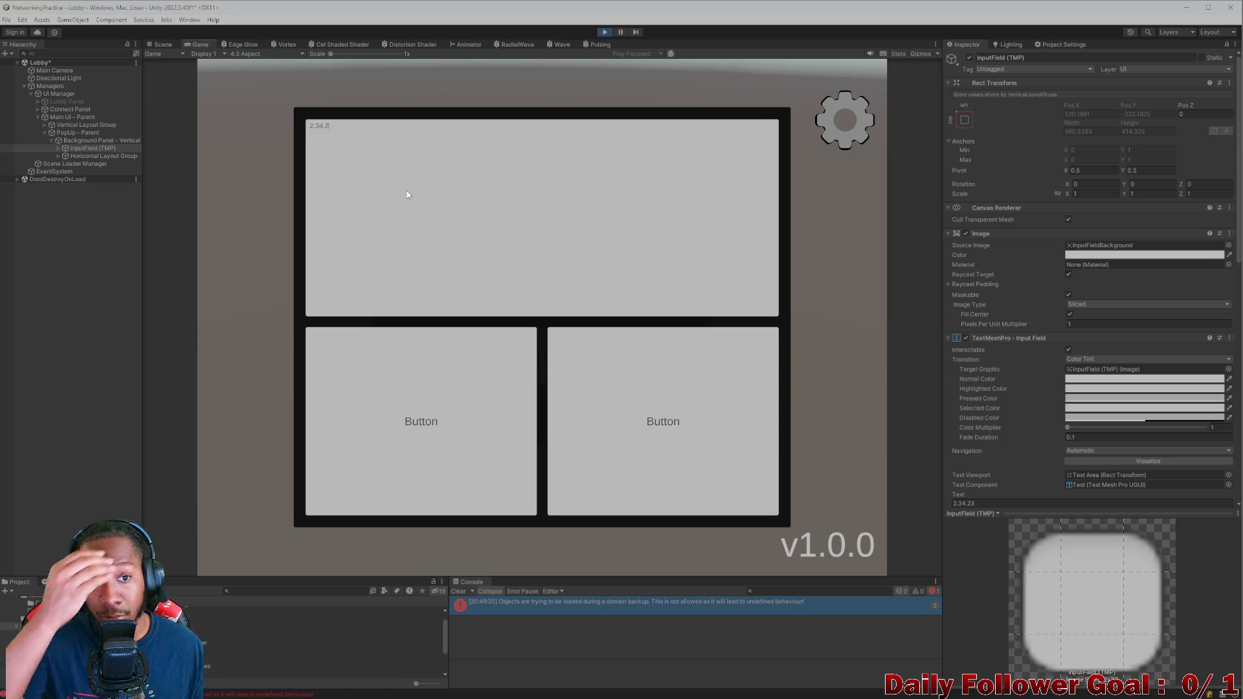
key(BackSpace)
key(BackSpace)
key(BackSpace)
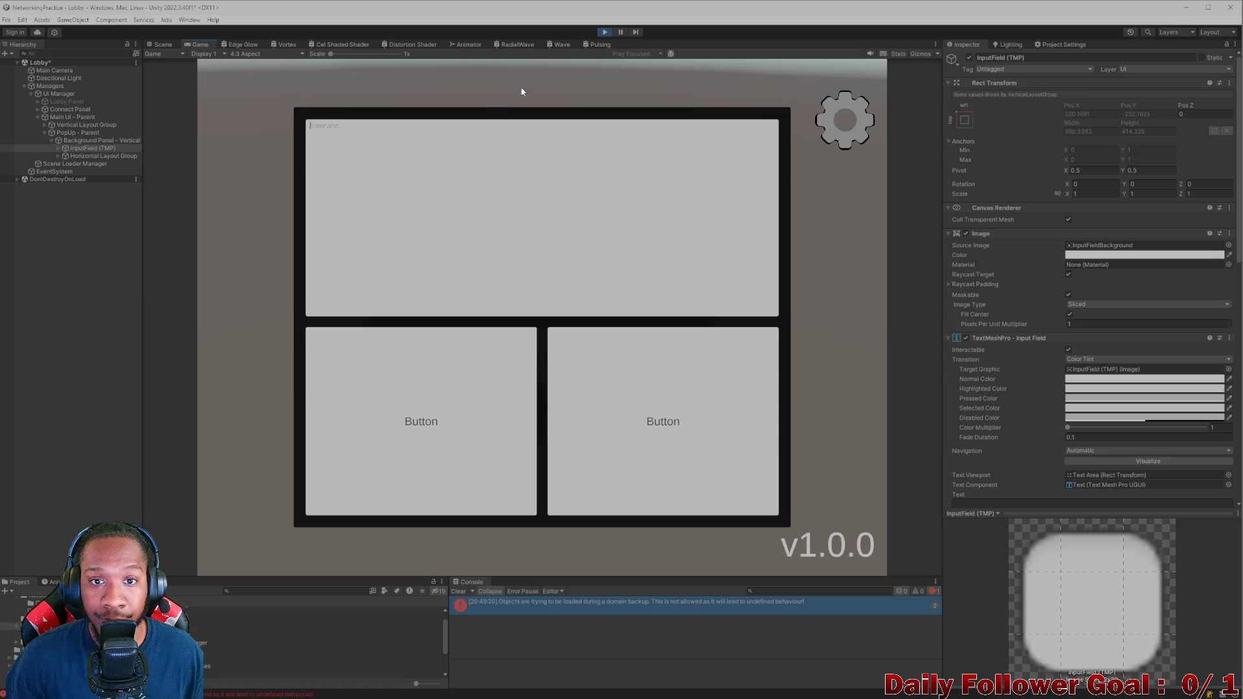
text(234)
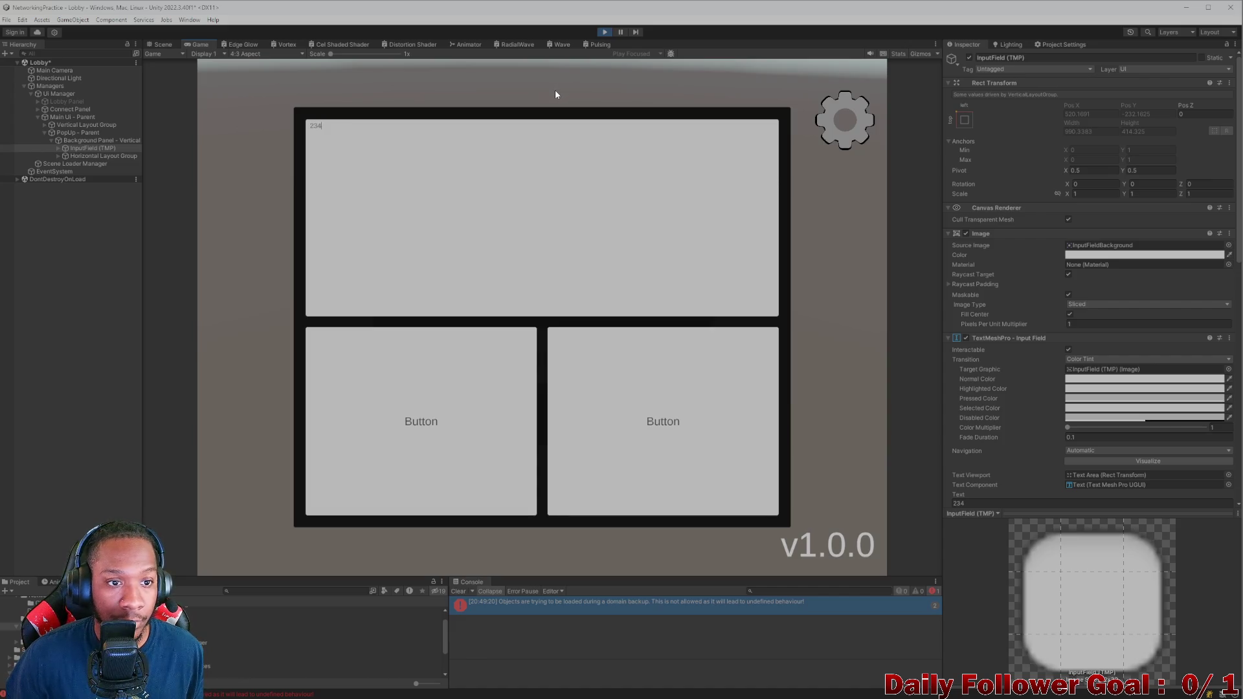
text(.23.4.234)
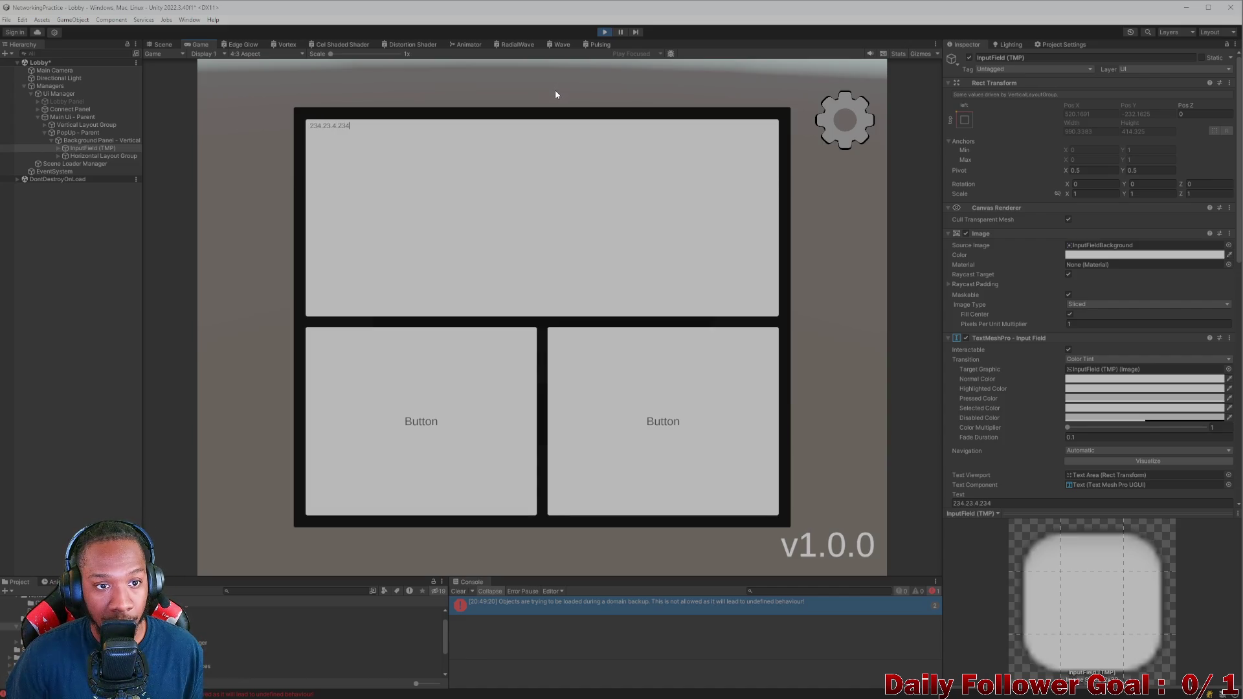
key(BackSpace)
key(BackSpace)
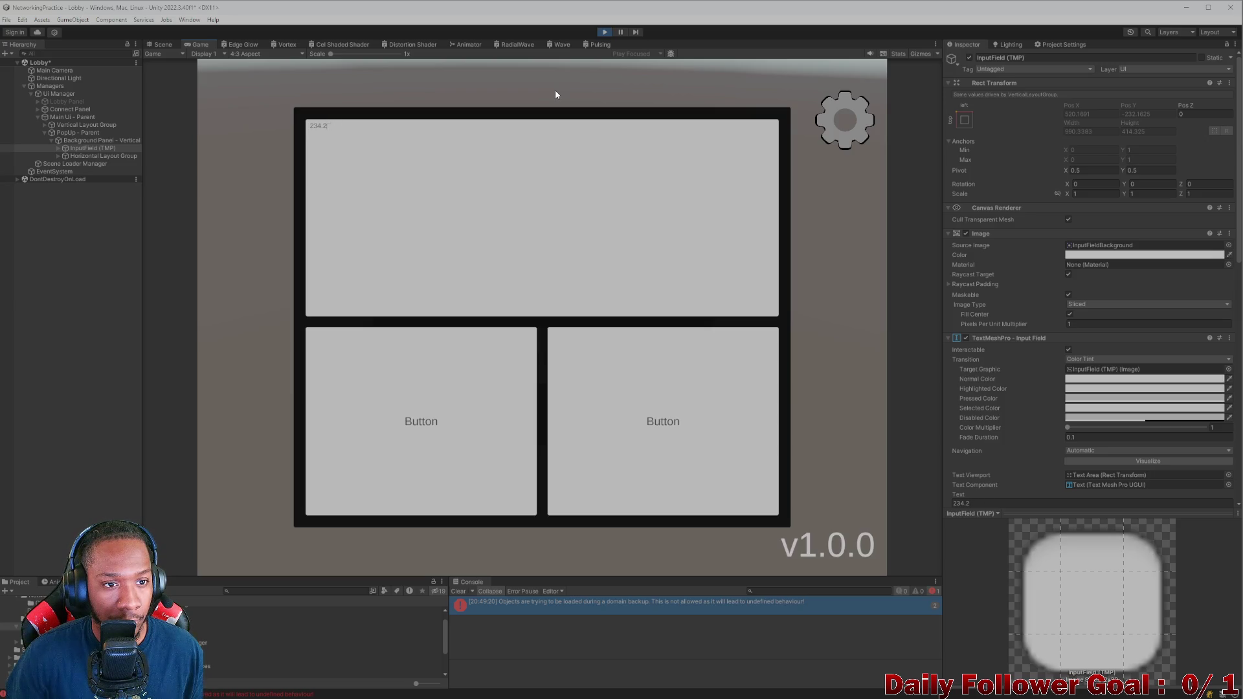
text(23.234)
text(.234)
text(.234)
key(BackSpace)
key(BackSpace)
text(234.234)
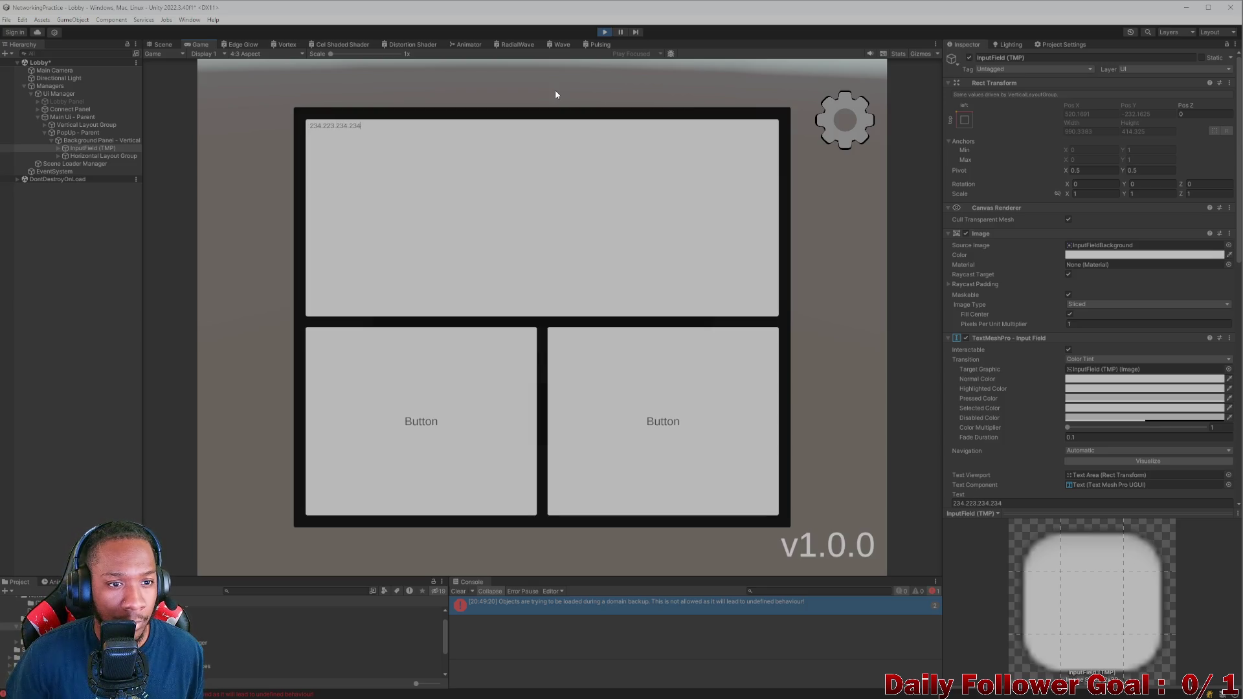
key(BackSpace)
key(BackSpace)
key(BackSpace)
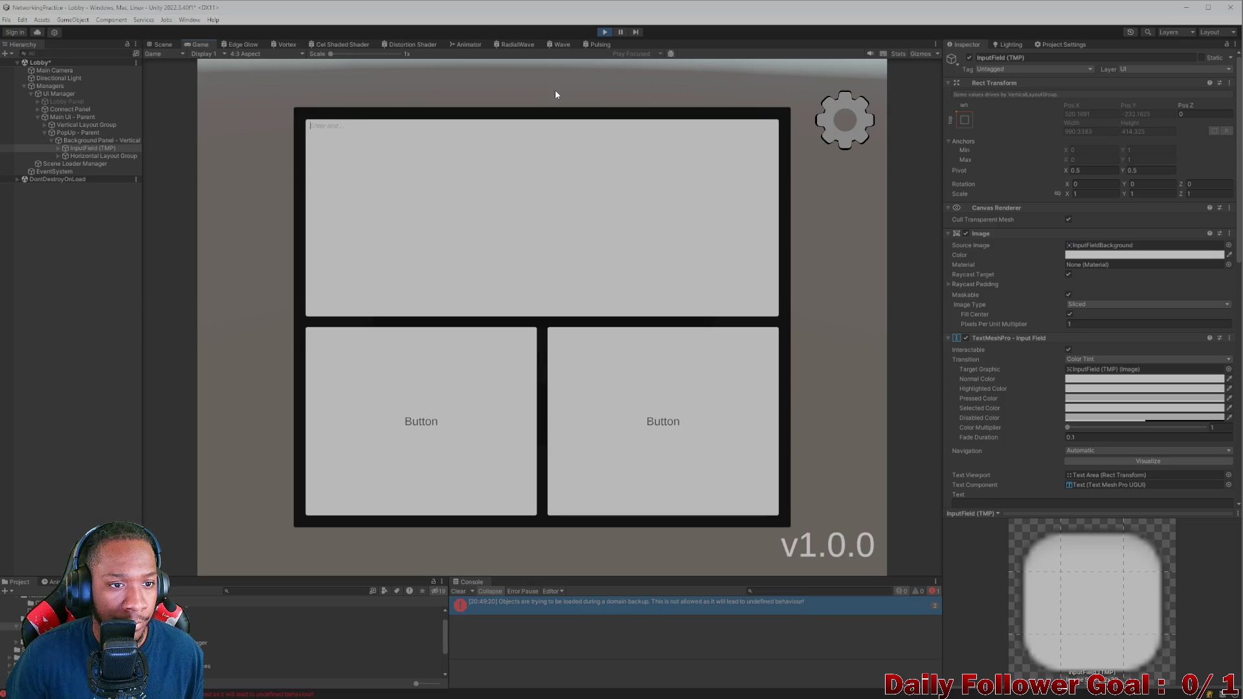
text(234.234.2.42)
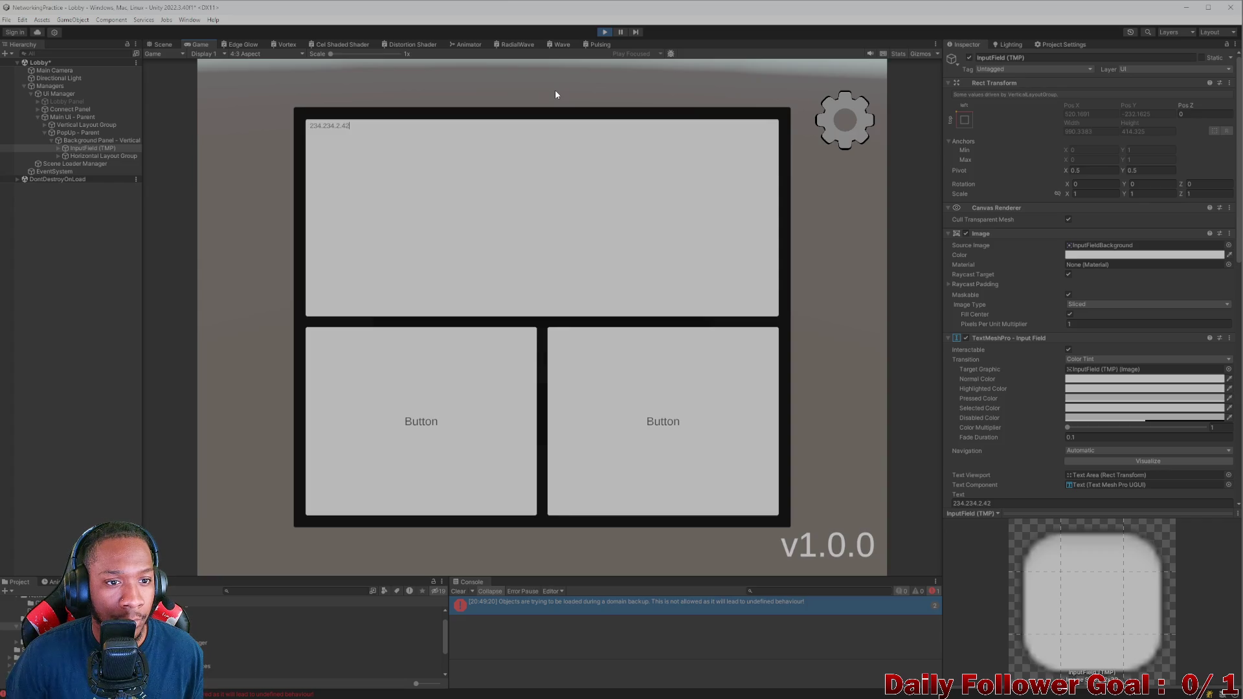
text(.234)
key(BackSpace)
key(BackSpace)
key(BackSpace)
Step: Test 123.31, 123.123.123.123 and partial segments in the running field, erasing between tries
text(123.31)
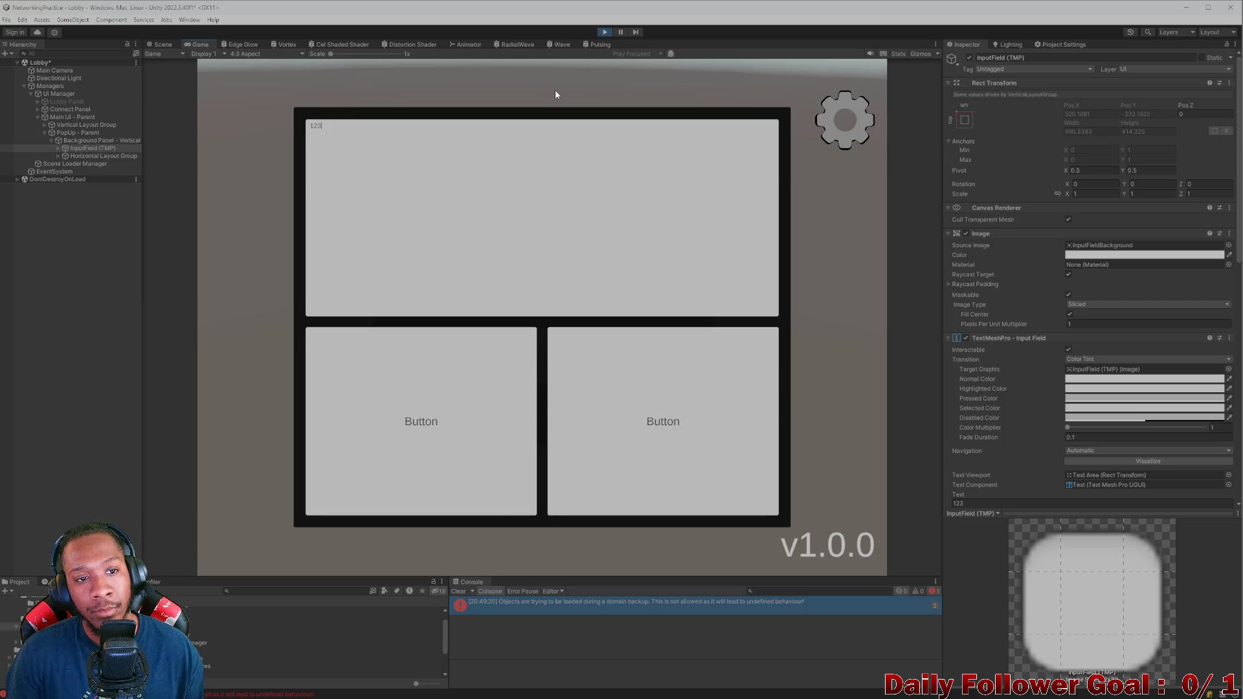
key(BackSpace)
key(BackSpace)
key(BackSpace)
text(1)
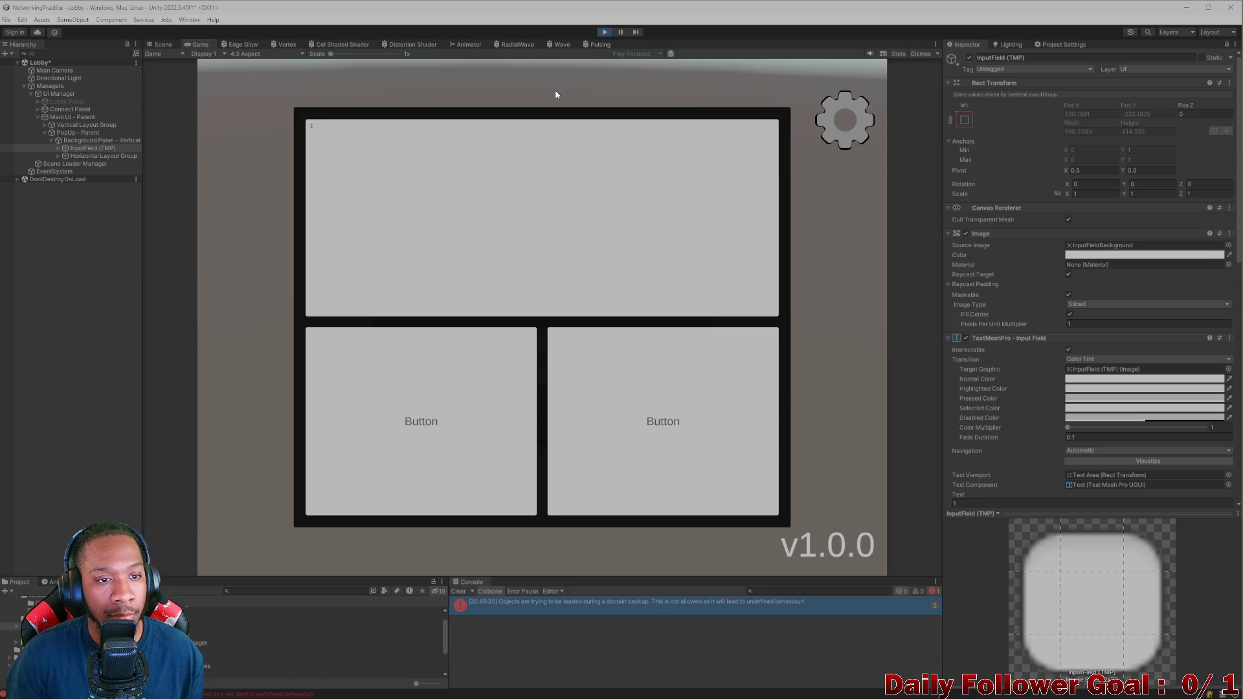
click(336, 132)
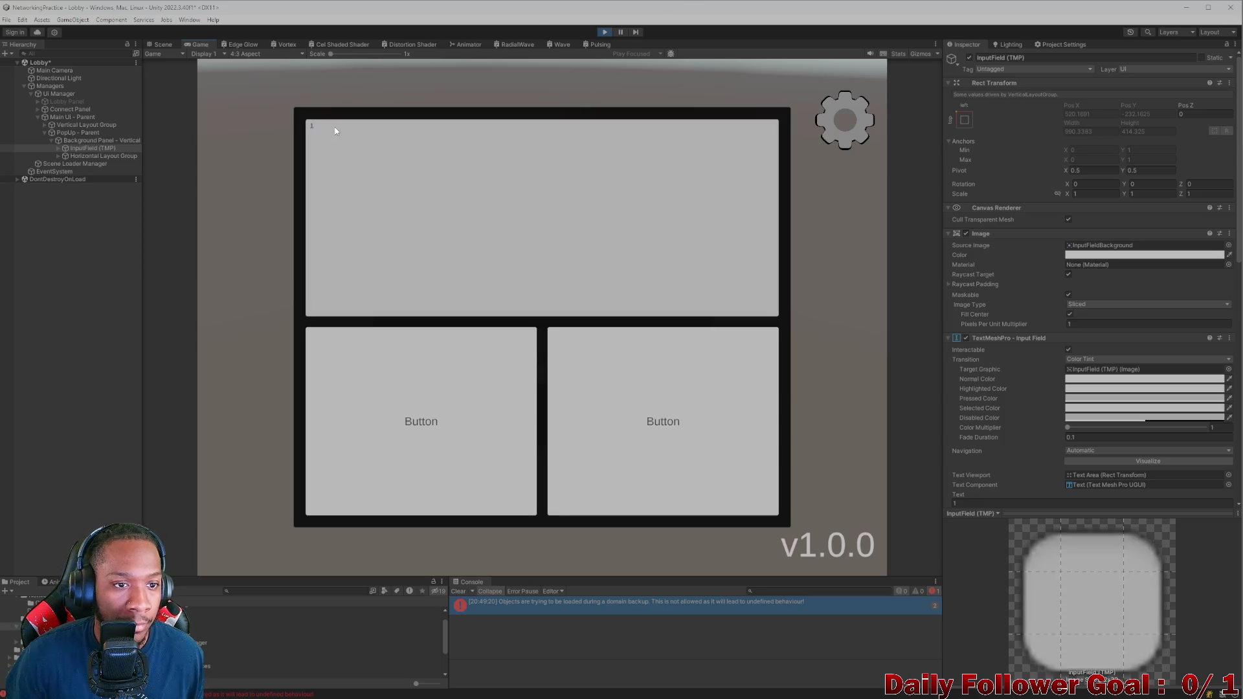
key(BackSpace)
text(123)
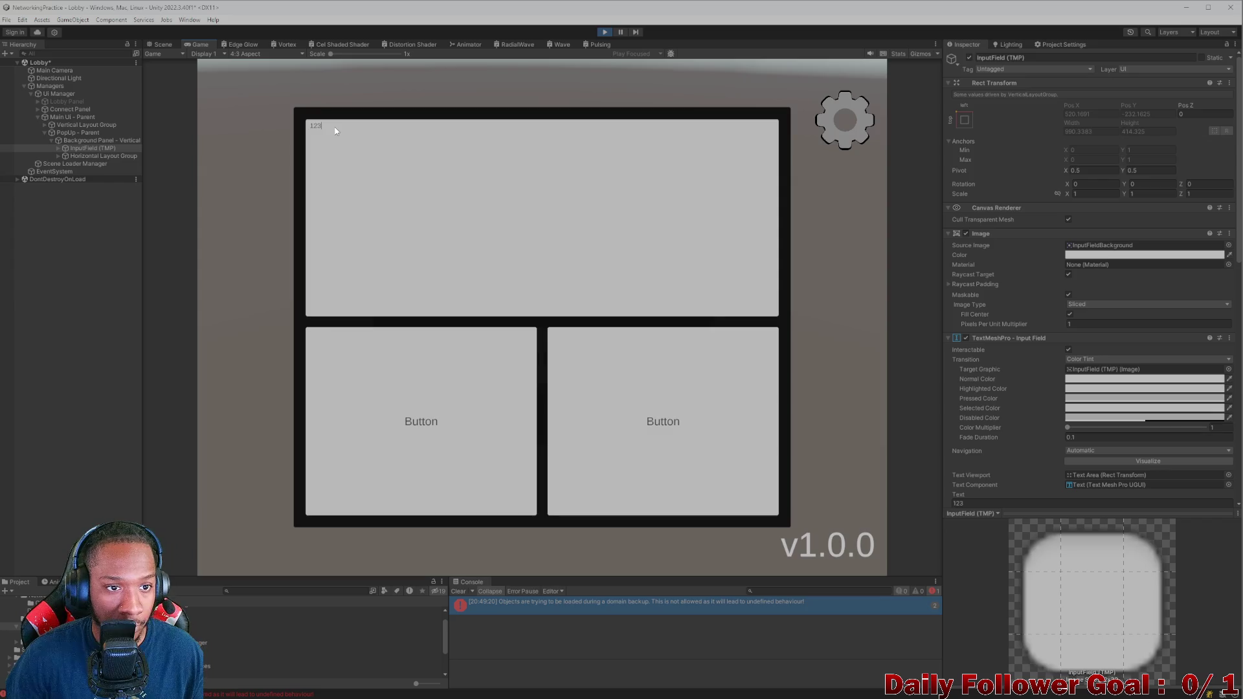
text(.123.123)
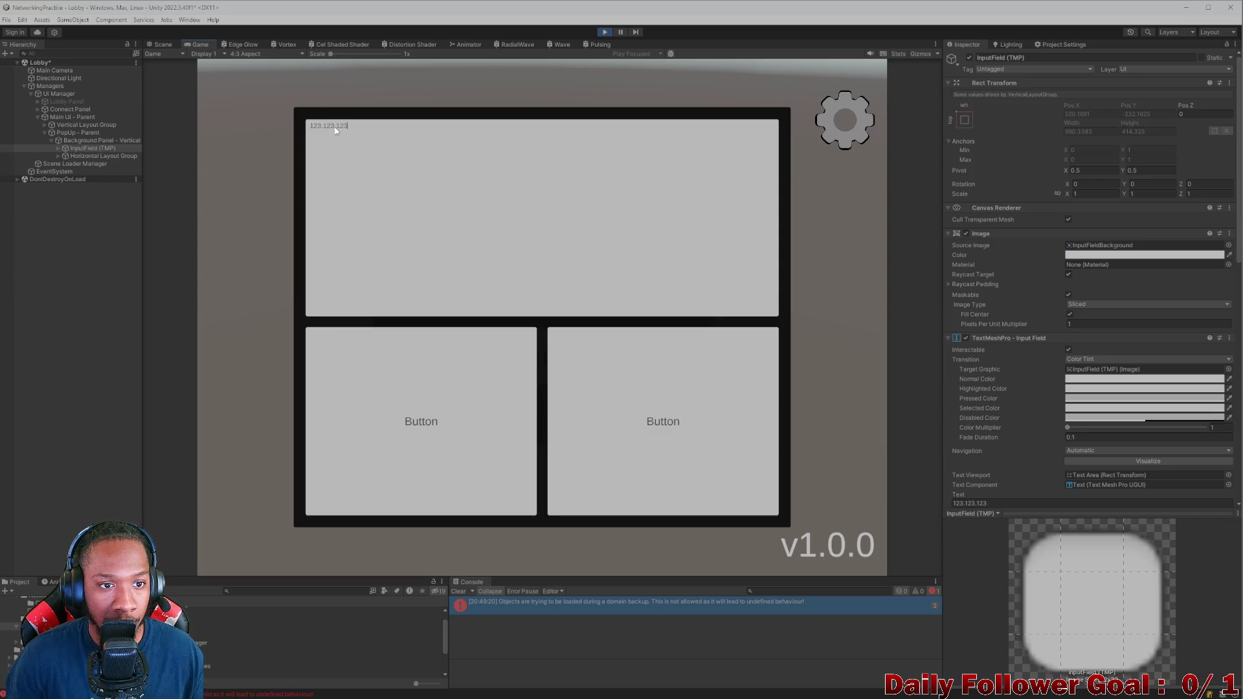
text(.123)
key(BackSpace)
key(BackSpace)
key(BackSpace)
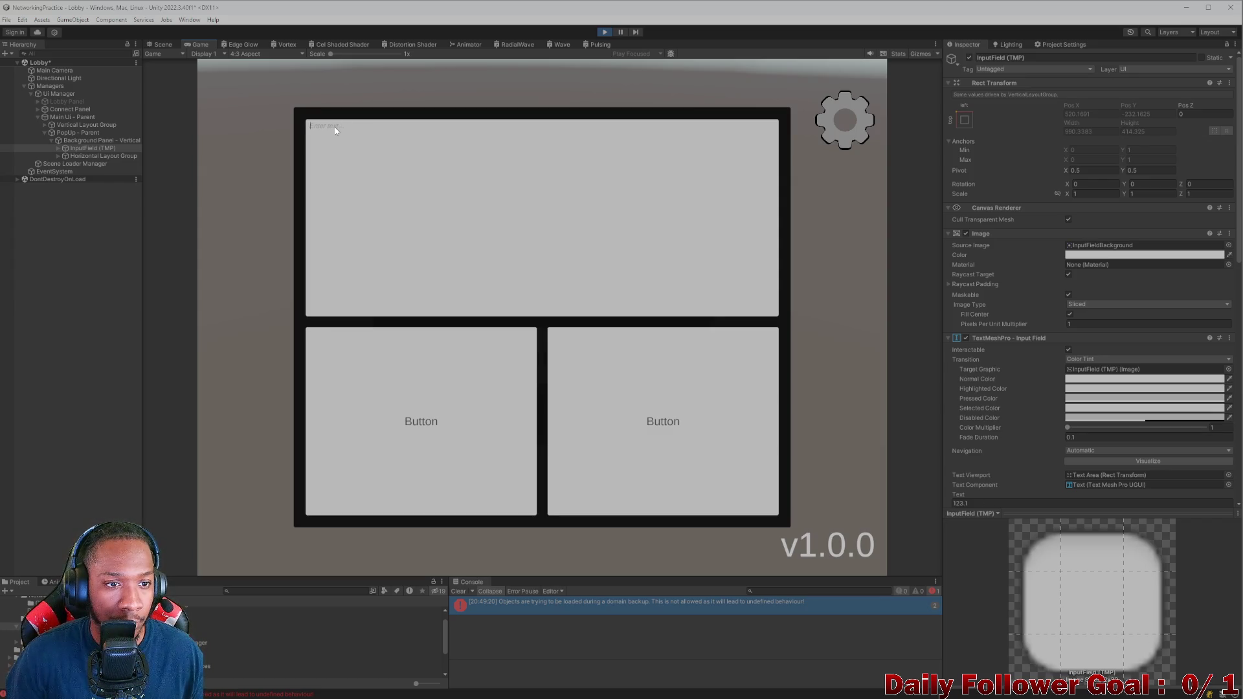
text(23.123.123)
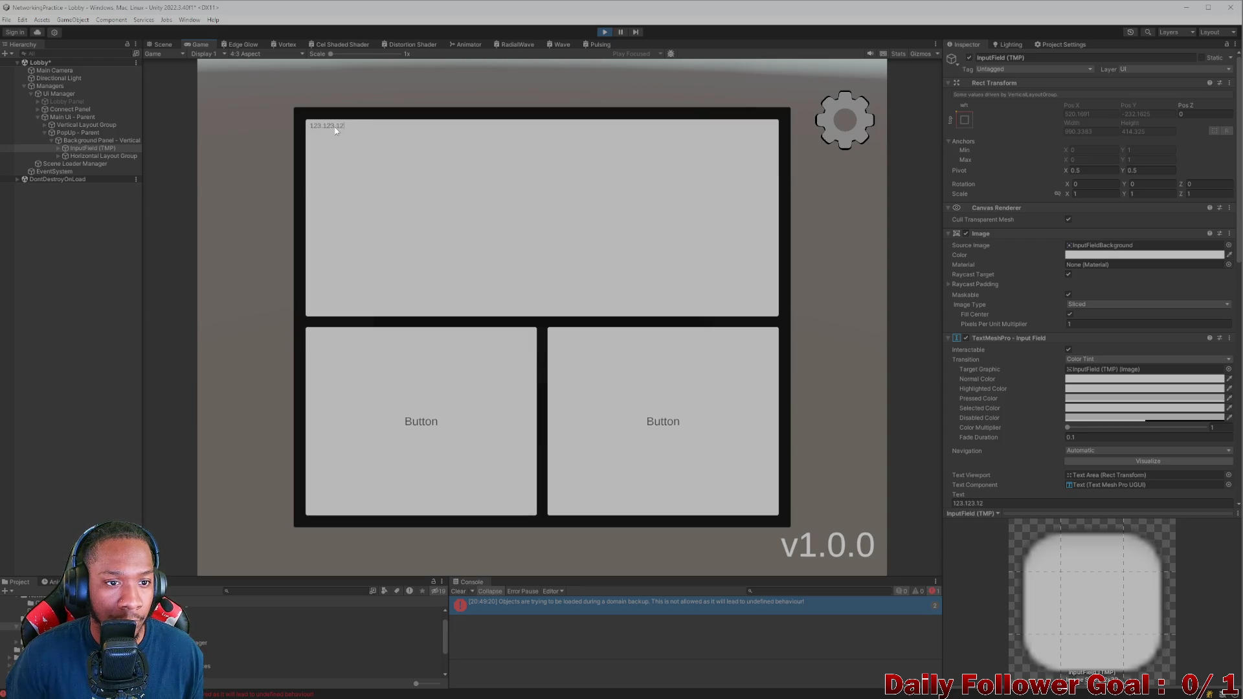
key(BackSpace)
key(BackSpace)
key(BackSpace)
text(23.123)
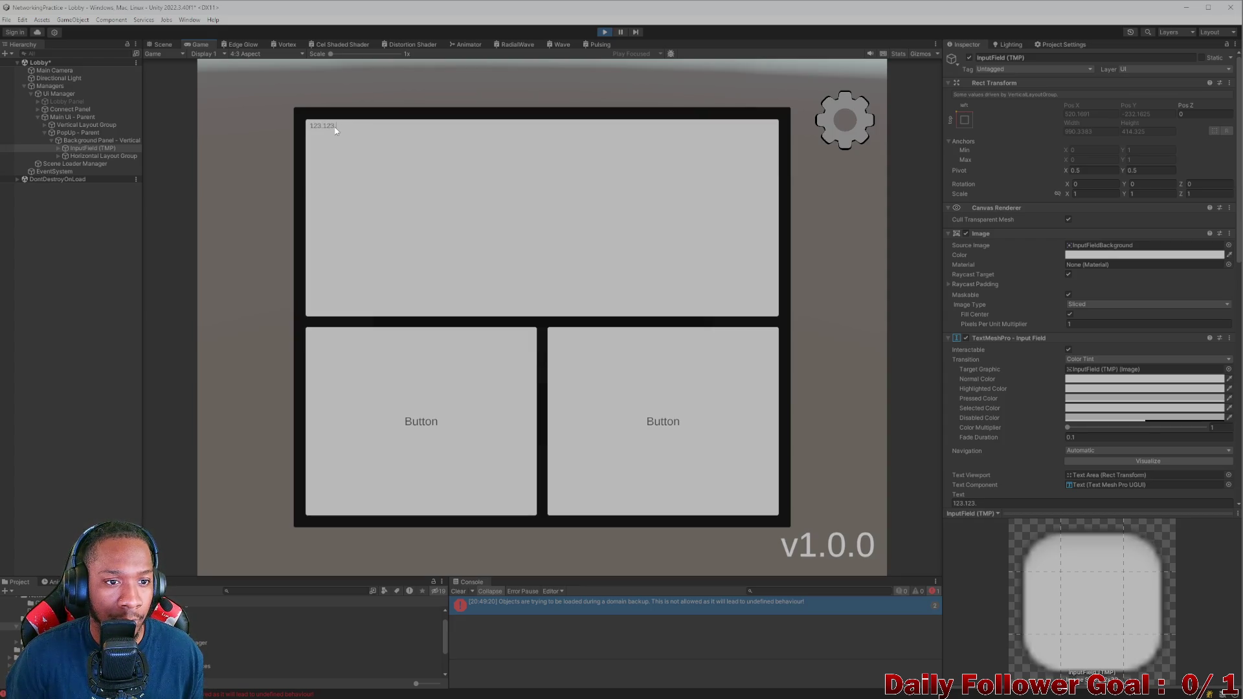
key(BackSpace)
key(BackSpace)
key(BackSpace)
text(3)
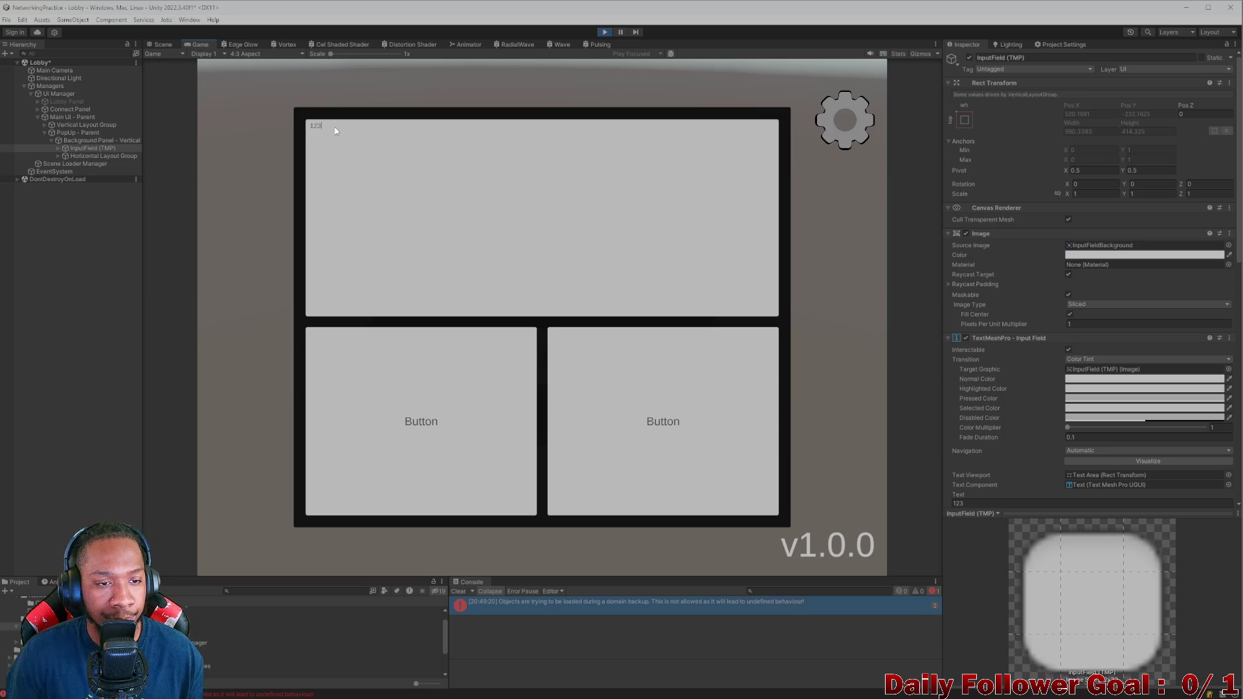
text(.231.123.12)
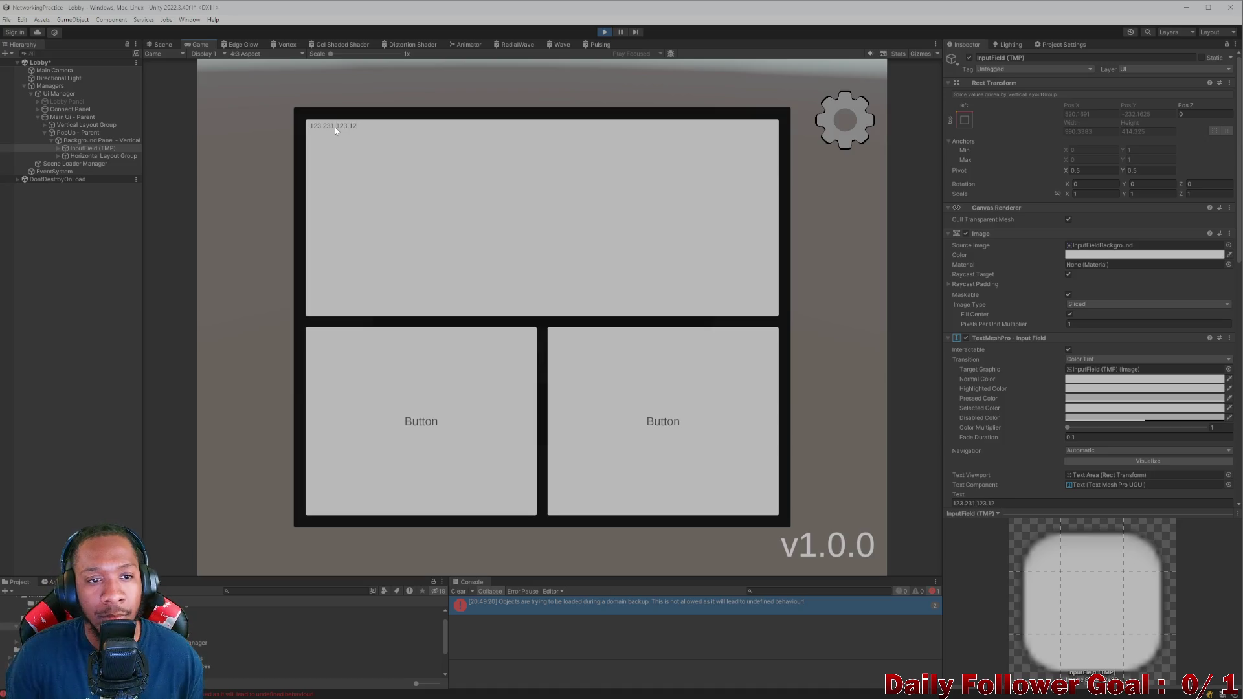
key(BackSpace)
key(BackSpace)
key(BackSpace)
Step: Try 234.42.234 and 3.234.234.234, then clear the field and enter 18.123.123.234
text(234.42.234)
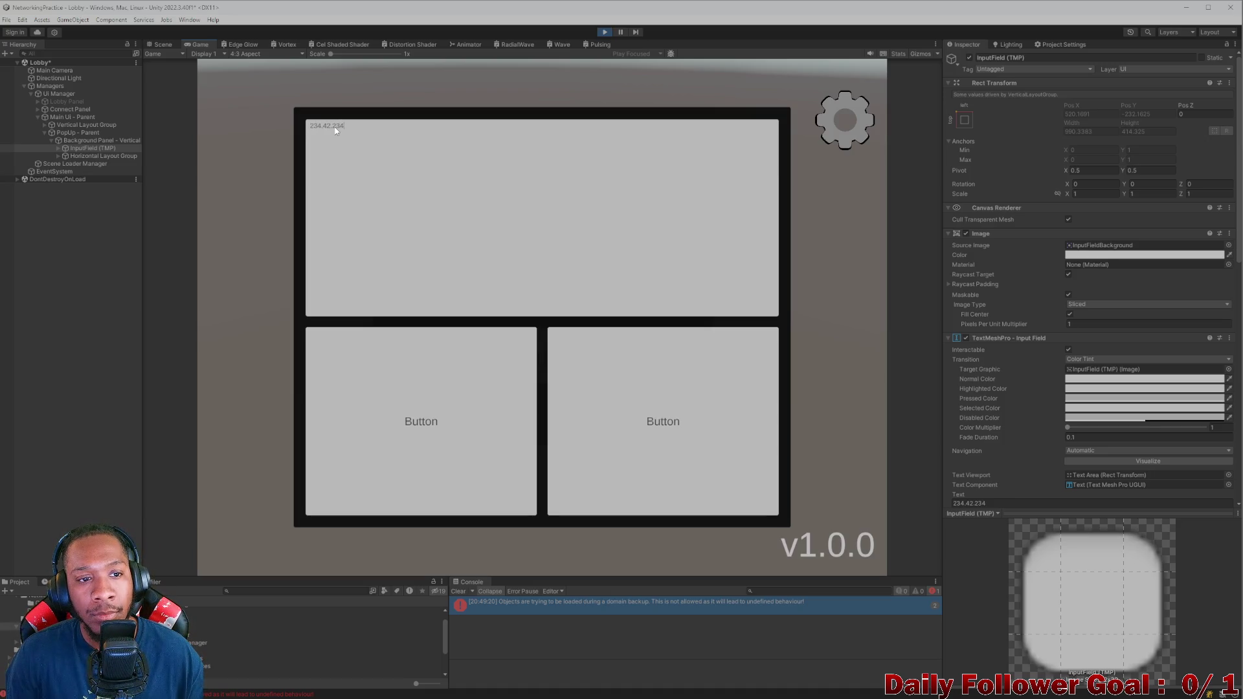
key(BackSpace)
key(BackSpace)
key(BackSpace)
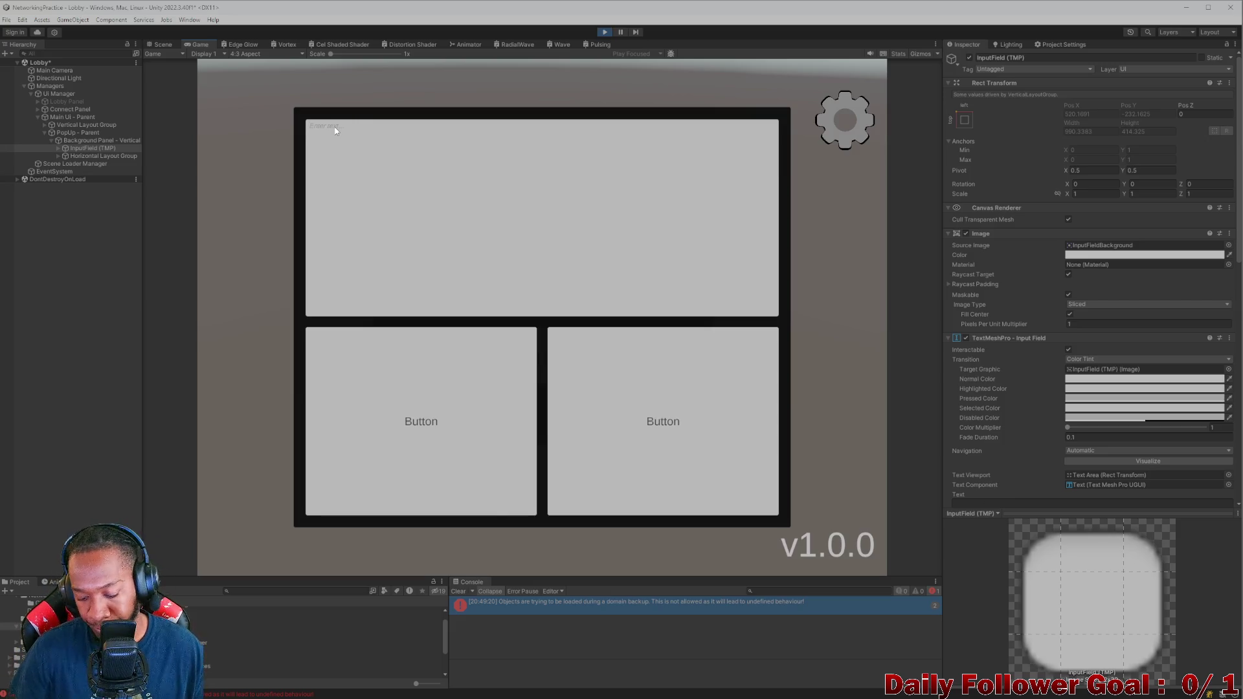
text(3.234.234)
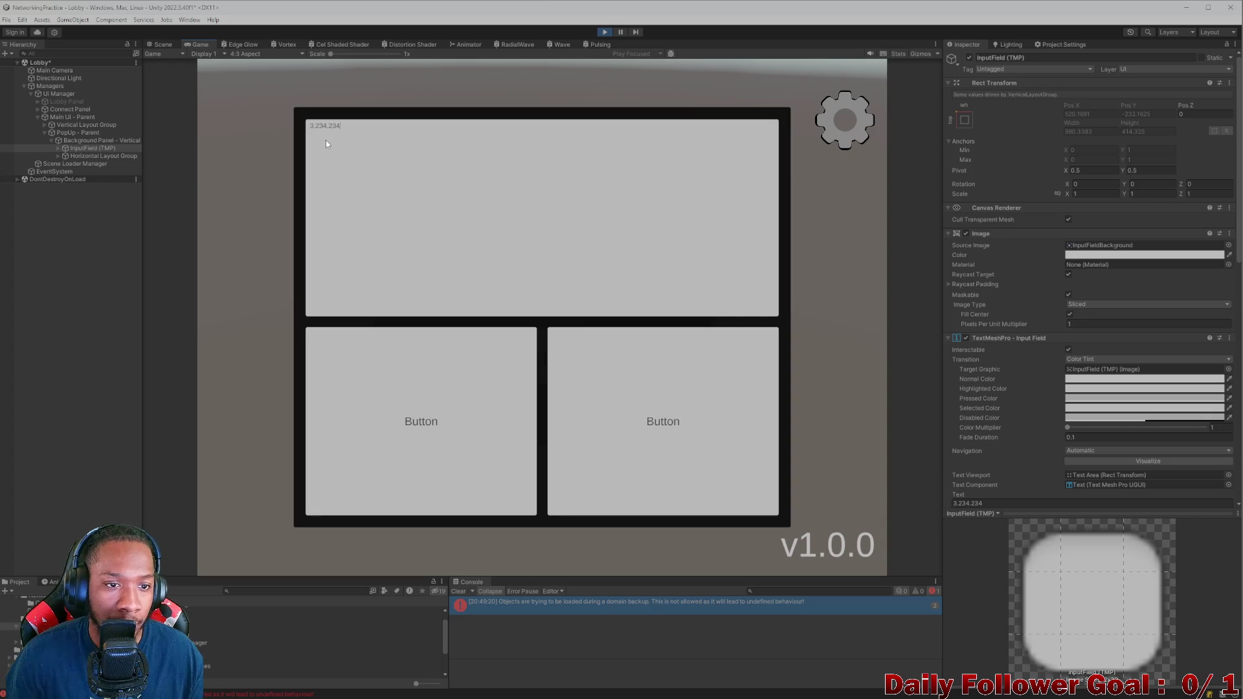
text(.234)
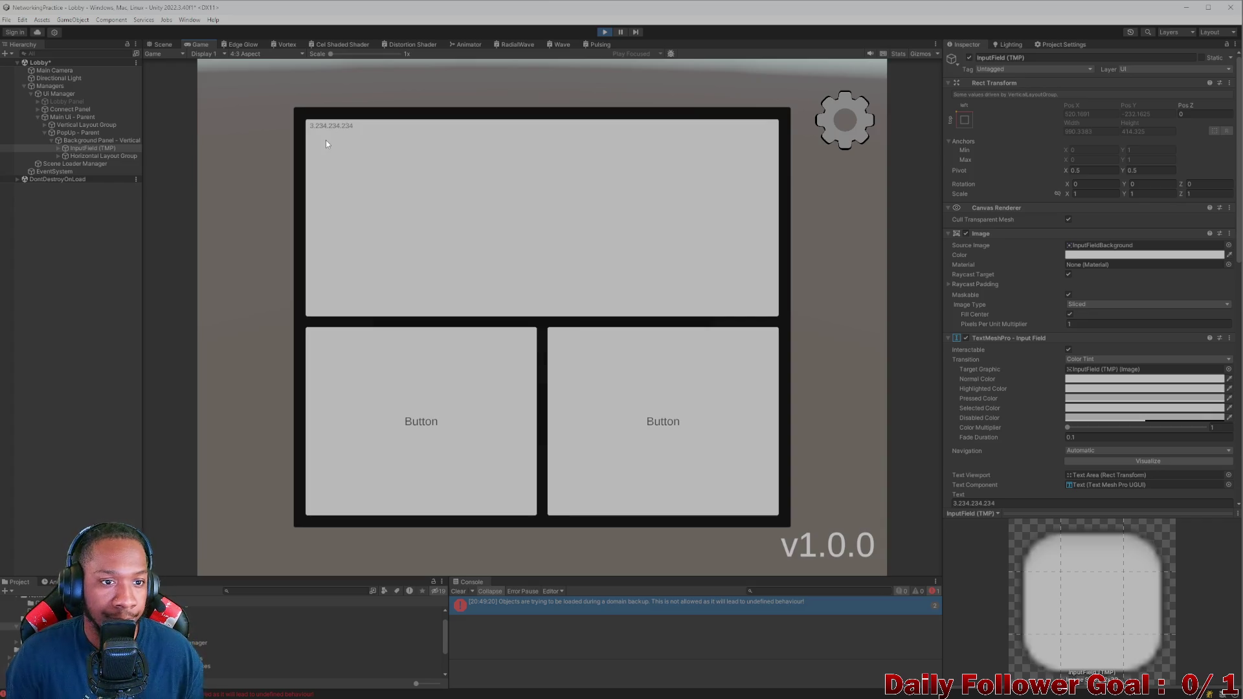
key(ctrl+a)
key(BackSpace)
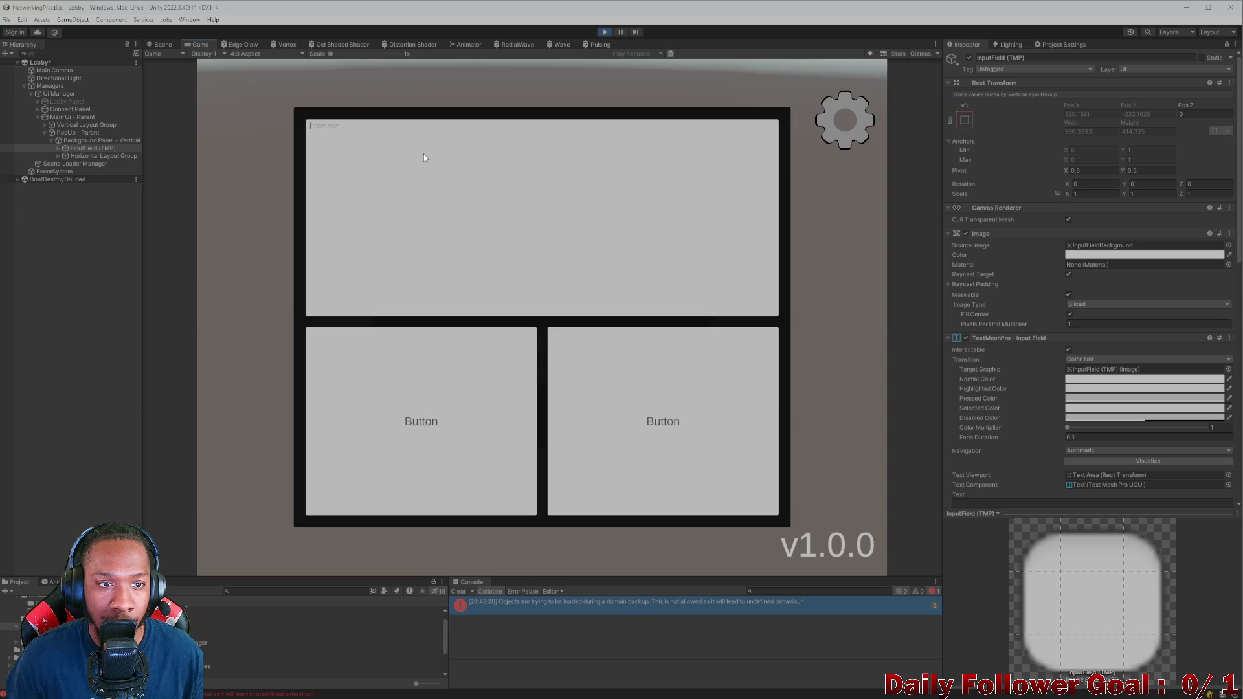
text(18)
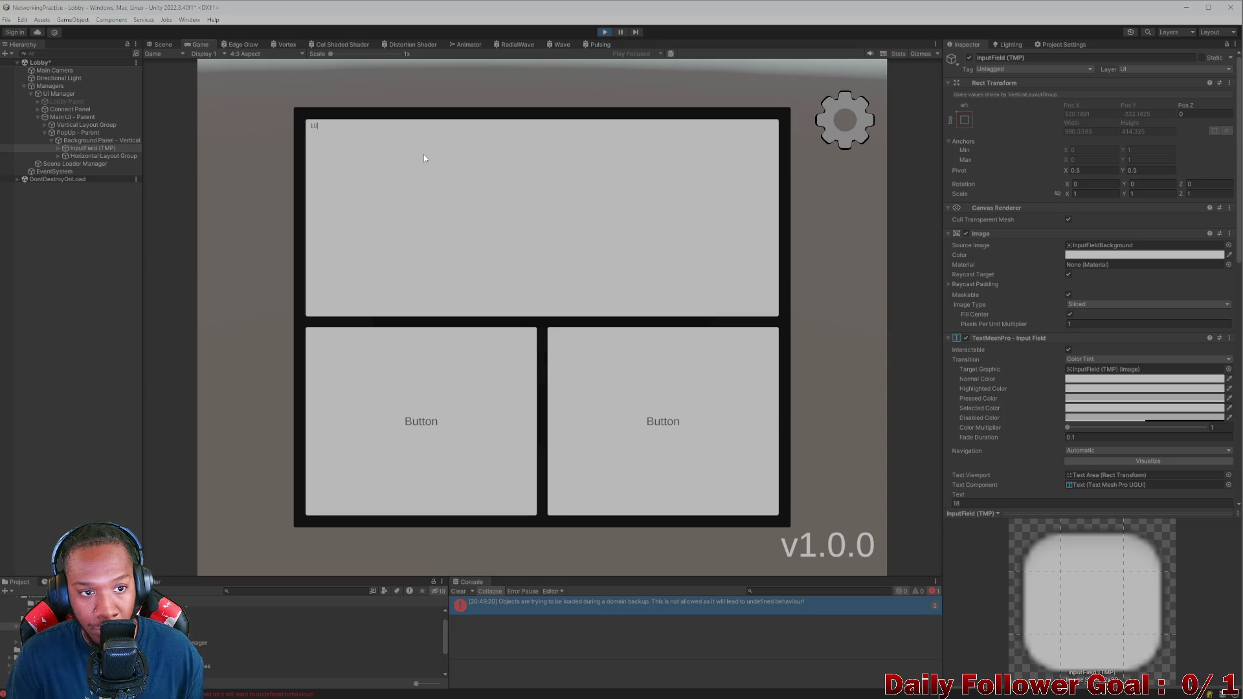
text(.123.123)
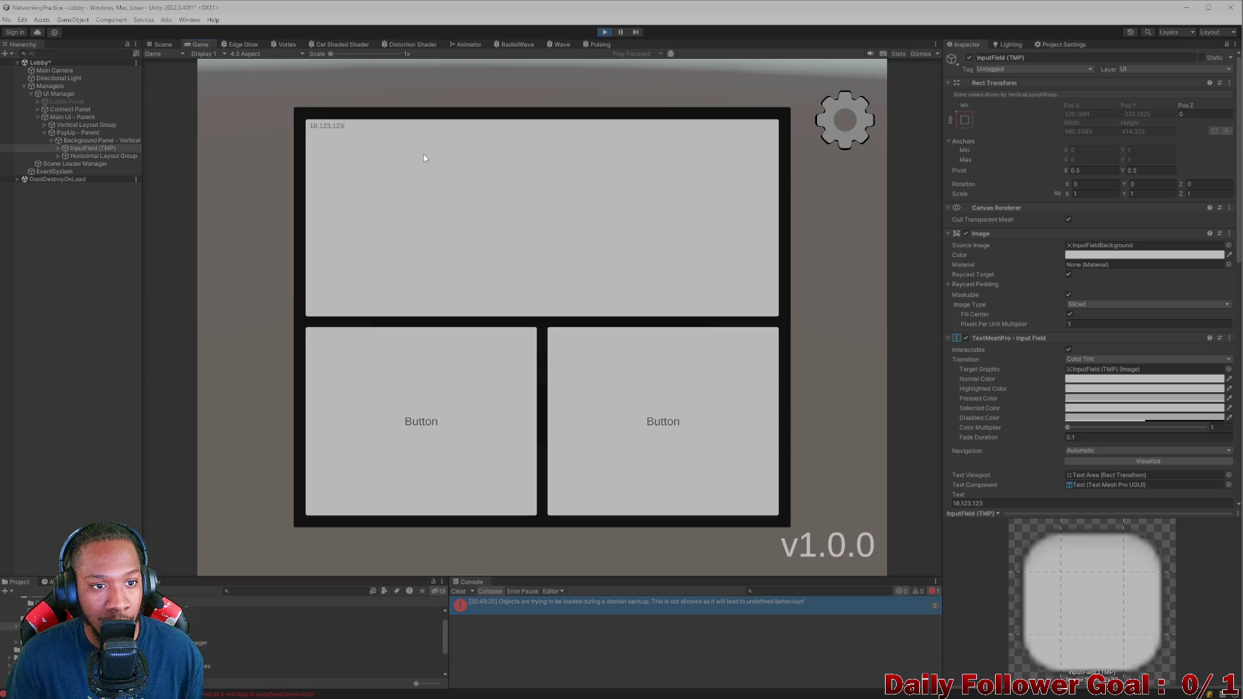
text(.234)
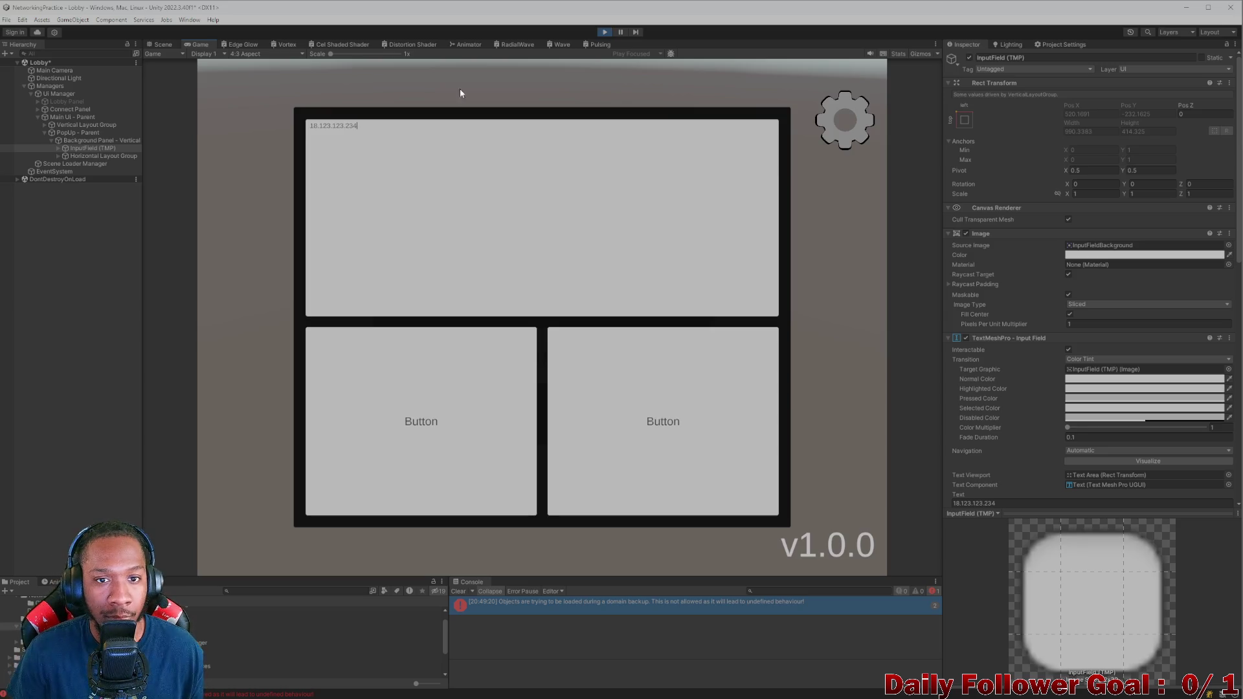
Step: Stop Play mode, glance at the validator script, and return to the Unity editor
click(604, 32)
mouse_move(778, 691)
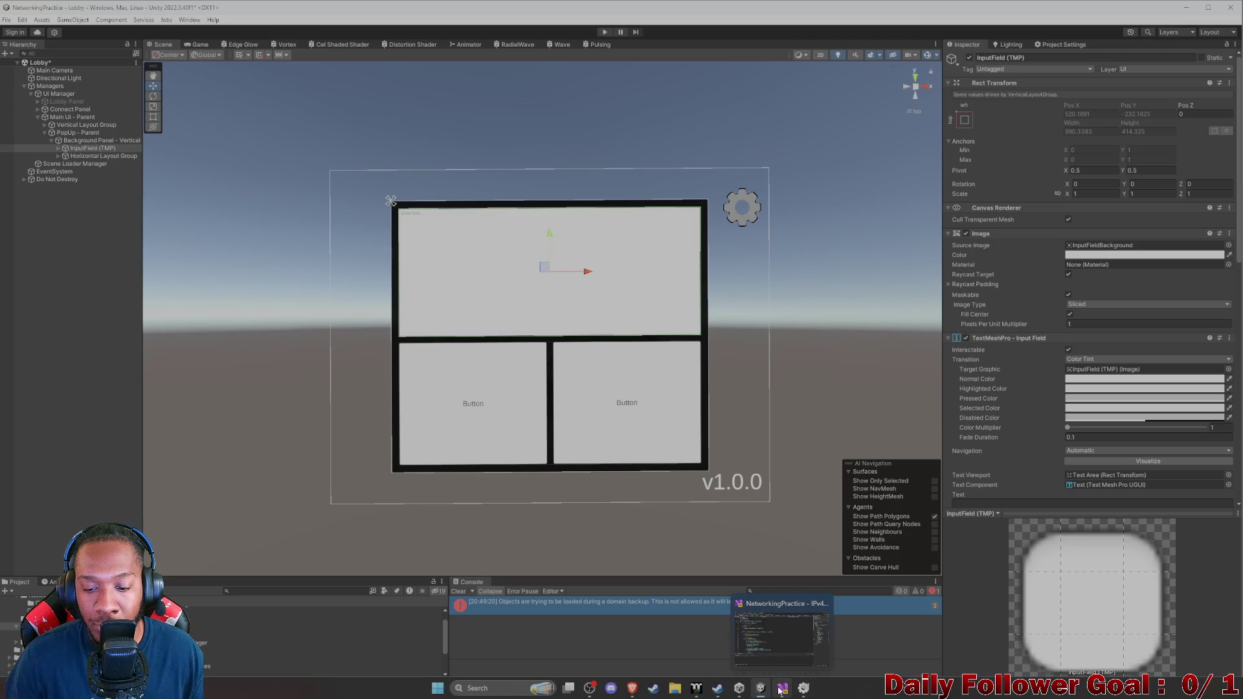
click(788, 627)
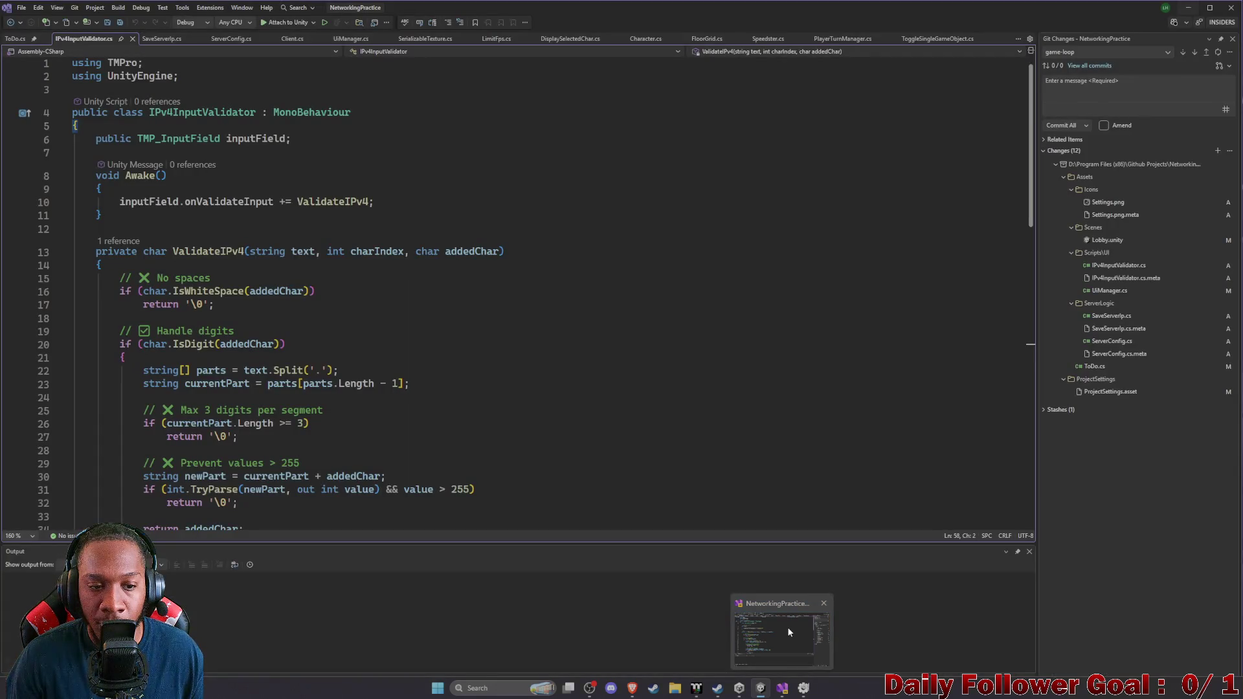
click(761, 688)
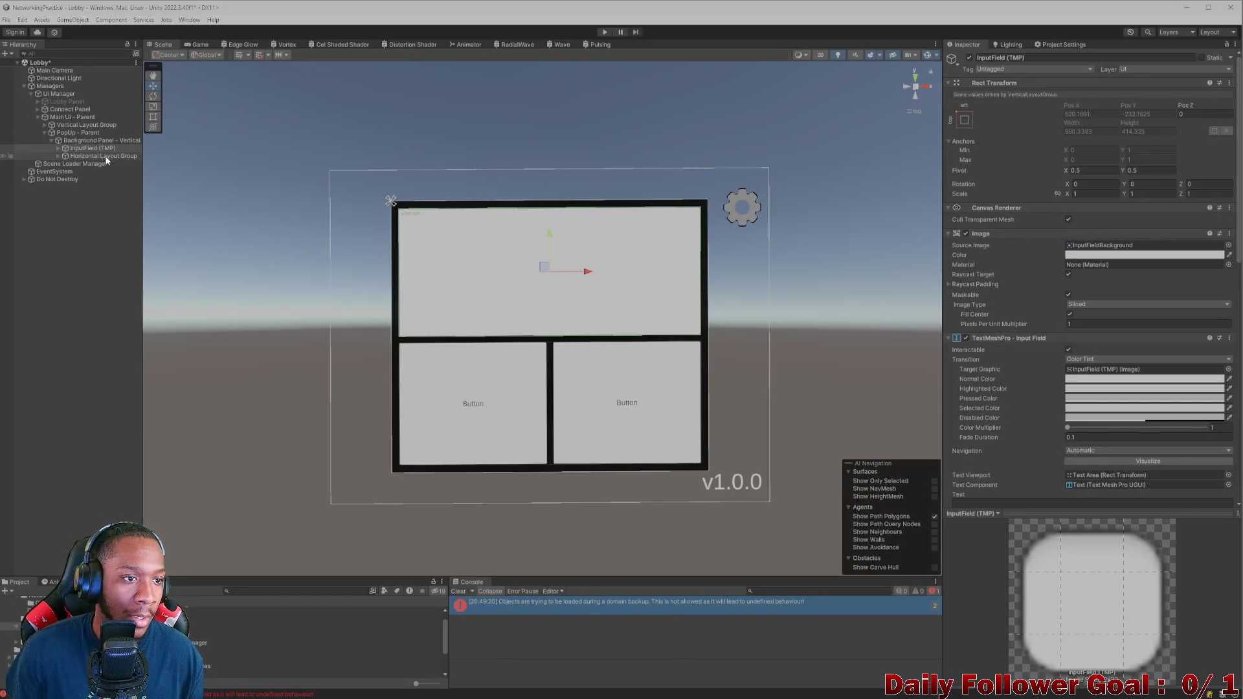
Step: Select Background Panel to show its Vertical Layout Group with padding 25 and spacing 20
scroll(1085, 406, down, 10)
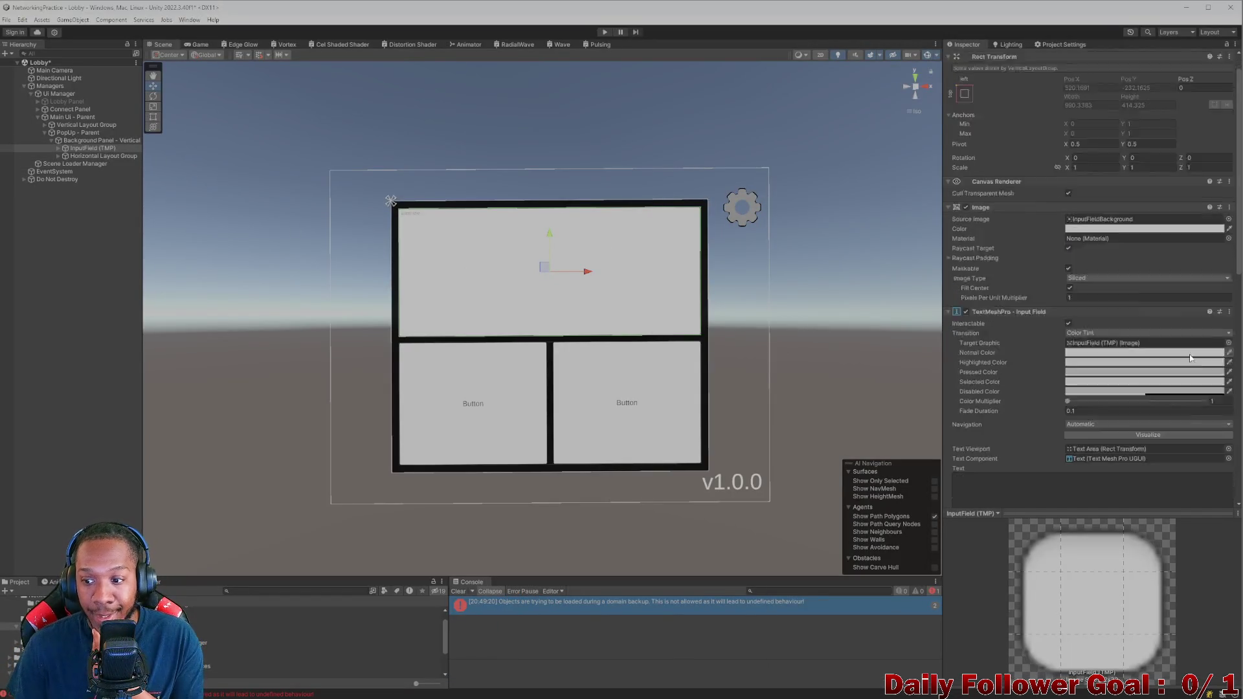
scroll(1035, 395, down, 5)
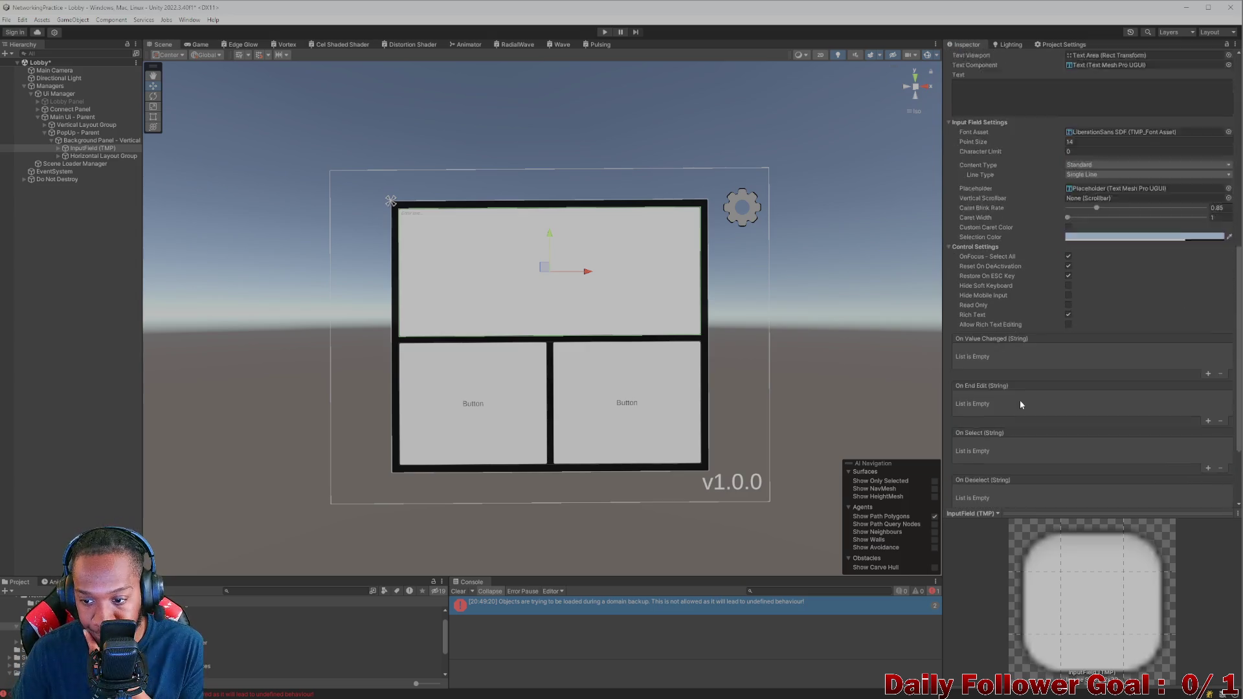
scroll(552, 282, up, 2)
scroll(432, 283, up, 1)
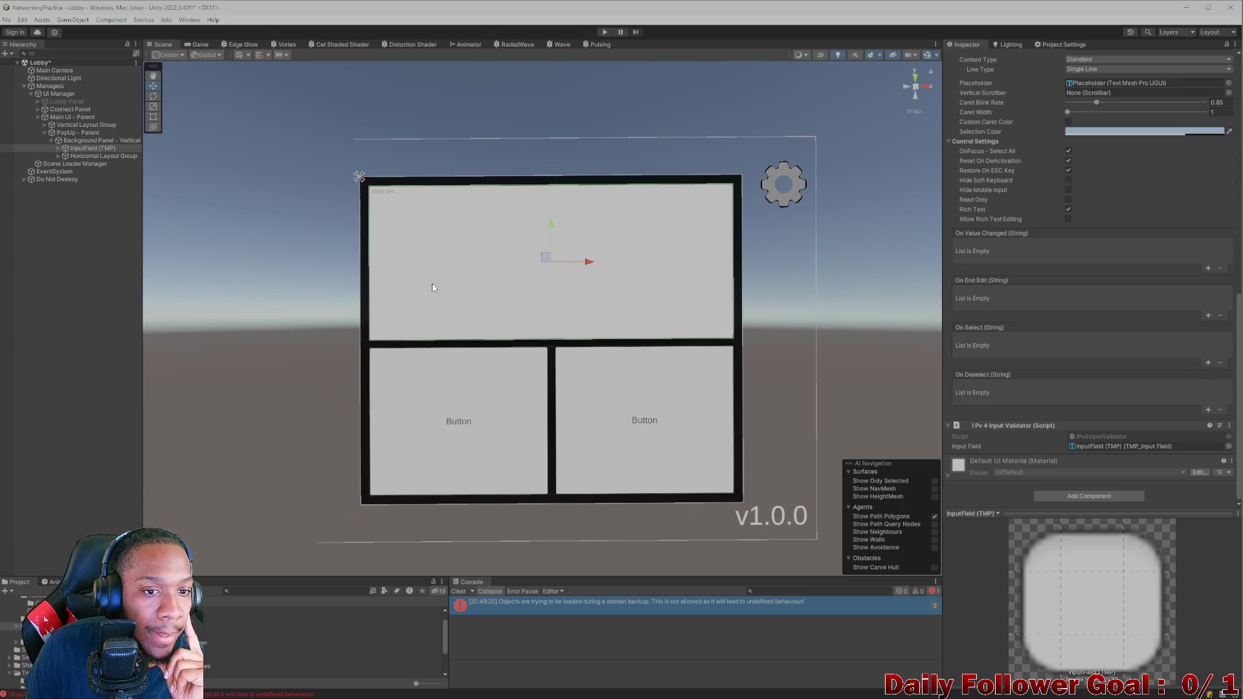
drag(432, 284, 584, 312)
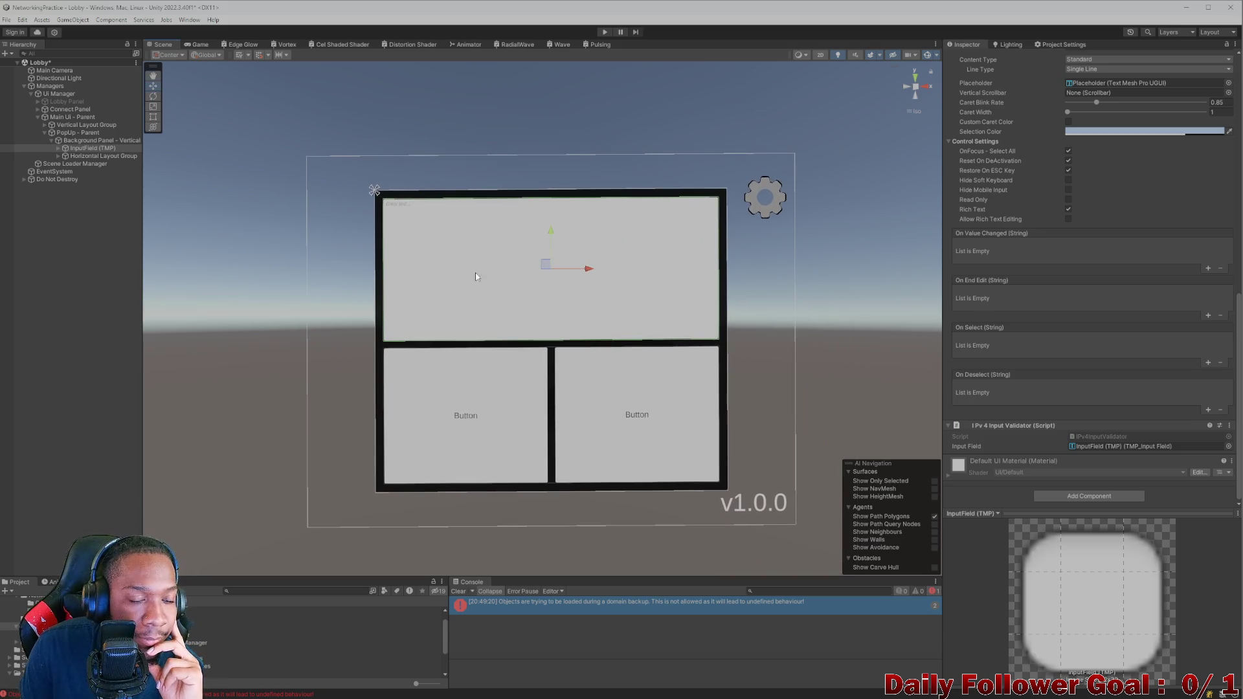
click(84, 140)
click(87, 148)
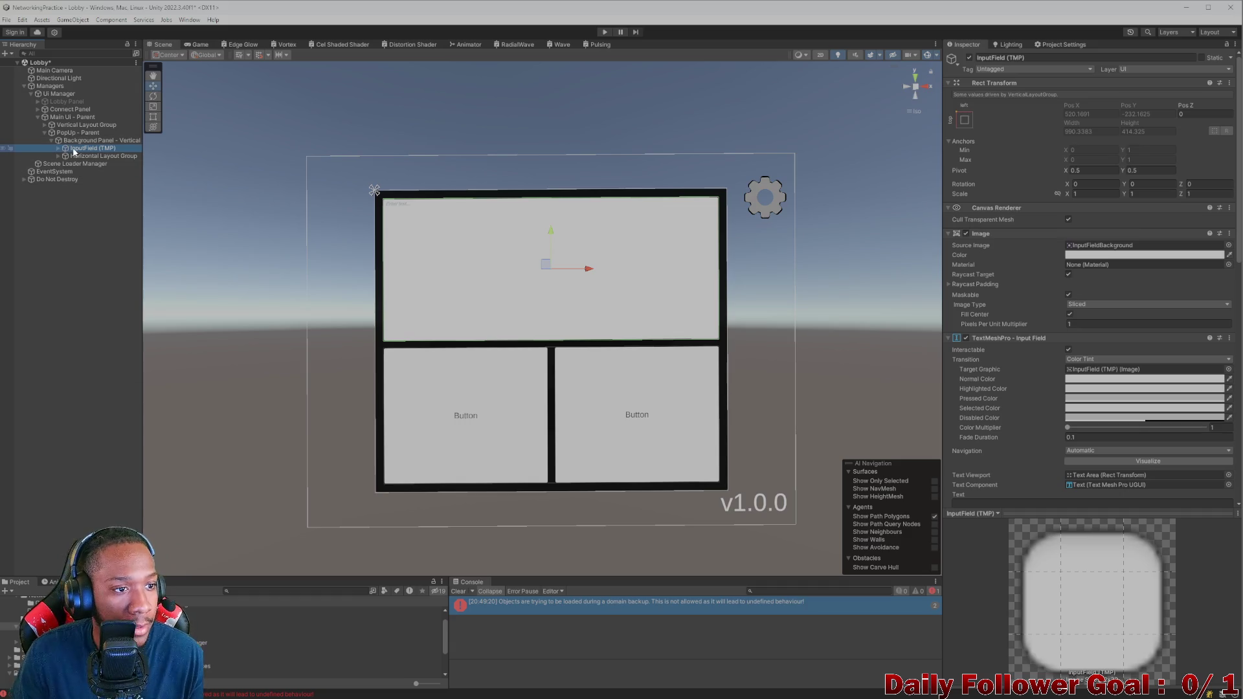
click(91, 142)
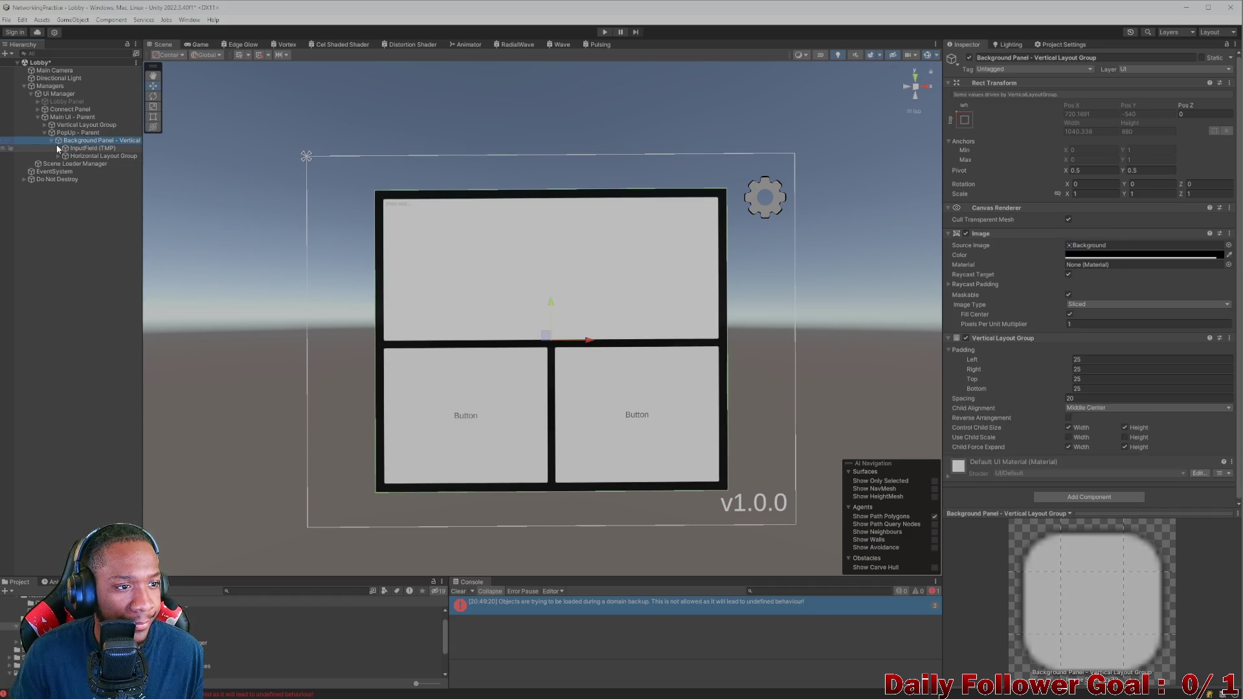
click(91, 149)
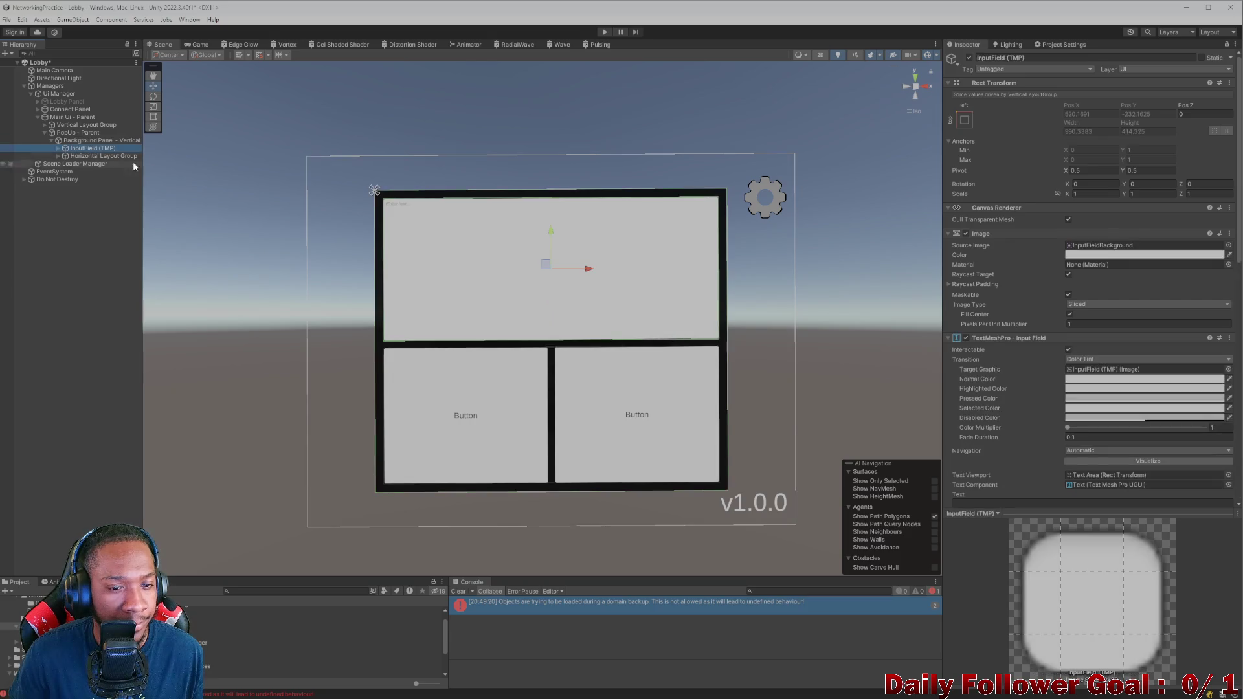
scroll(848, 367, down, 2)
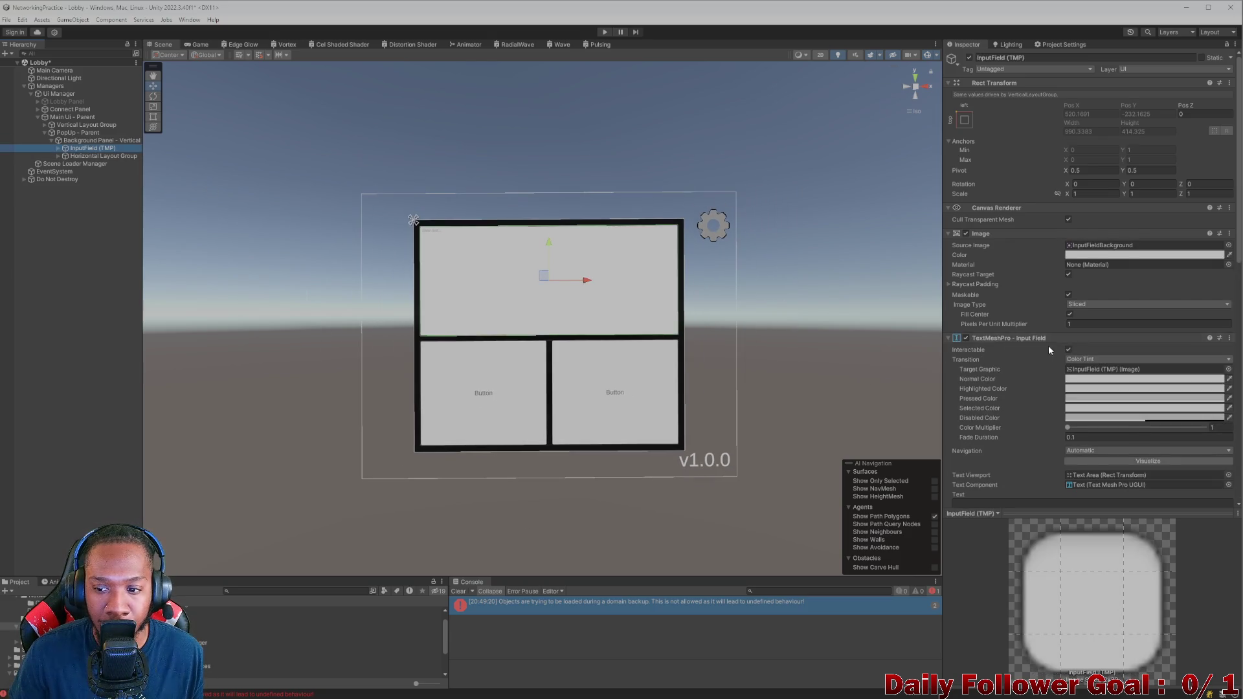
scroll(1048, 350, down, 3)
click(95, 141)
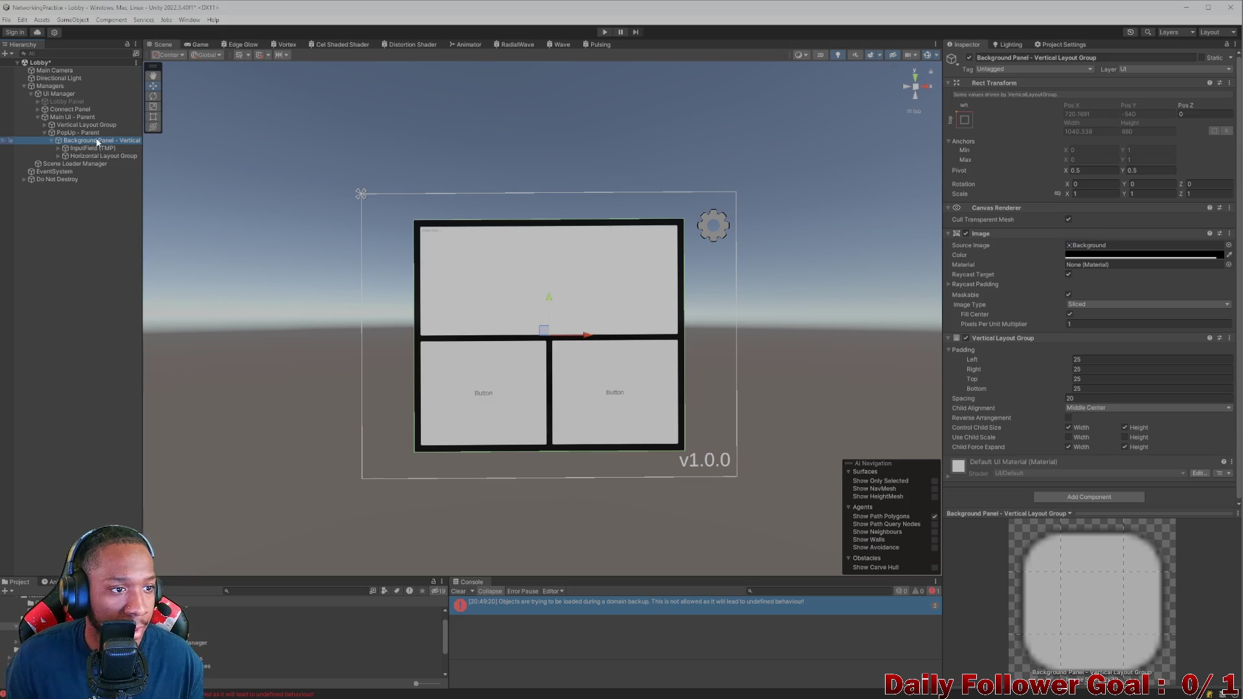
Step: Select Background Panel and set its left, right, top and bottom padding to 75
click(78, 132)
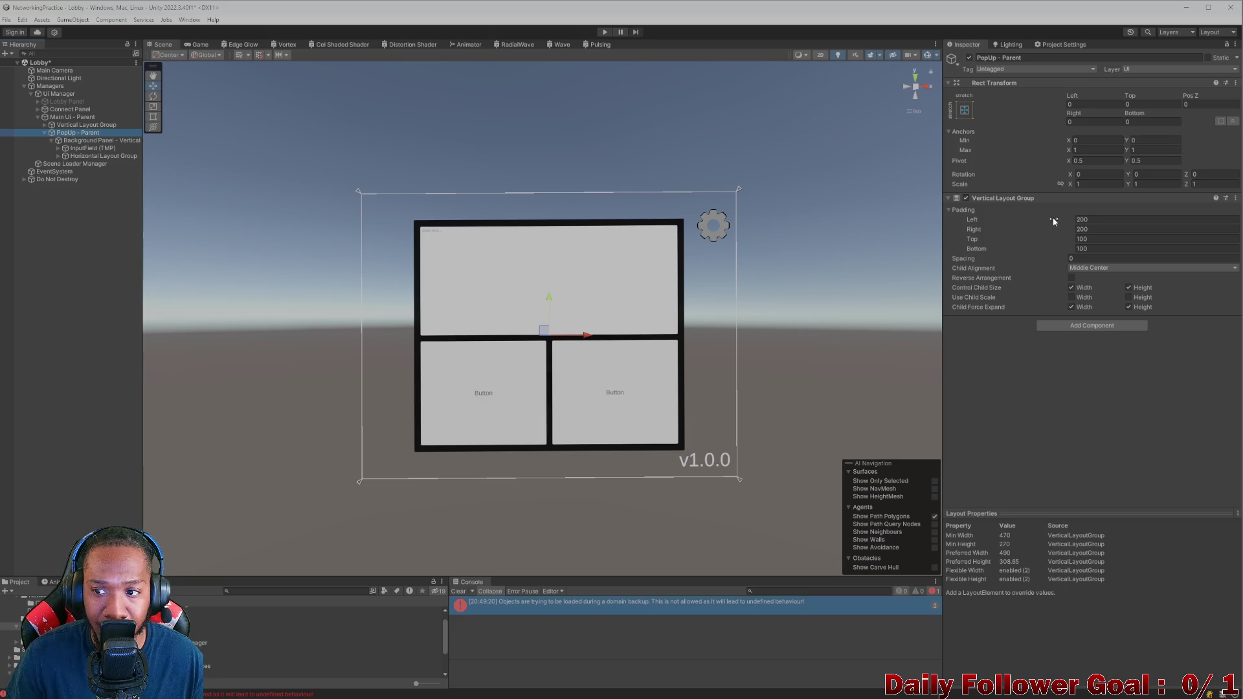
key(Down)
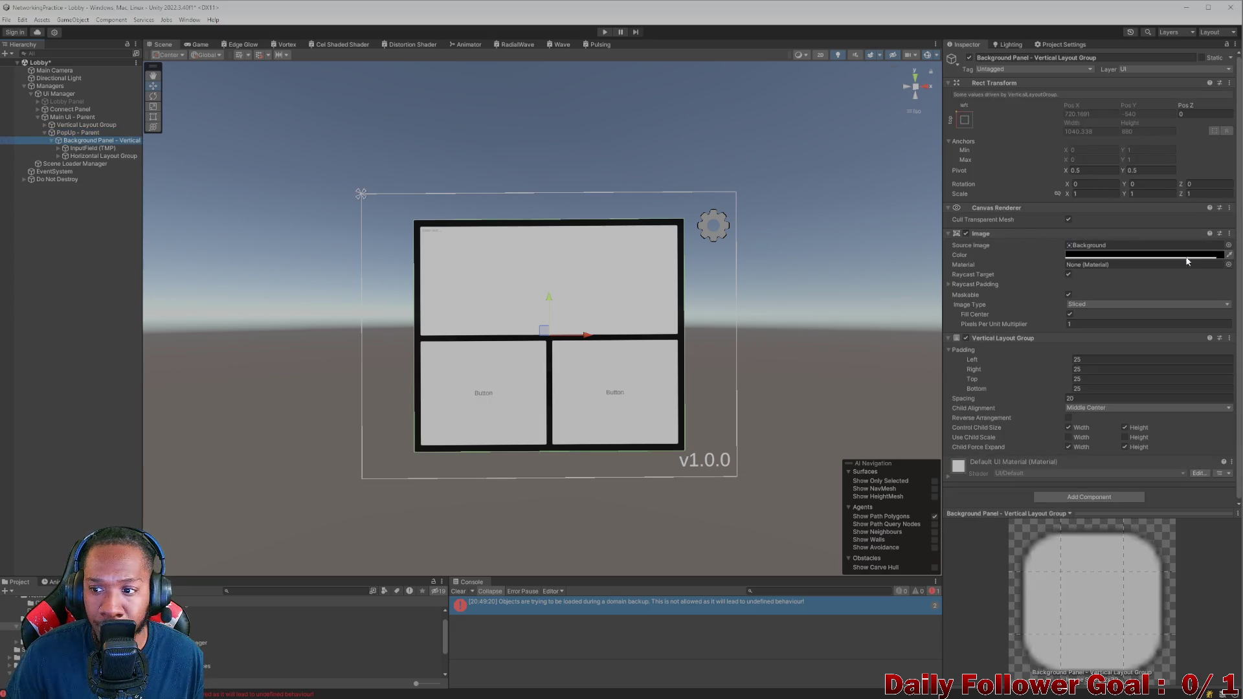
mouse_move(1047, 353)
mouse_down()
mouse_move(1110, 352)
mouse_move(1073, 359)
mouse_up()
key(ctrl+z)
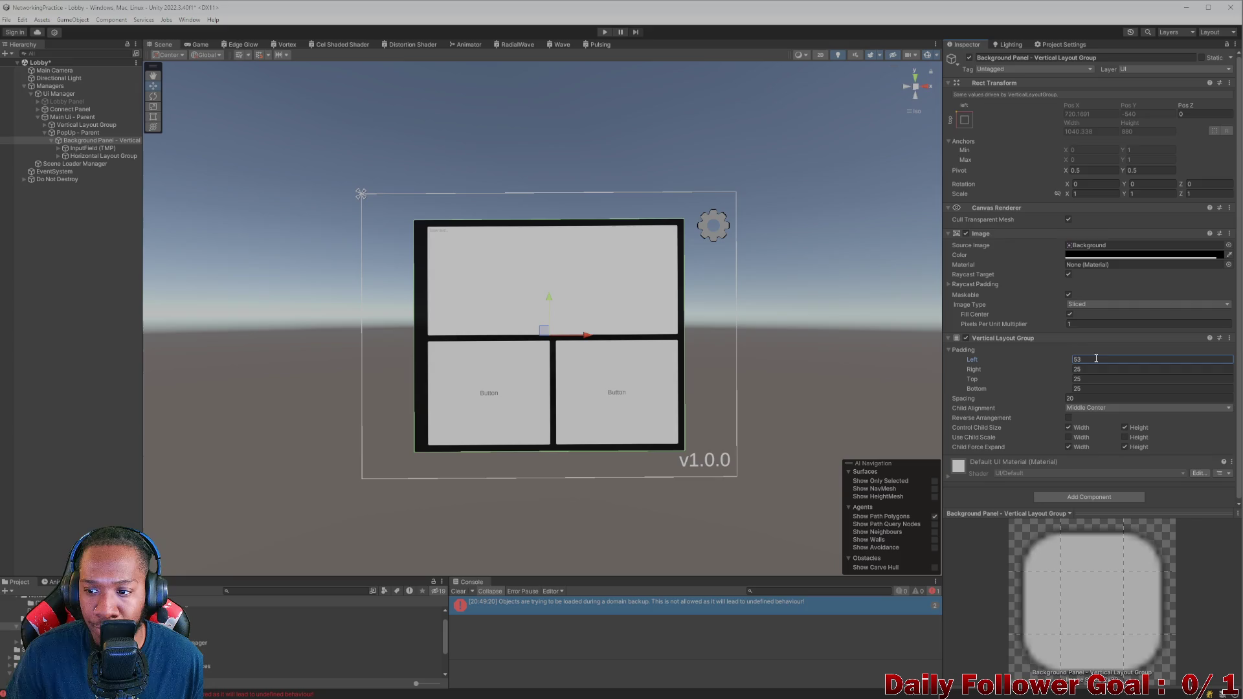
click(1096, 358)
text(75)
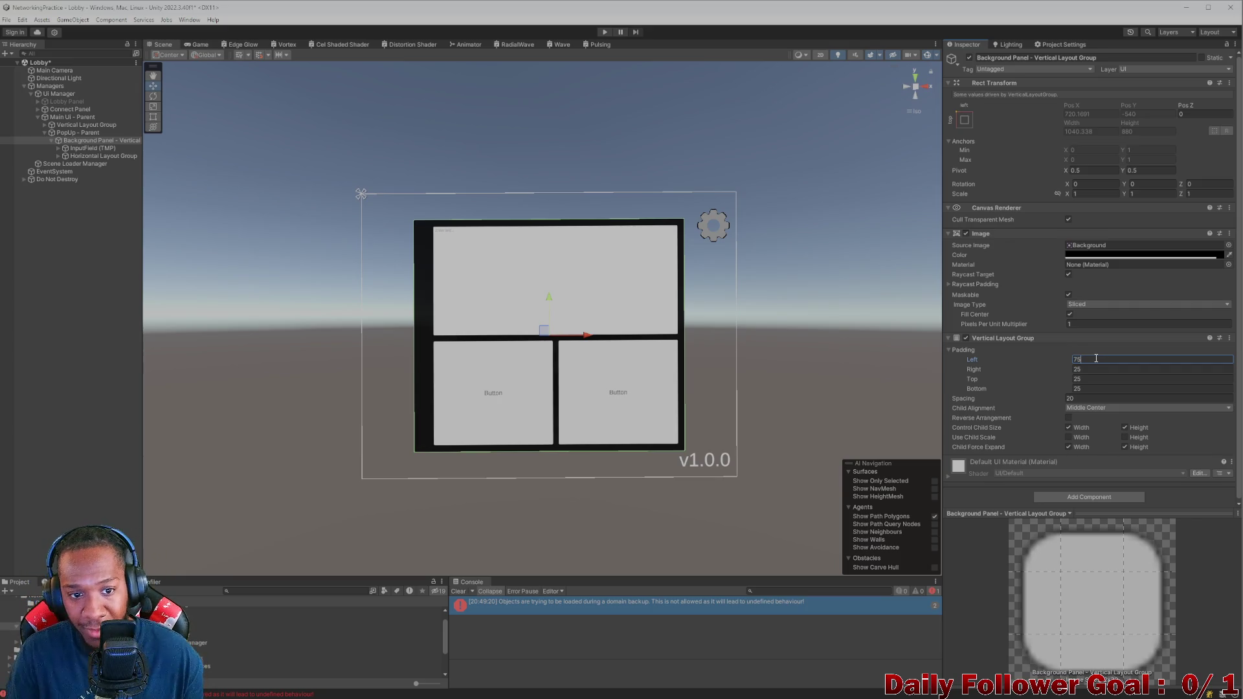
click(1092, 369)
text(75)
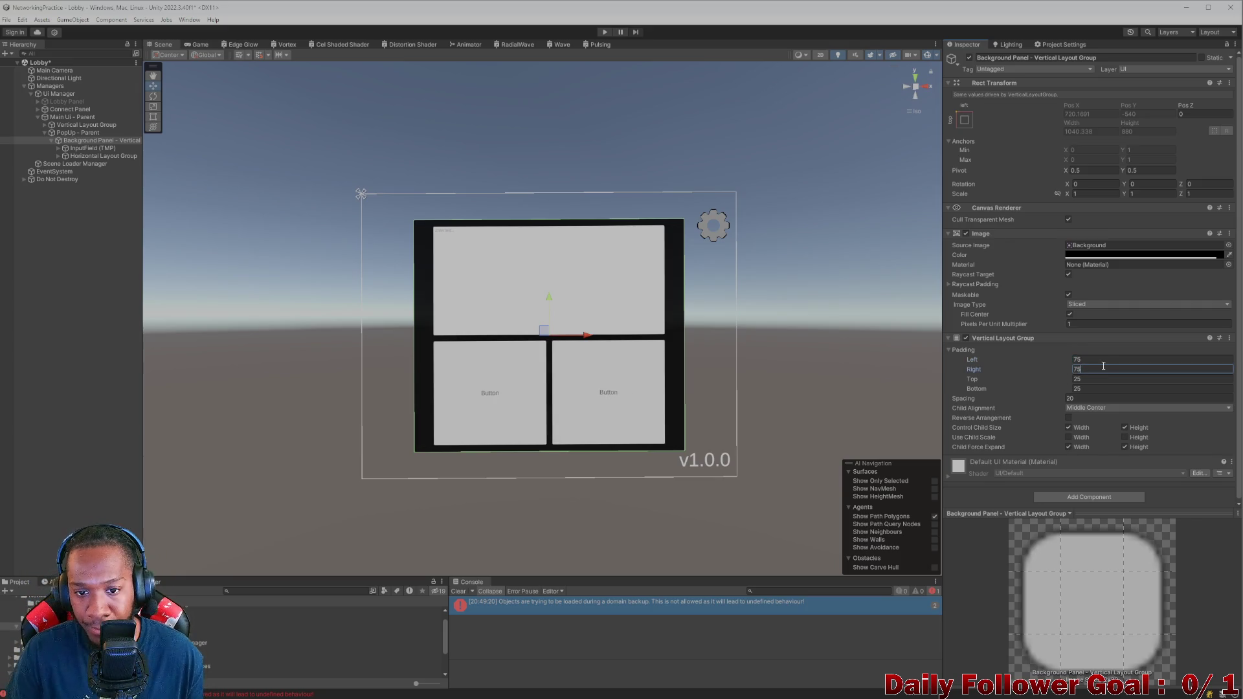
click(1107, 377)
text(75)
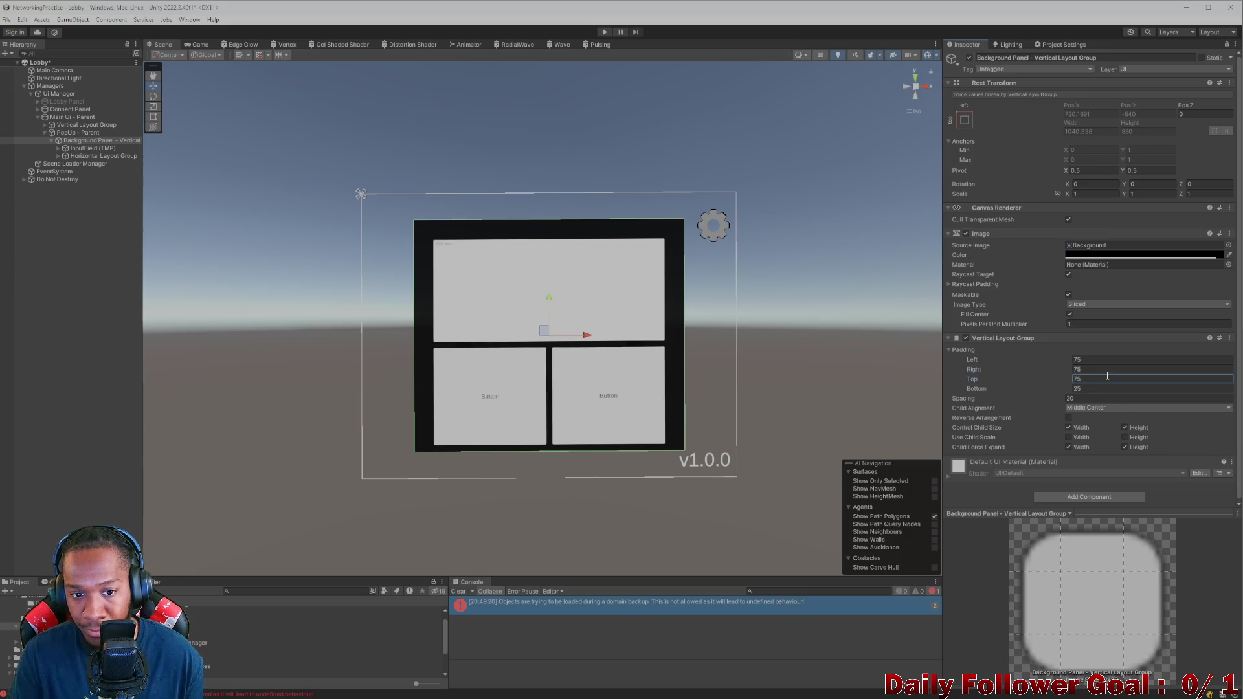
click(1118, 389)
text(75)
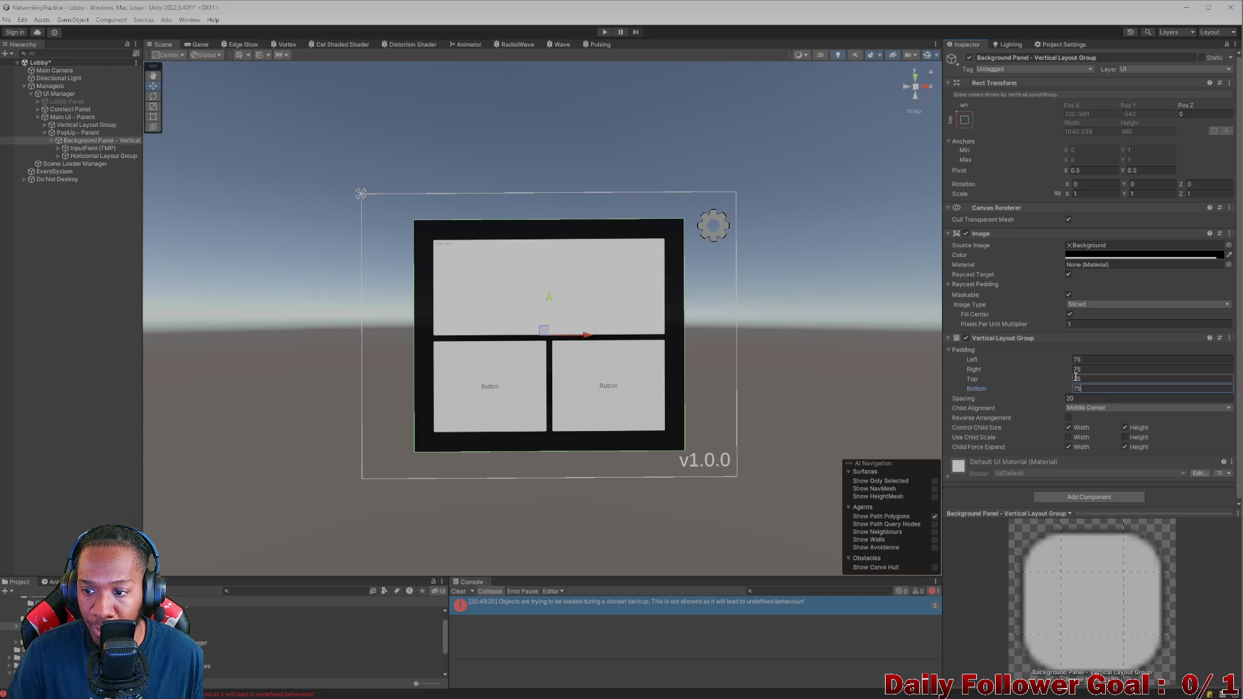
Step: Raise the Background Panel's top and bottom padding to 150
drag(1059, 381, 1088, 382)
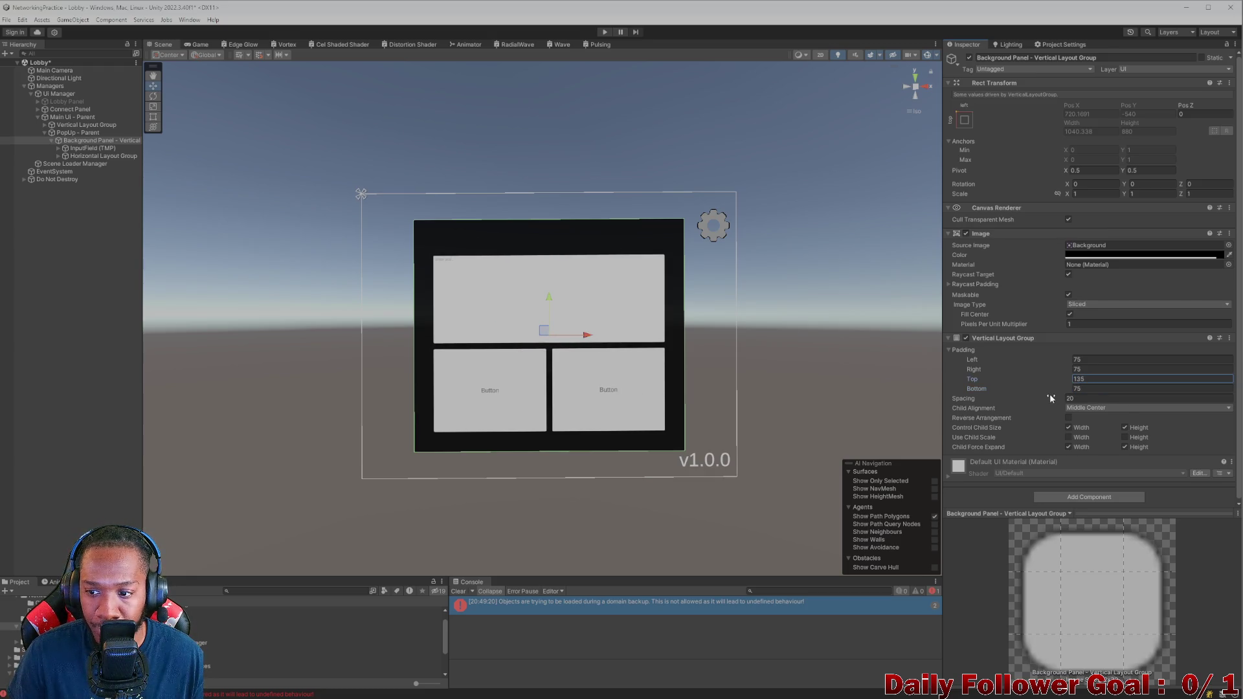
click(1100, 379)
text(150)
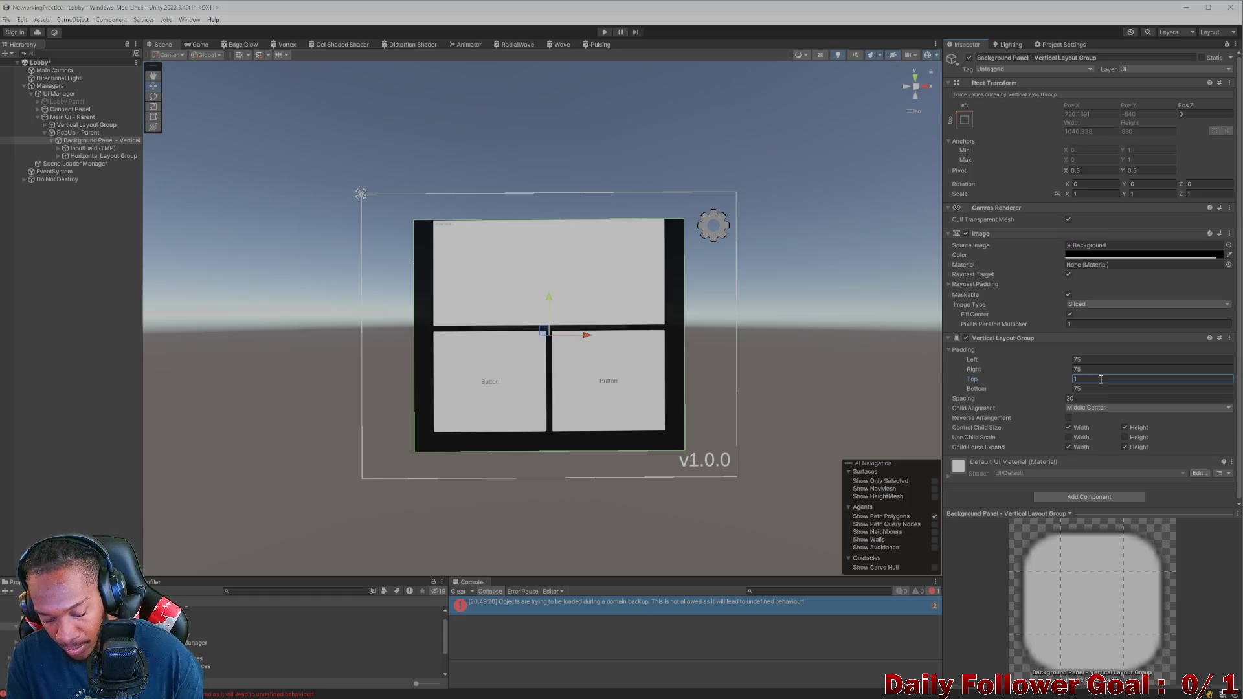
click(1108, 389)
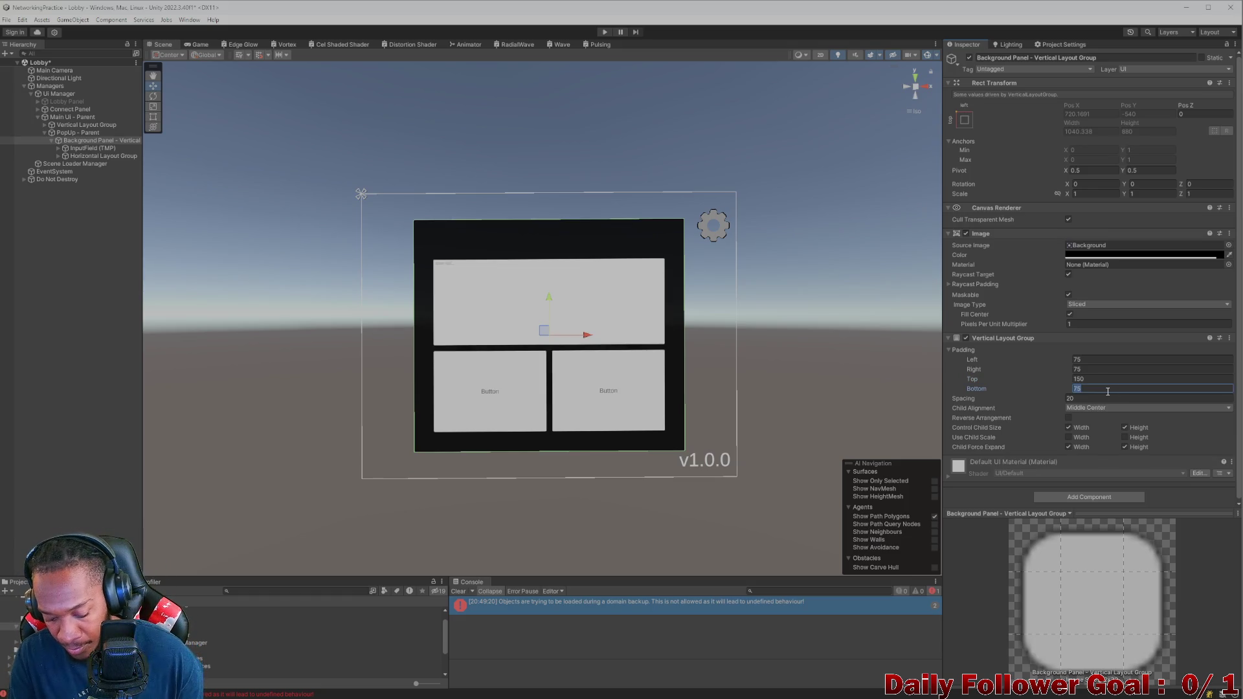
text(150)
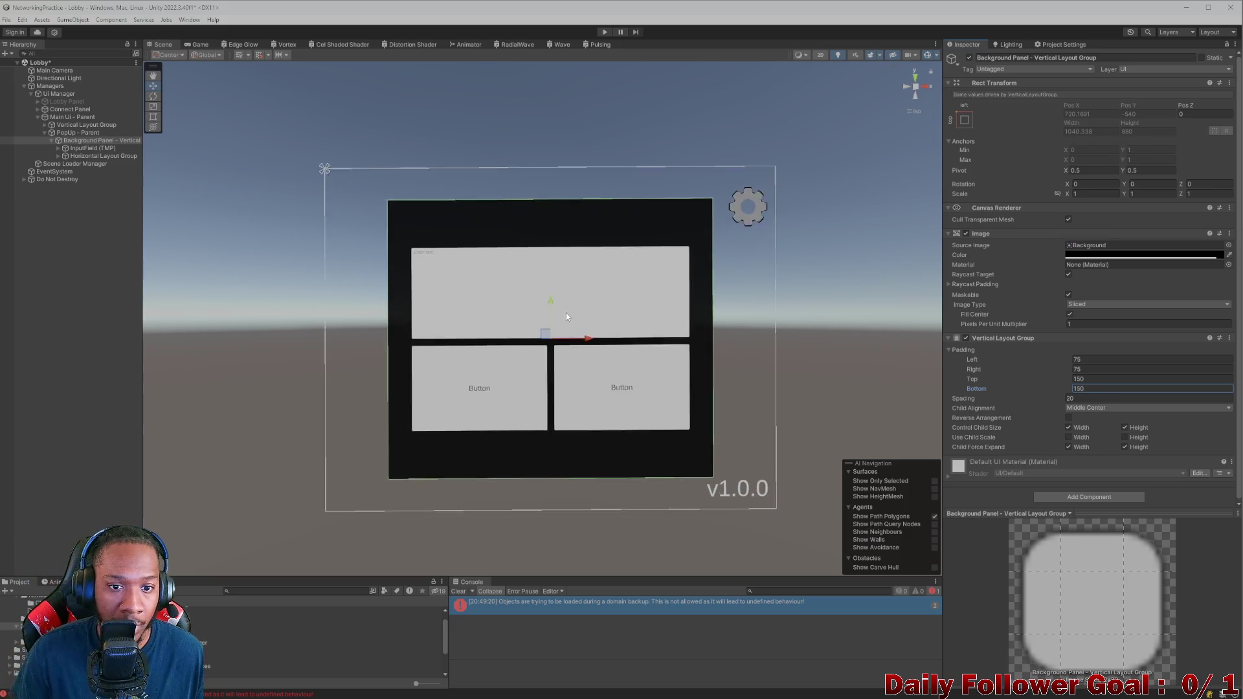
click(200, 44)
click(259, 54)
click(272, 60)
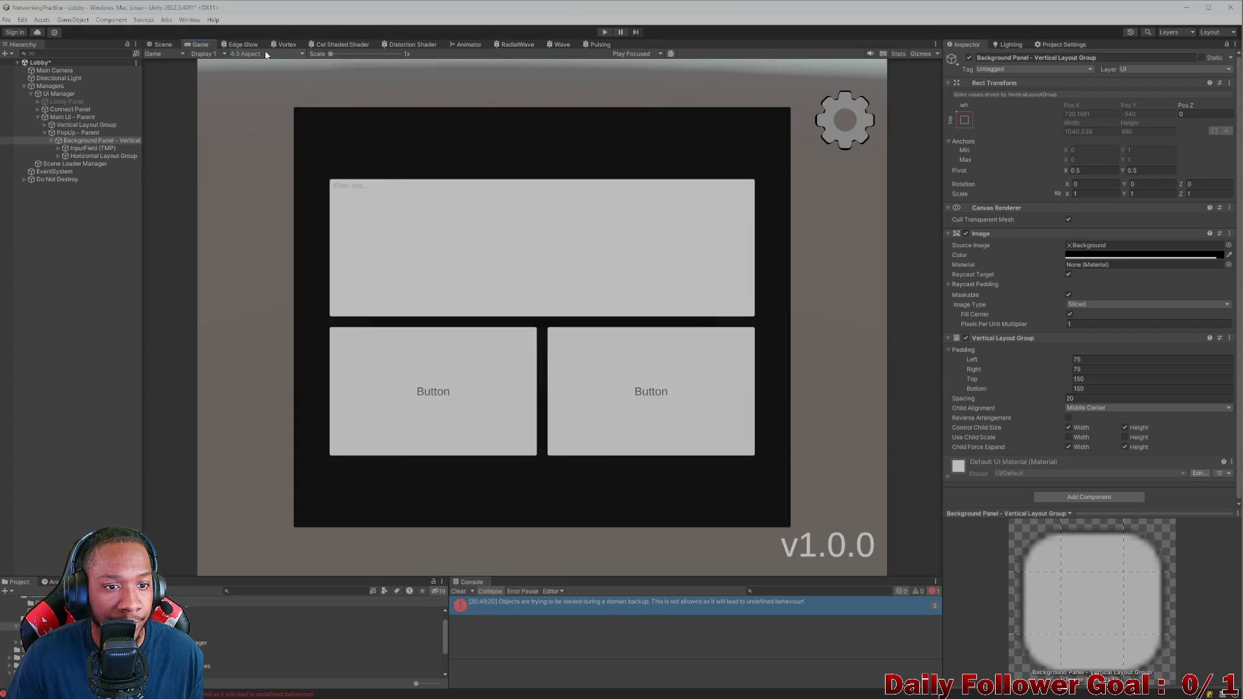
Step: Select the InputField's Text Area > Placeholder and turn on Auto Size
click(87, 148)
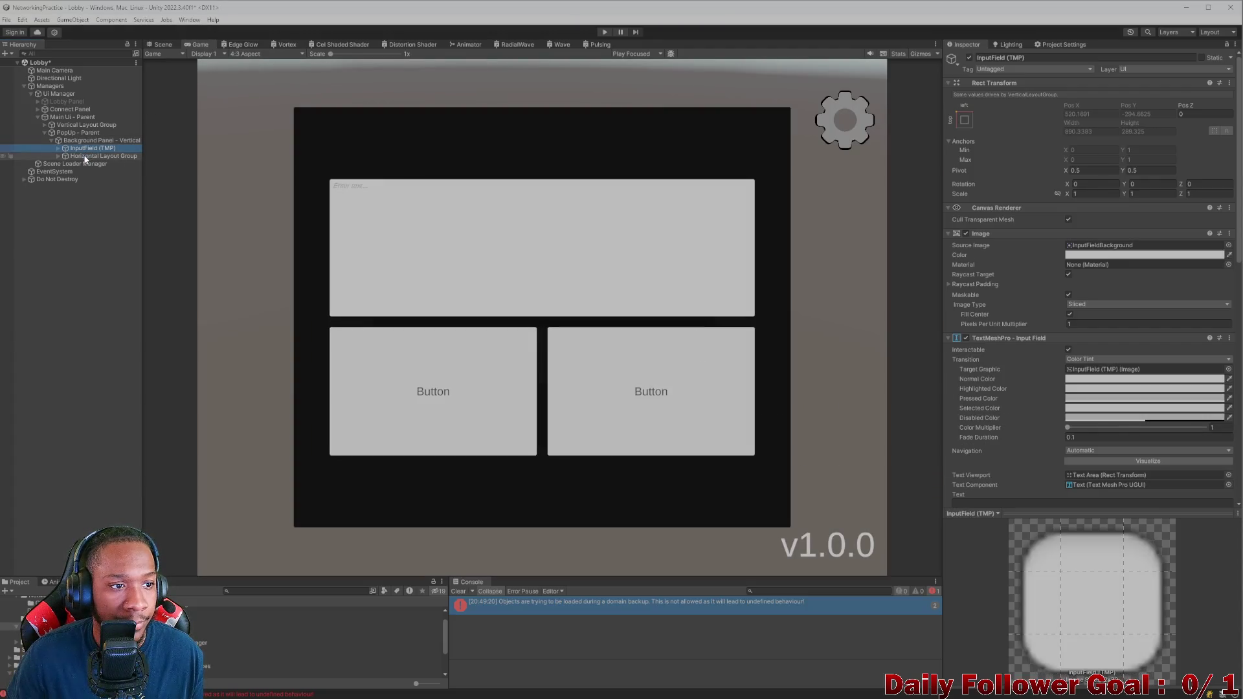
click(59, 149)
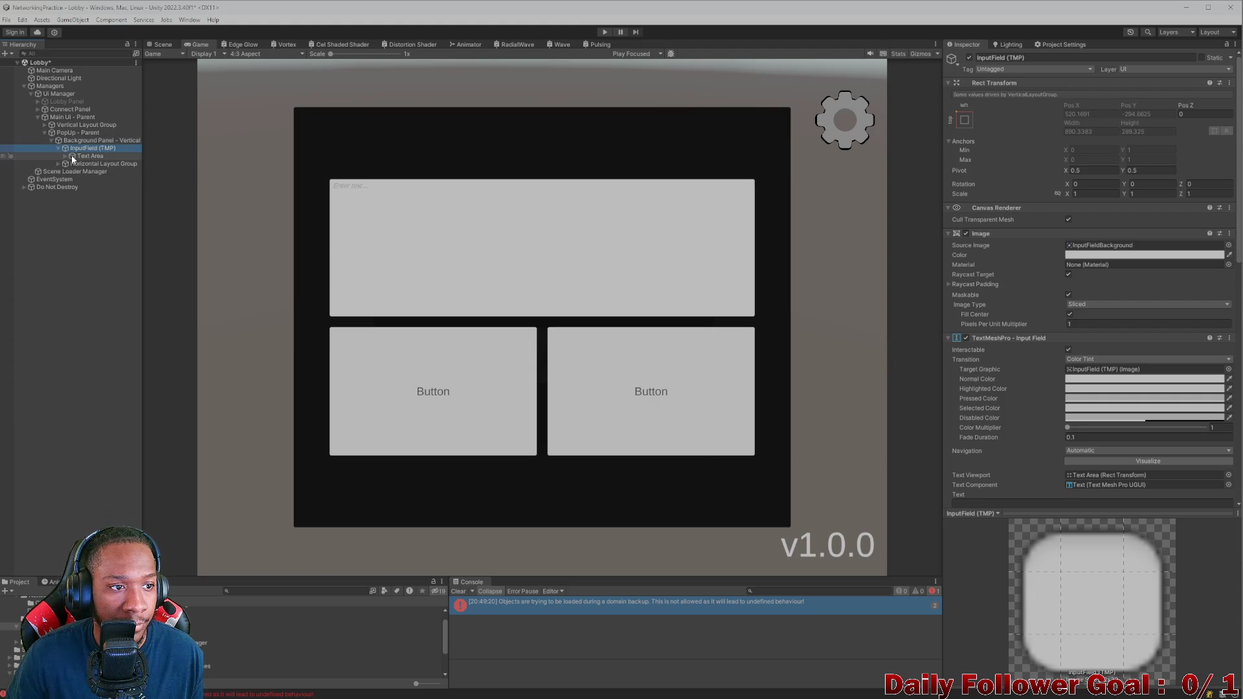
click(71, 155)
click(65, 156)
click(92, 165)
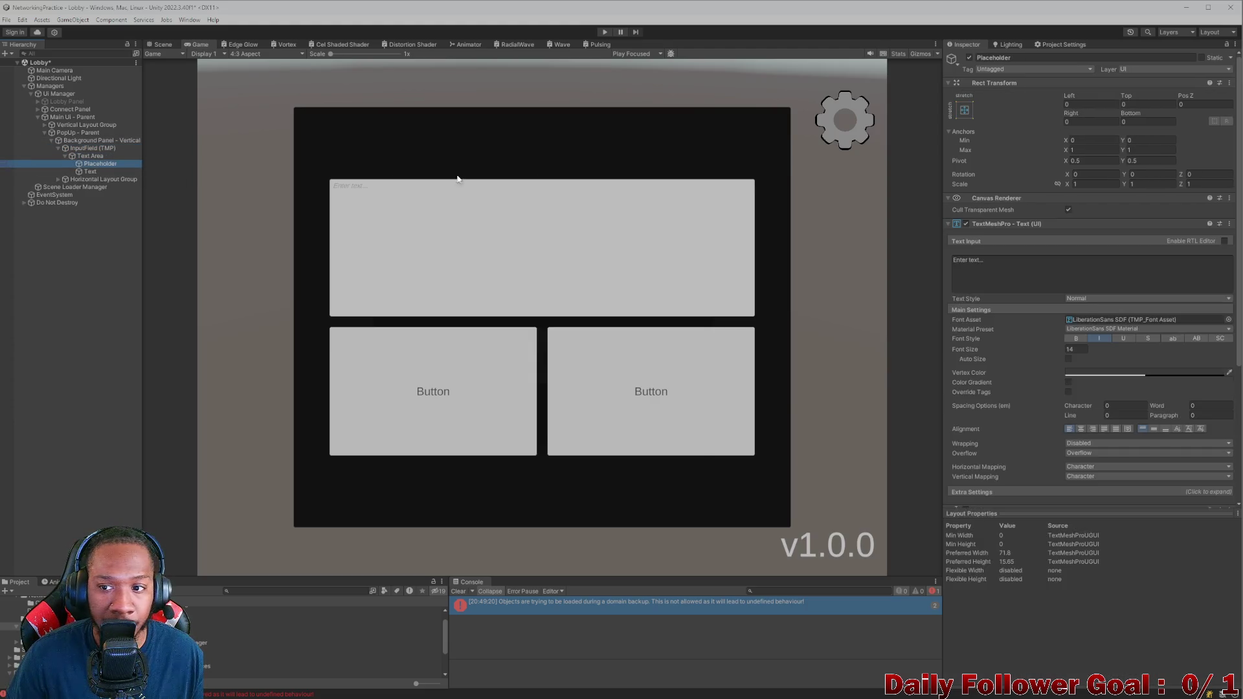
scroll(1096, 400, down, 1)
click(1069, 332)
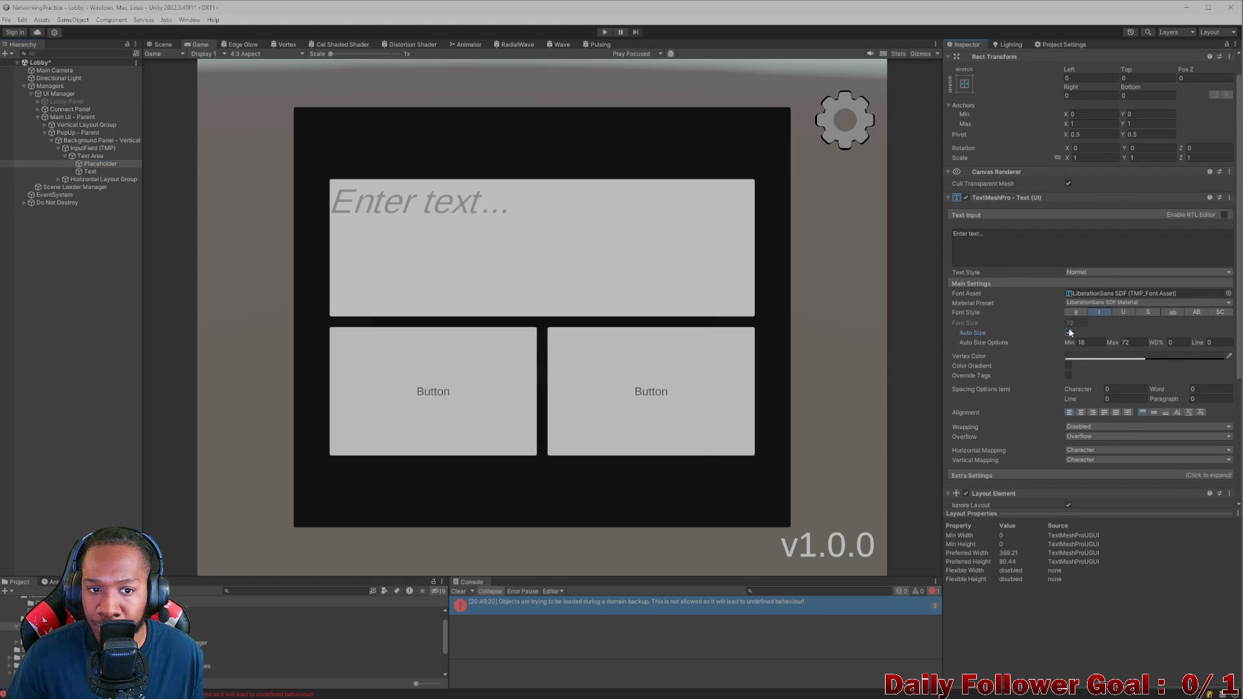
Step: Replace the placeholder text with 'Enter the server IPv4 (check discord)'
click(1069, 245)
key(ctrl+a)
key(BackSpace)
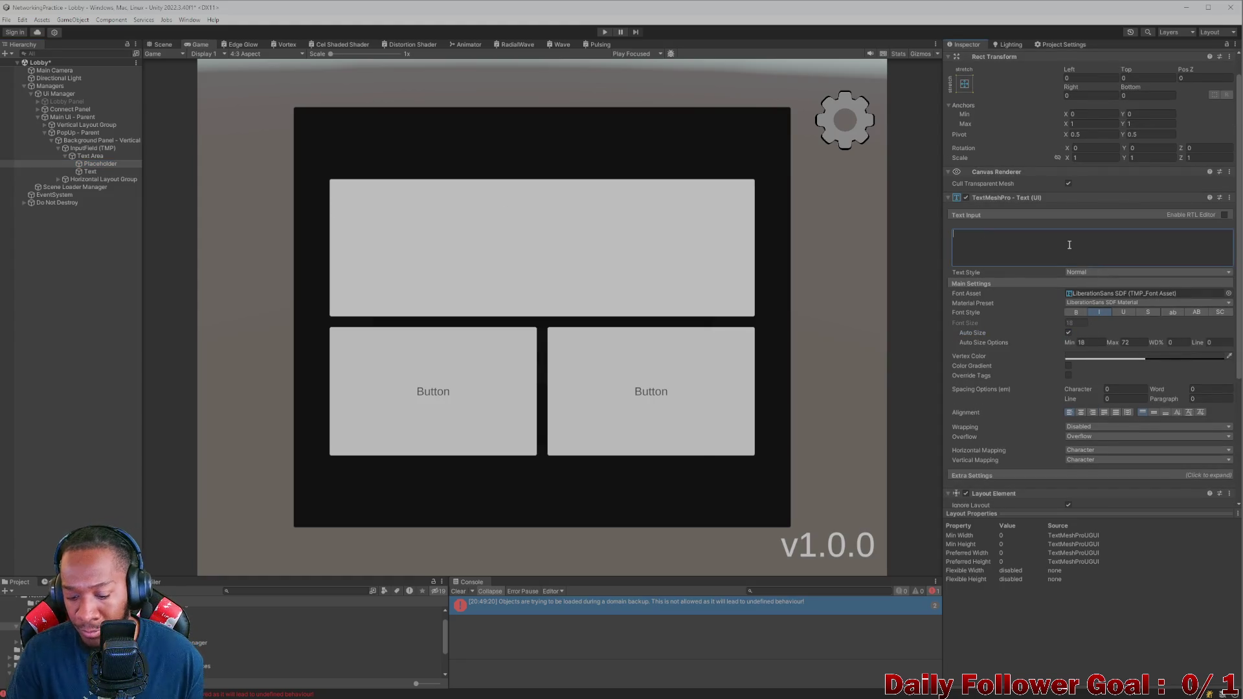
text(Enter)
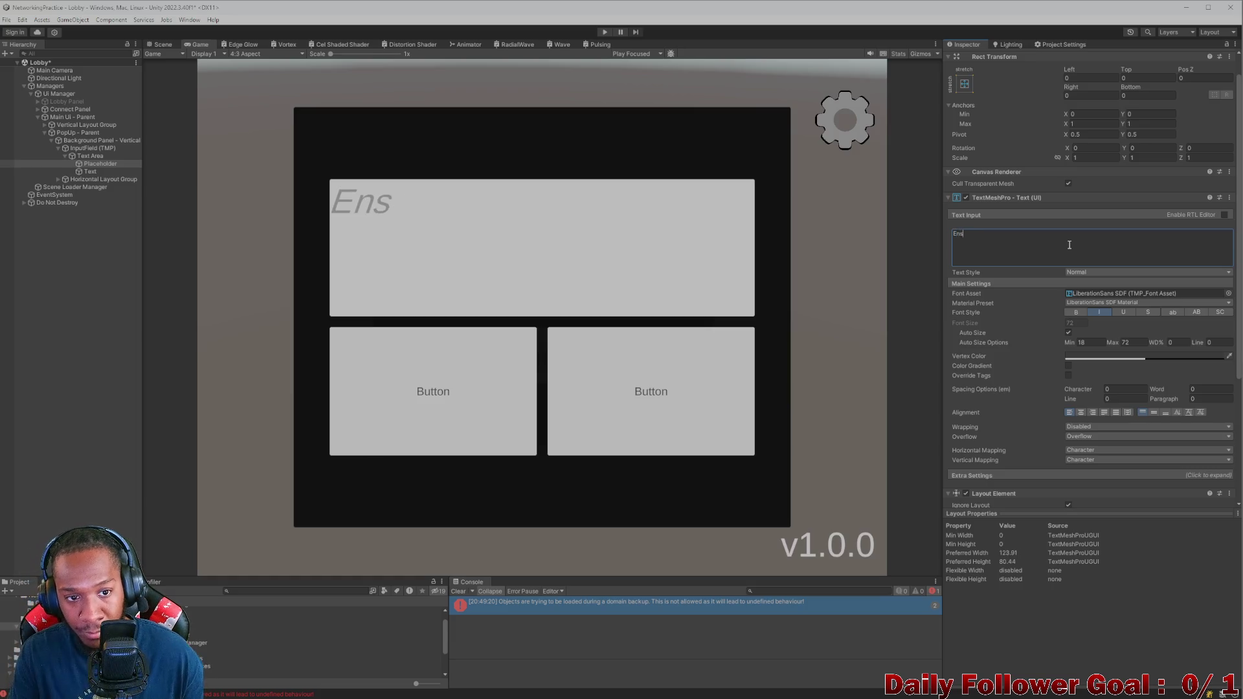
text( a server)
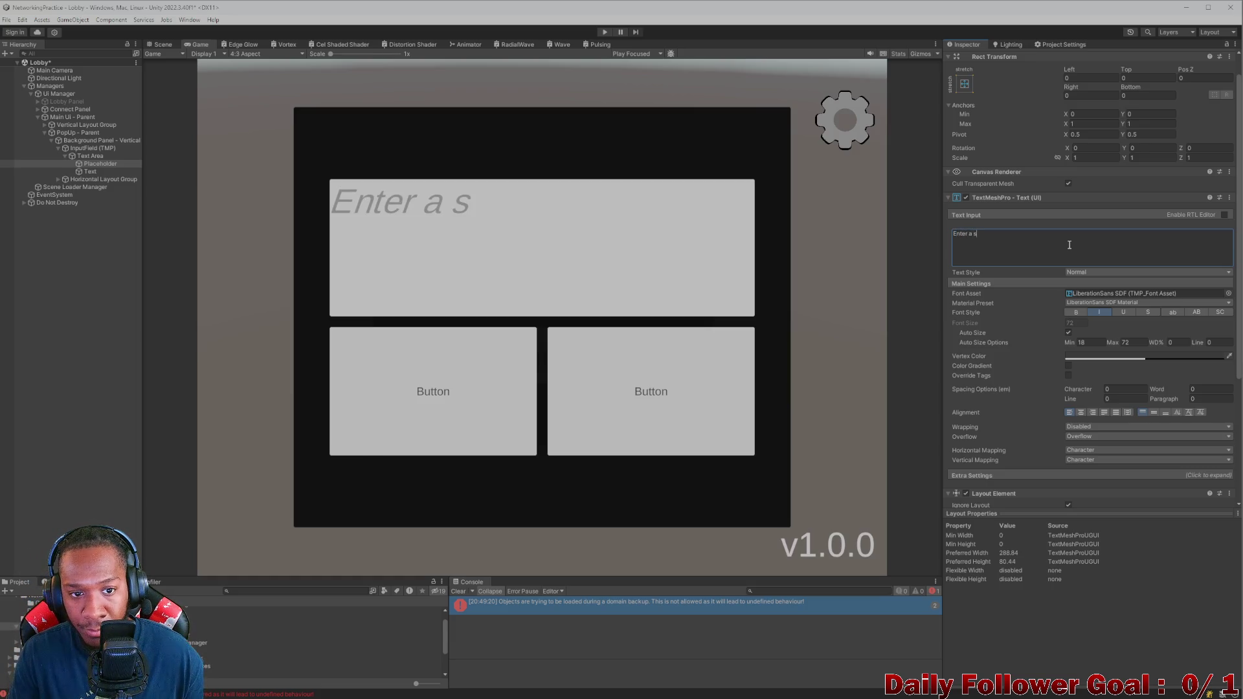
key(BackSpace)
key(BackSpace)
key(BackSpace)
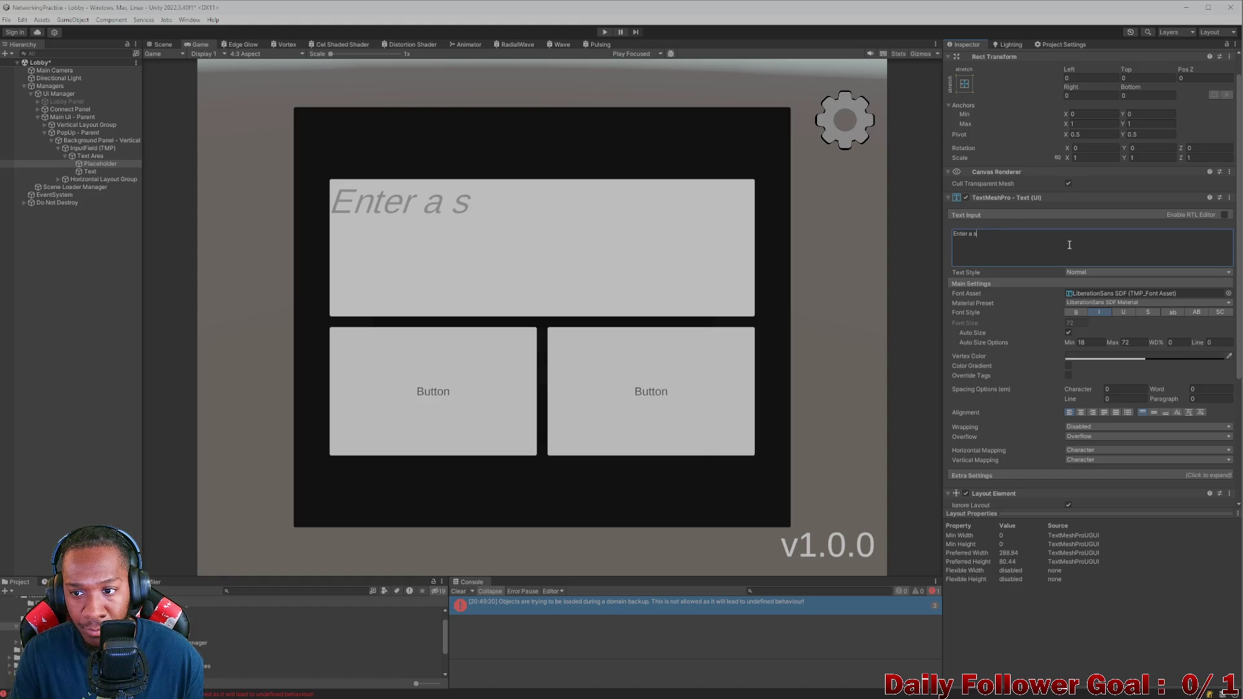
text(the ser)
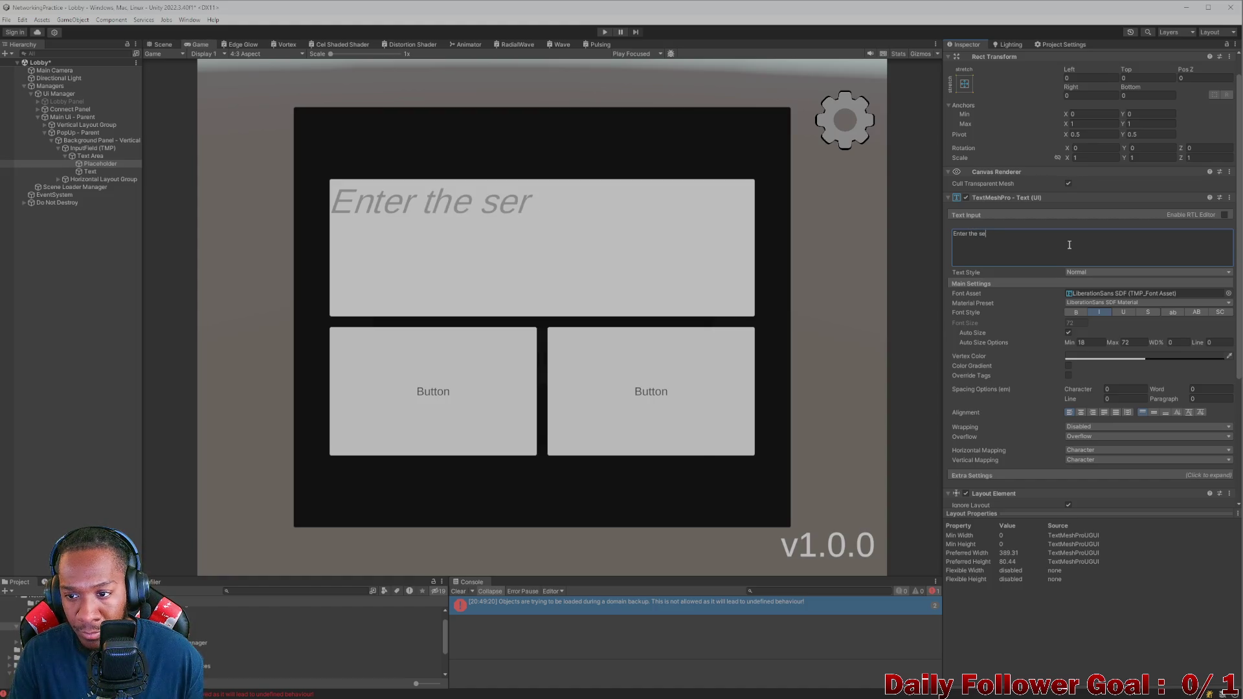
text(ver I)
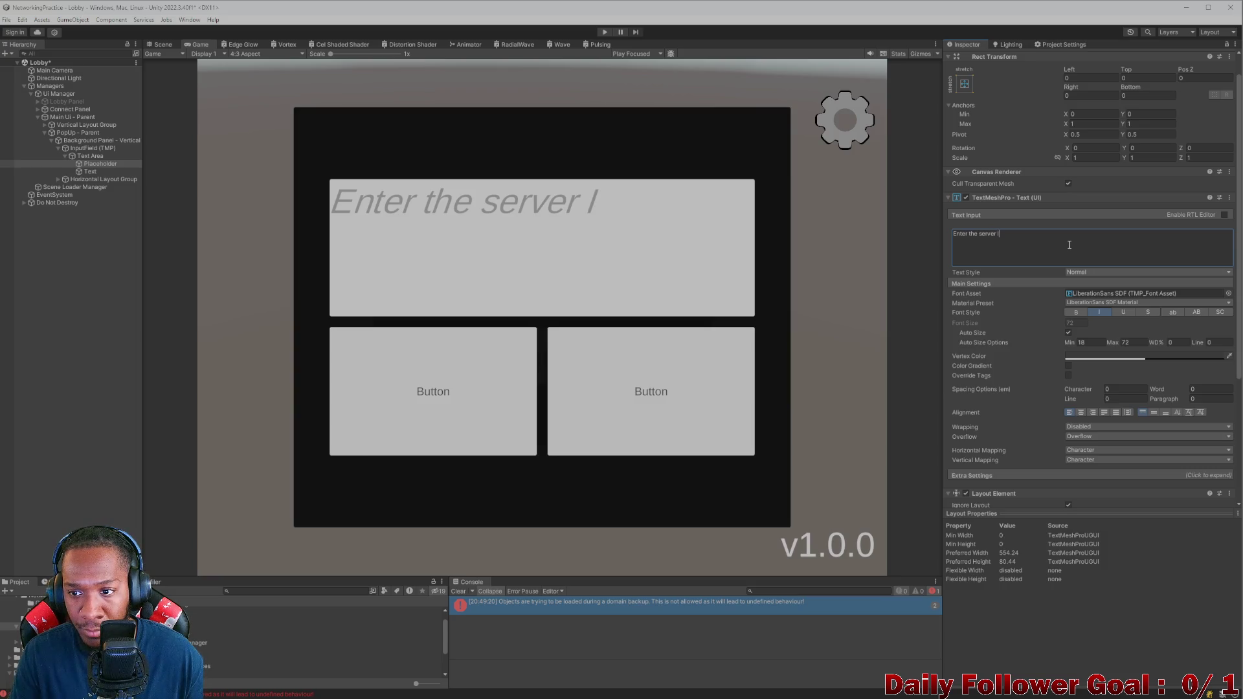
text(P)
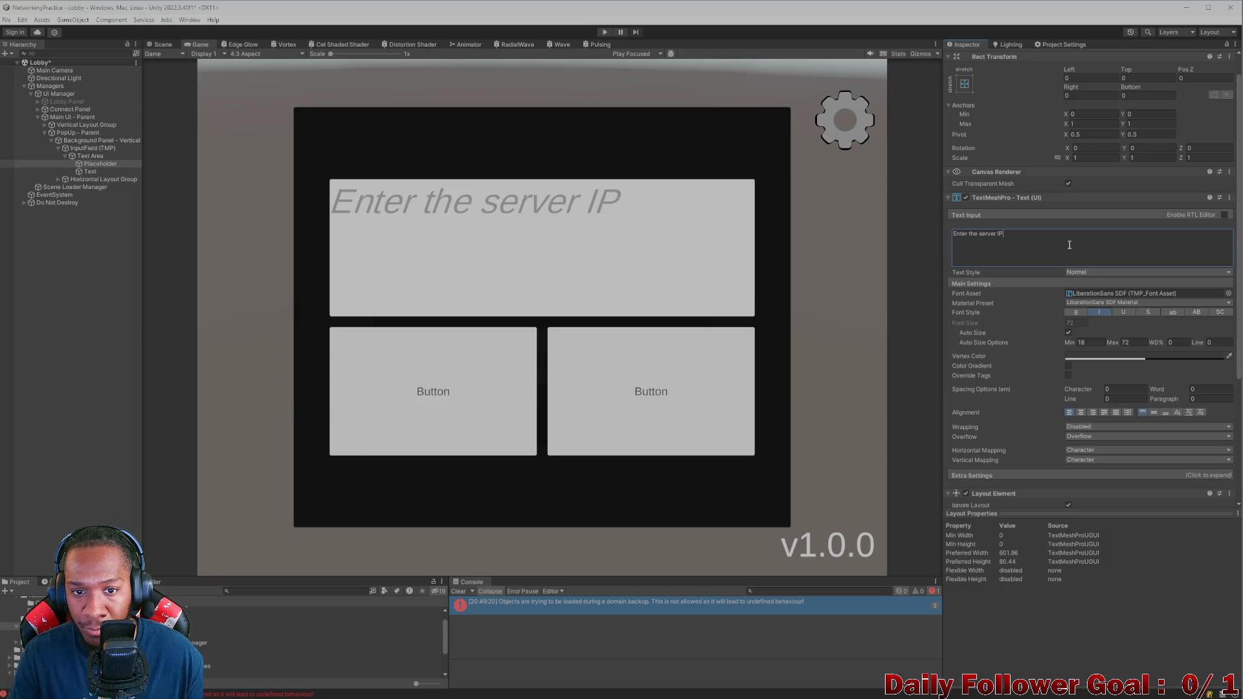
text(v4)
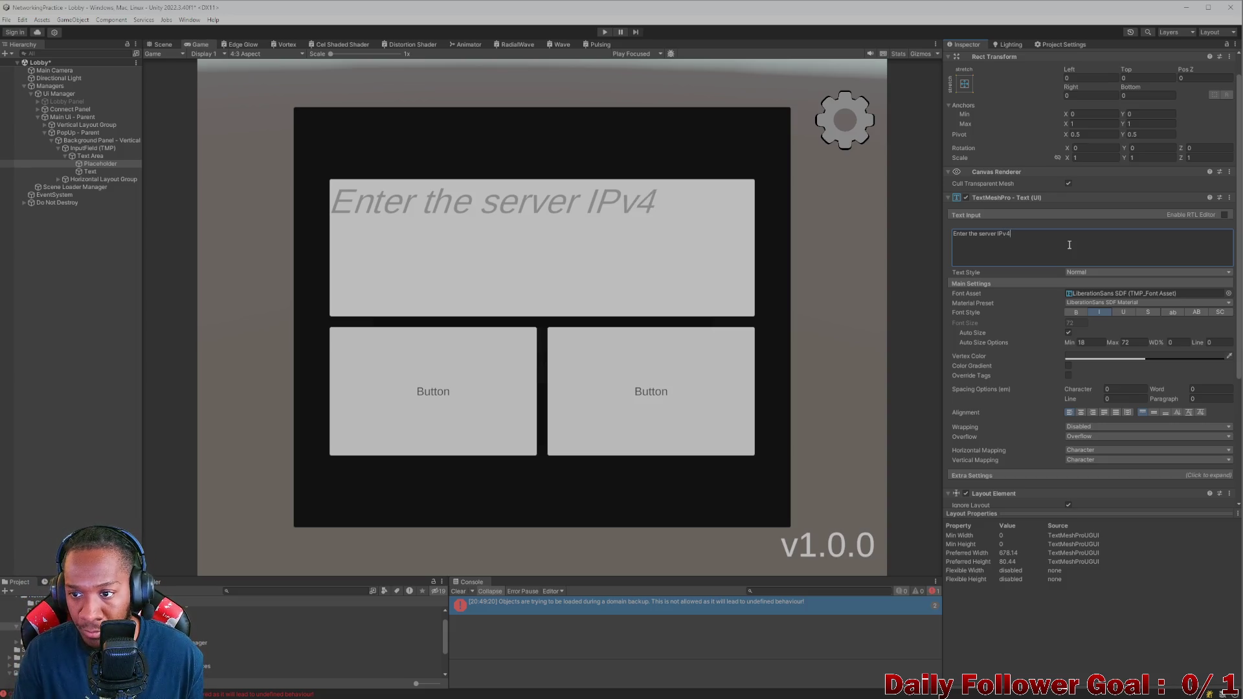
text(())
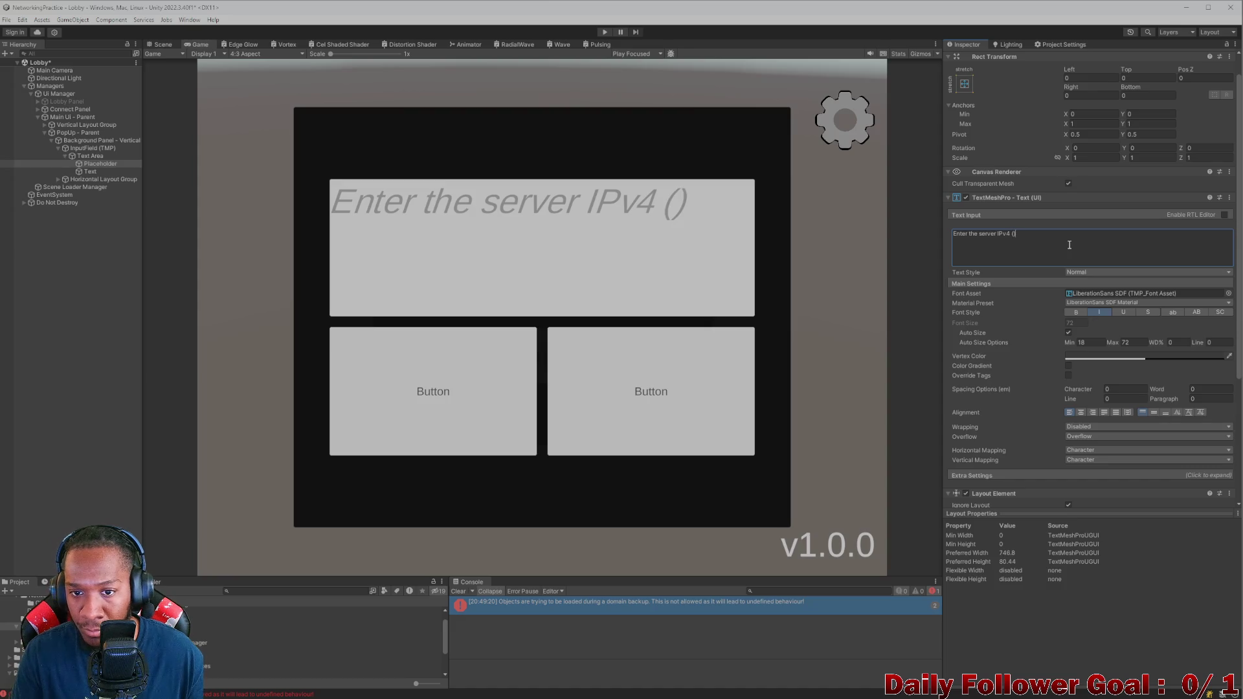
text(checkdis)
key(BackSpace)
key(BackSpace)
key(BackSpace)
text(discord)
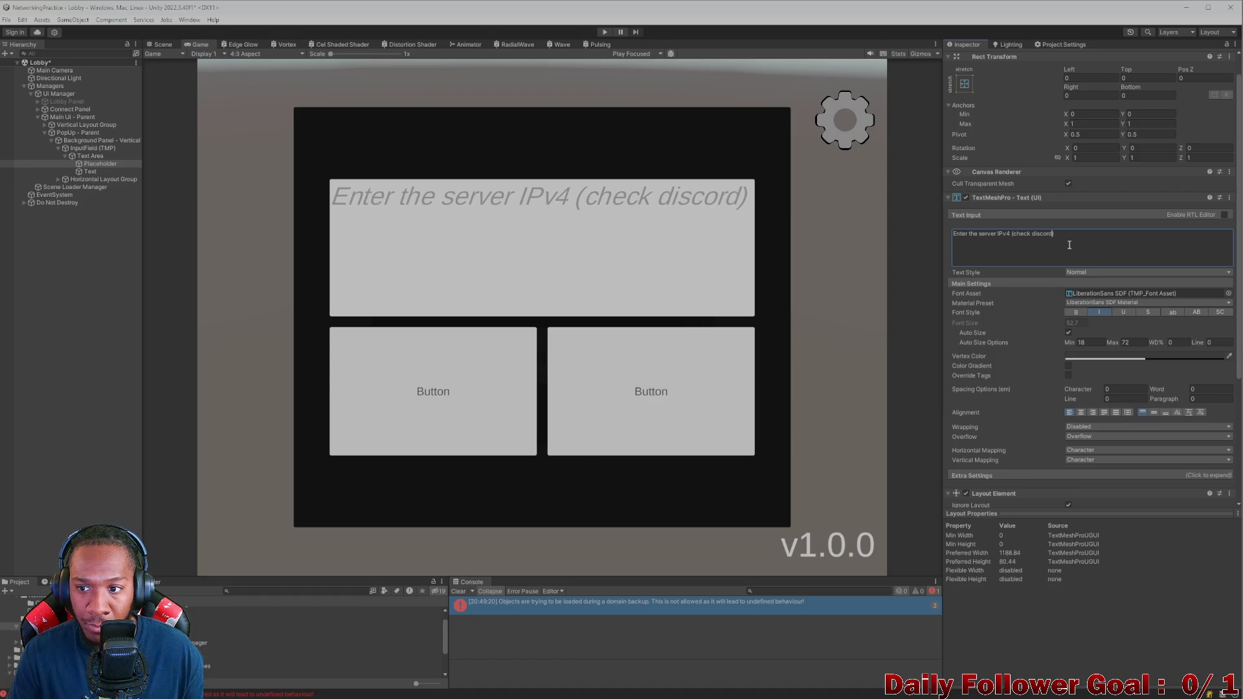
Step: Make the placeholder read 'Enter the server IPv4...' with '(check discord)' on a second line
click(1010, 238)
click(1010, 235)
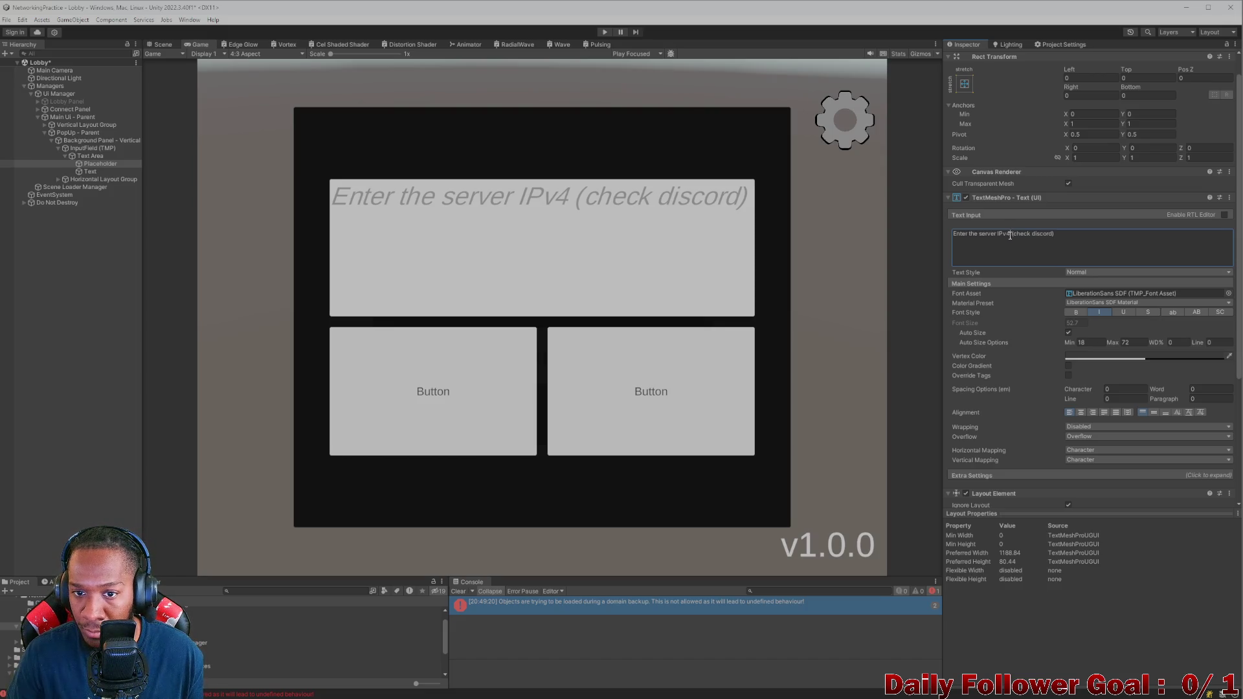
key(Return)
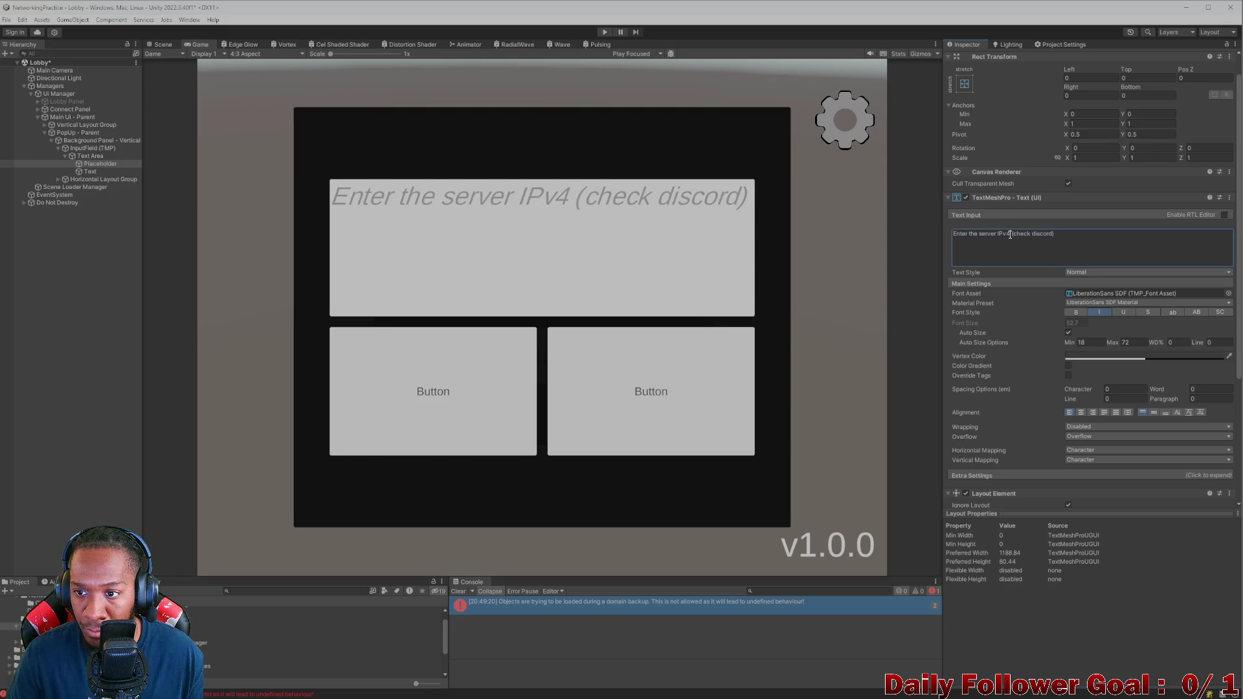
key(Delete)
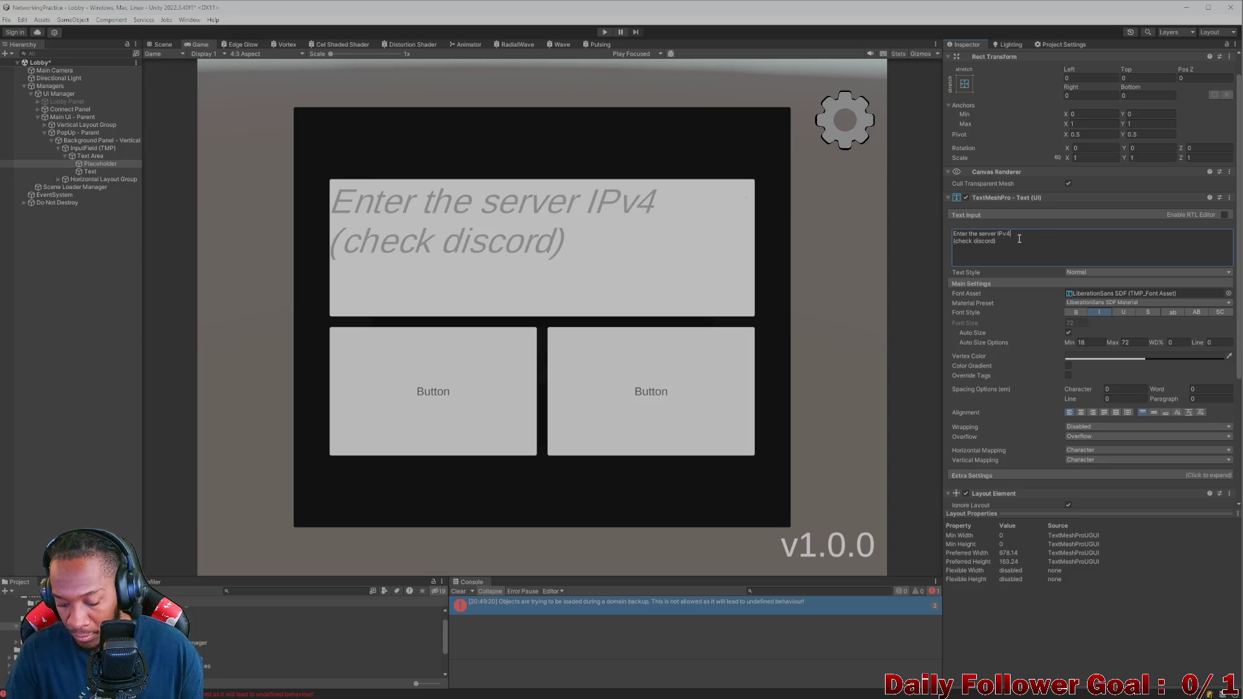
text(...)
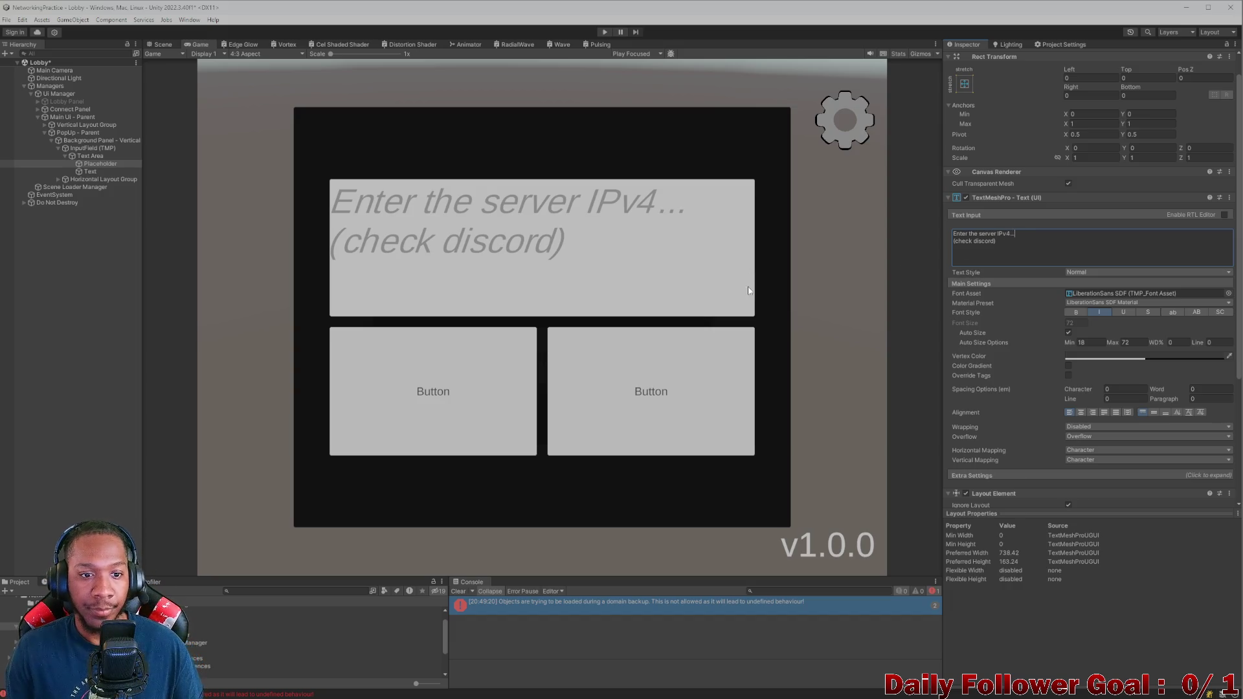
key(Down)
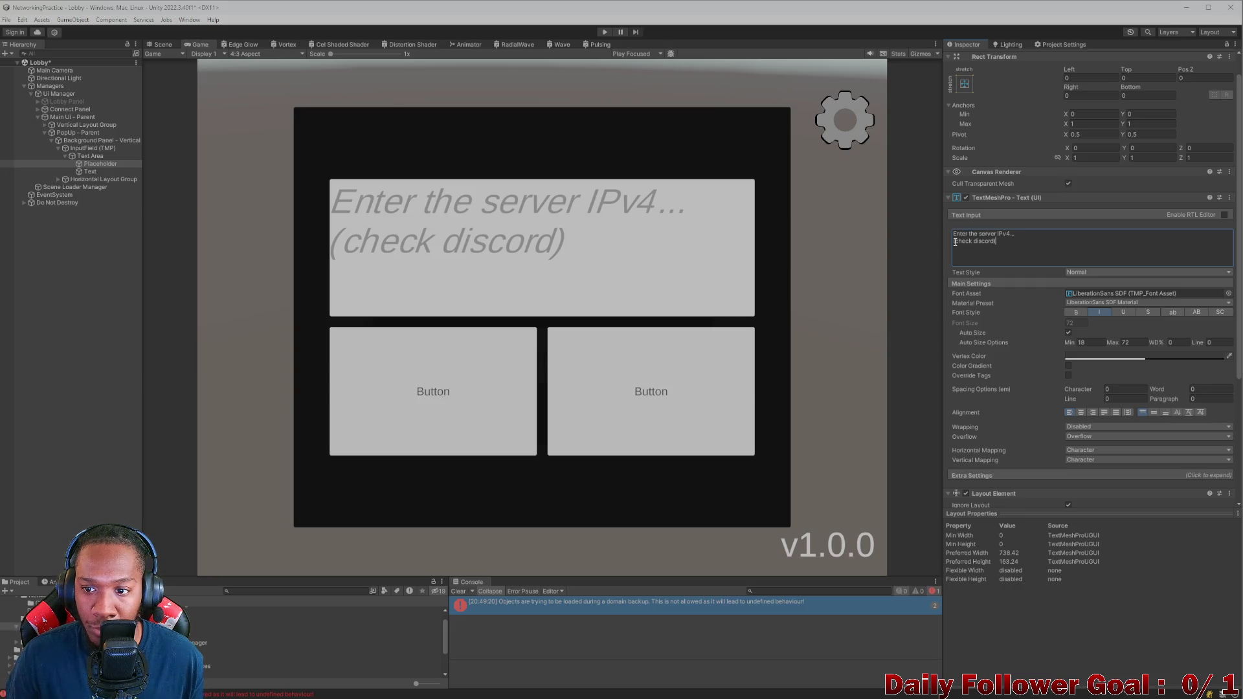
key(BackSpace)
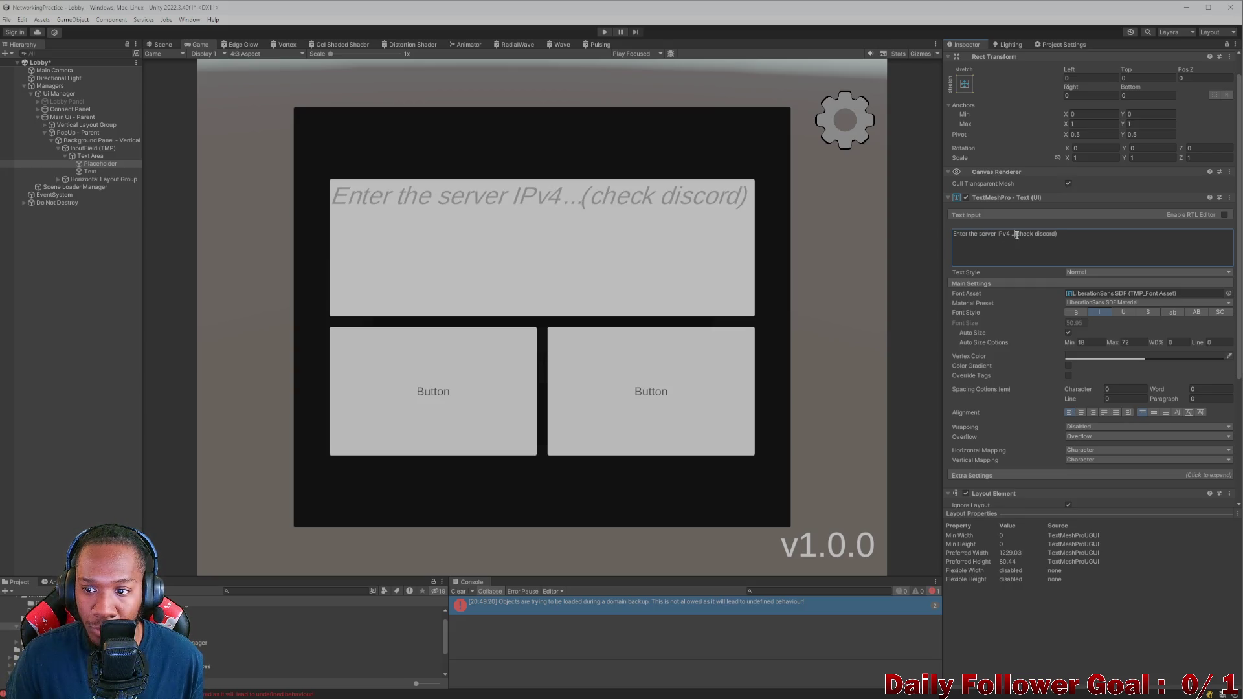
key(Return)
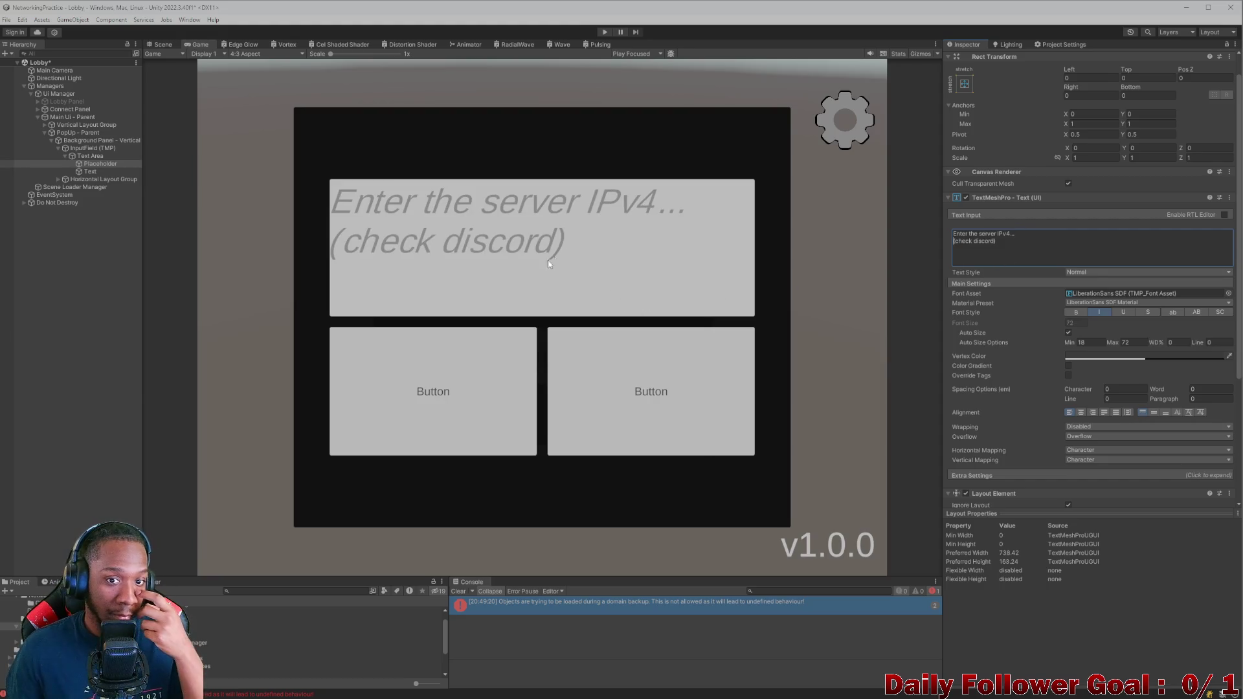
click(636, 235)
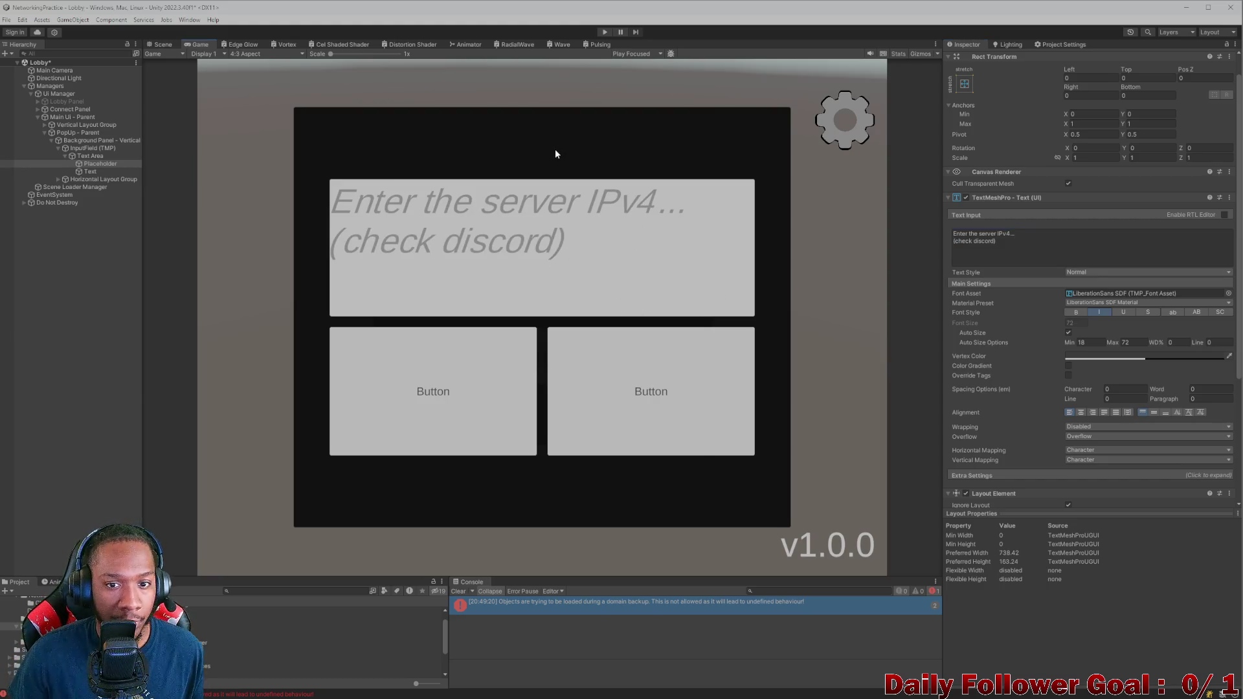
Step: Turn on Auto Size for the input's typed text with minimum 40 and maximum 72
click(89, 171)
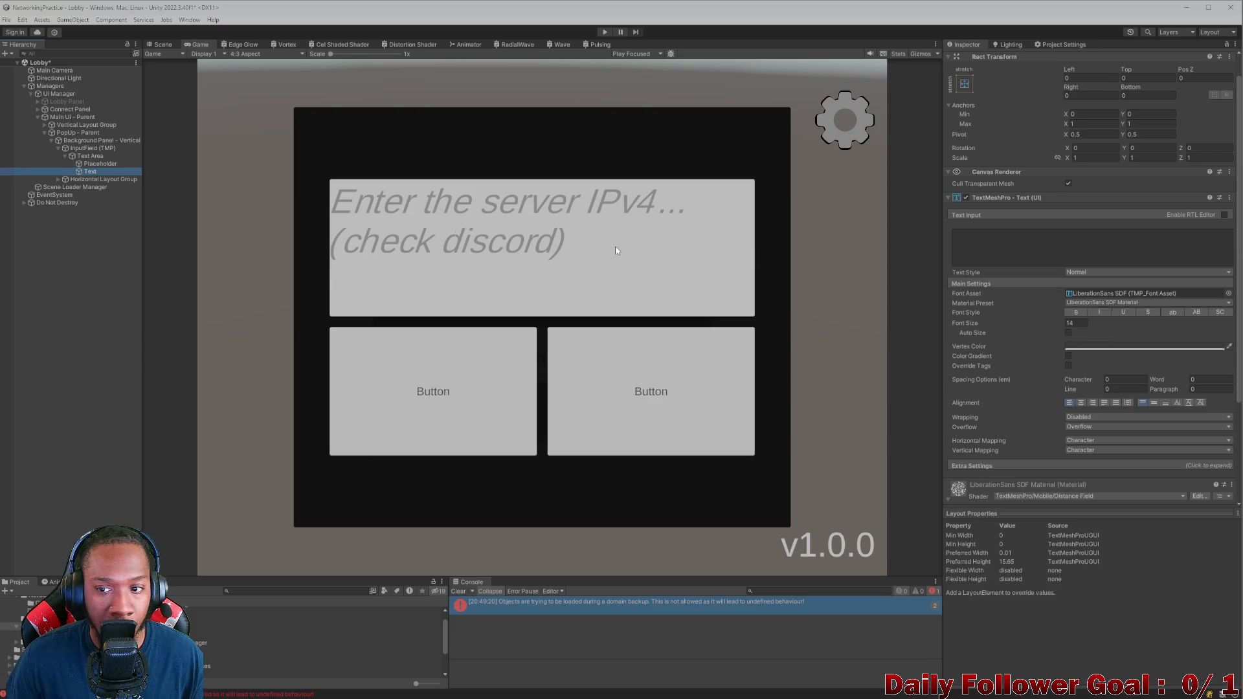
click(1067, 334)
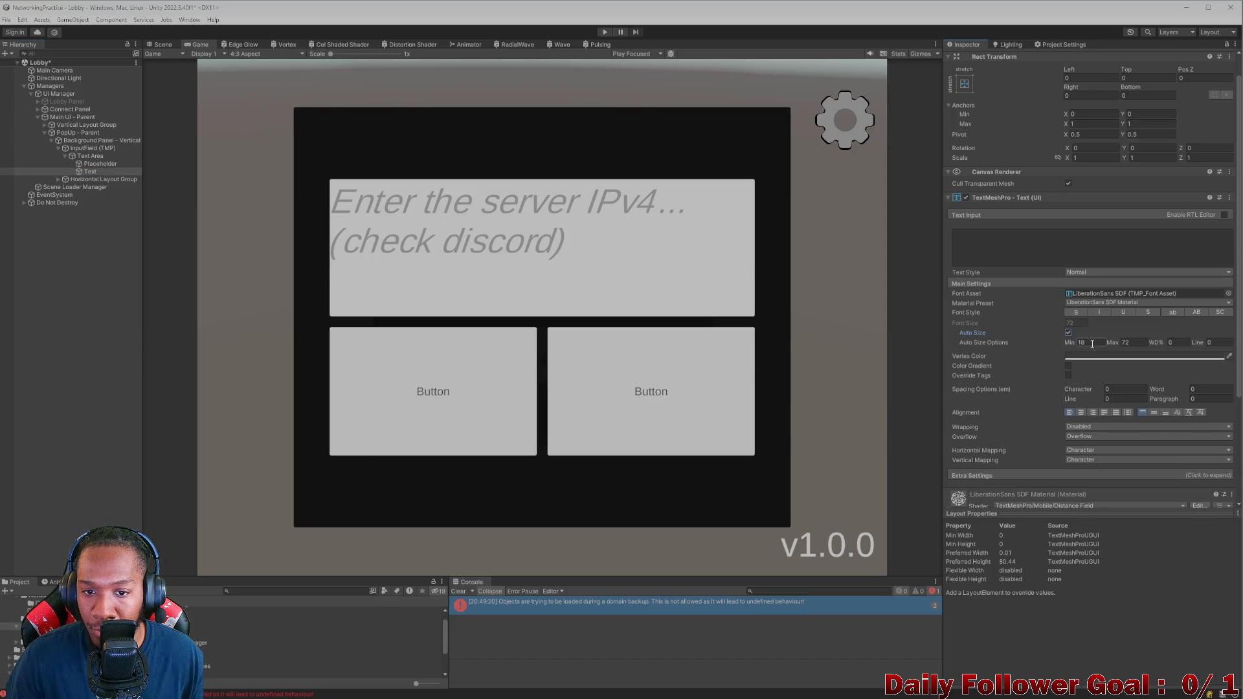
click(100, 164)
click(1082, 342)
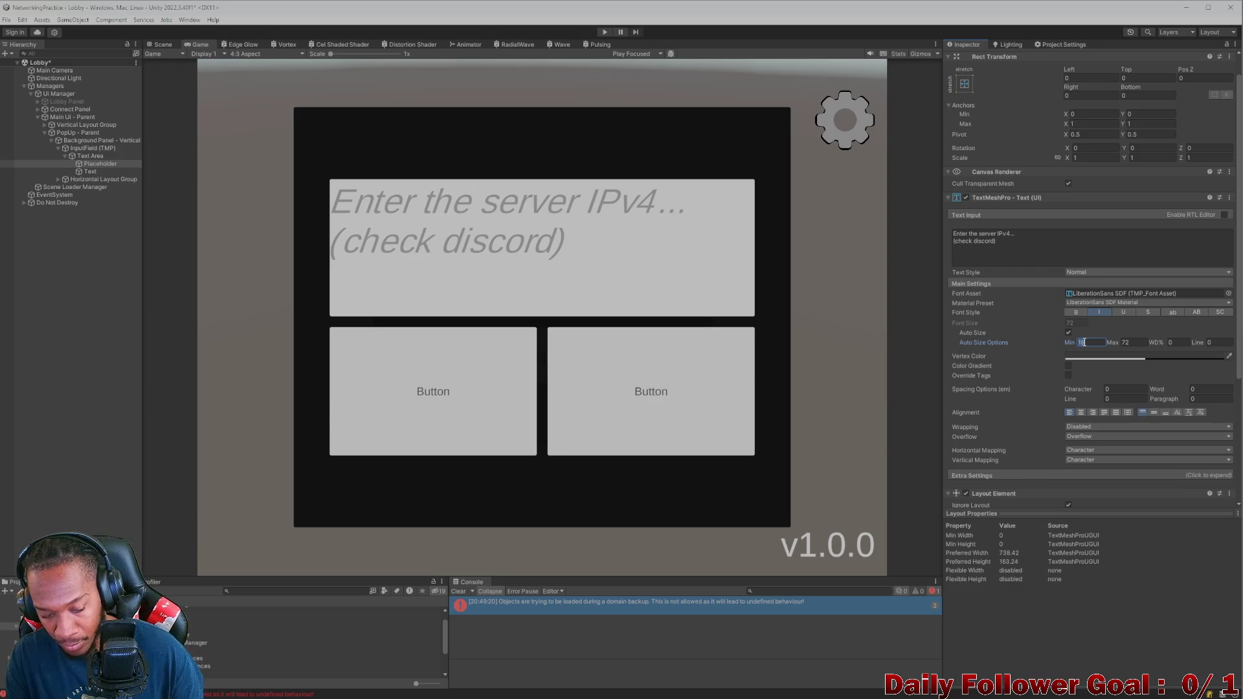
text(40)
click(83, 171)
click(64, 155)
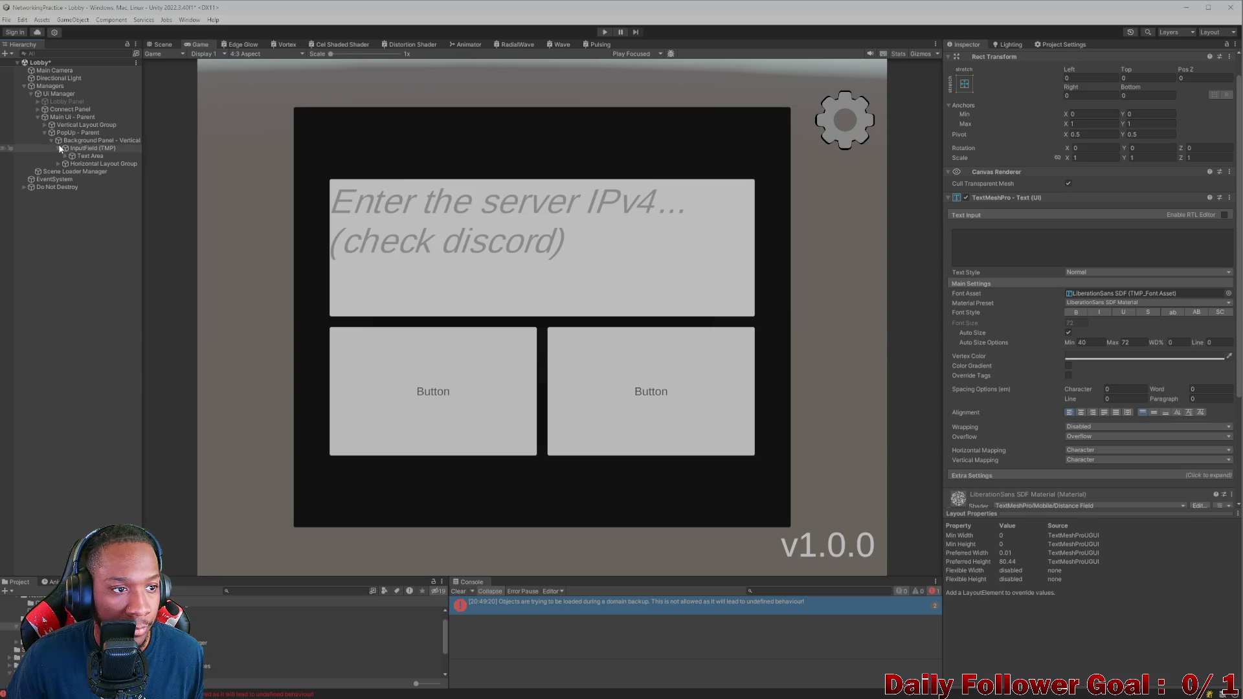
click(73, 141)
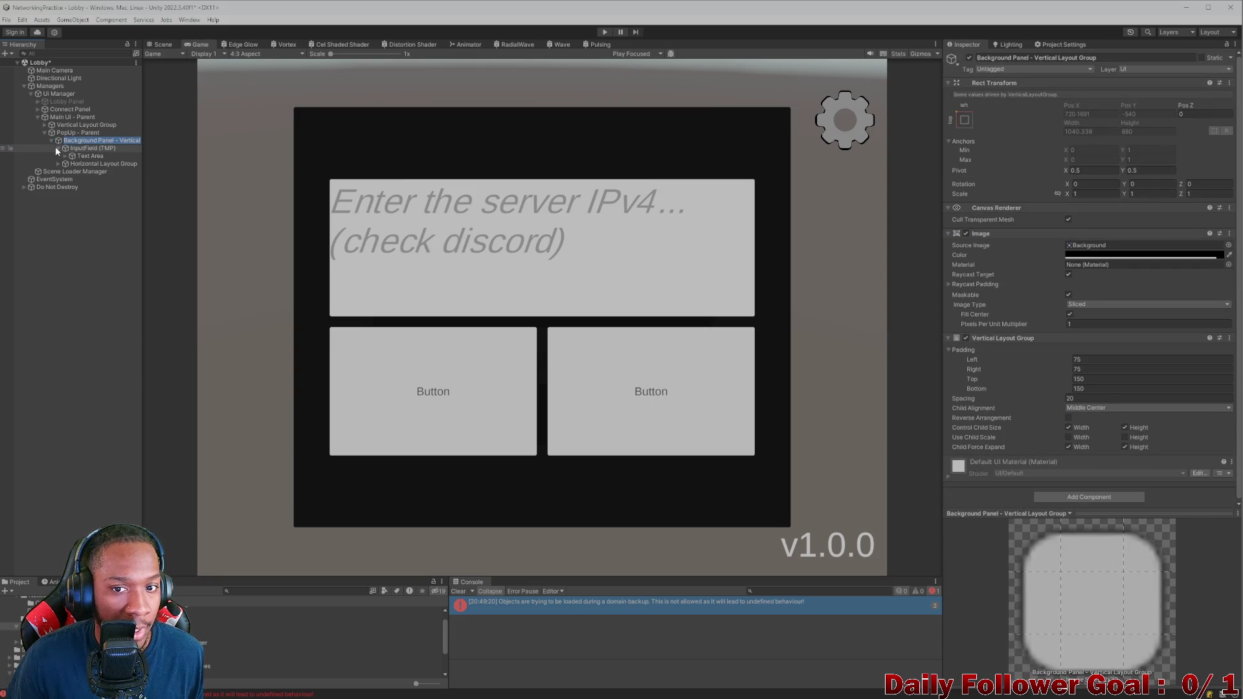
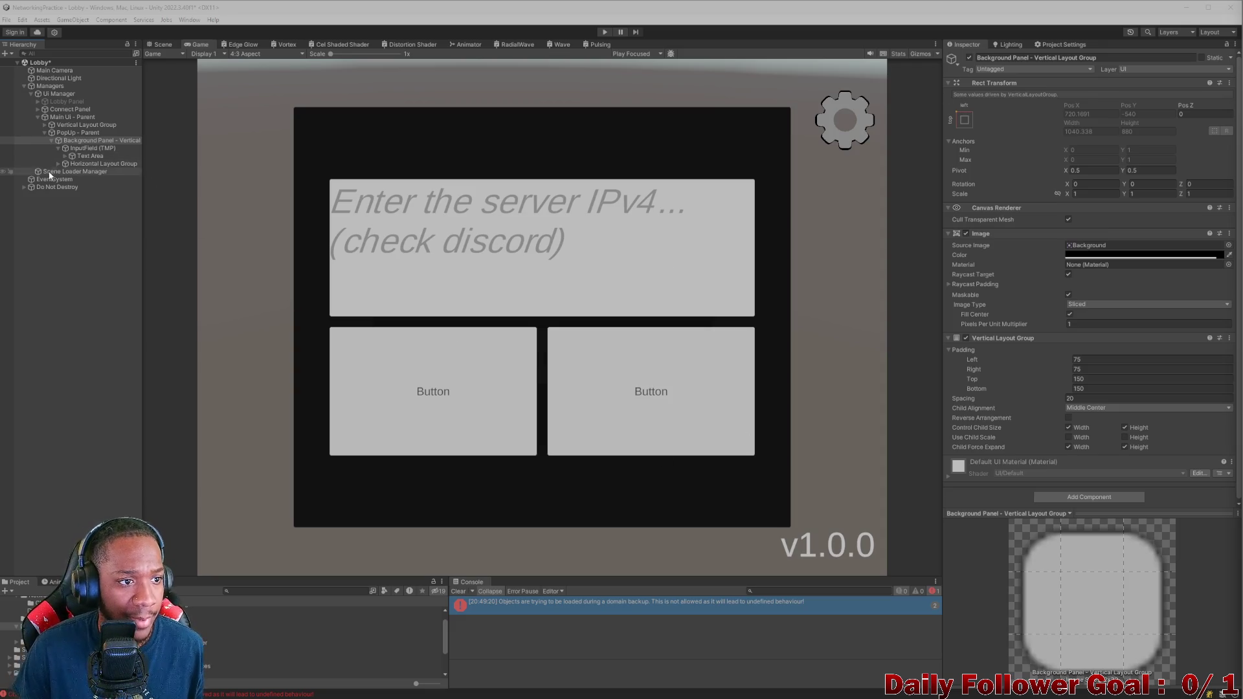
Step: Add a Button - TextMeshPro under Background Panel - Vertical as a third wide button
click(45, 133)
key(Right)
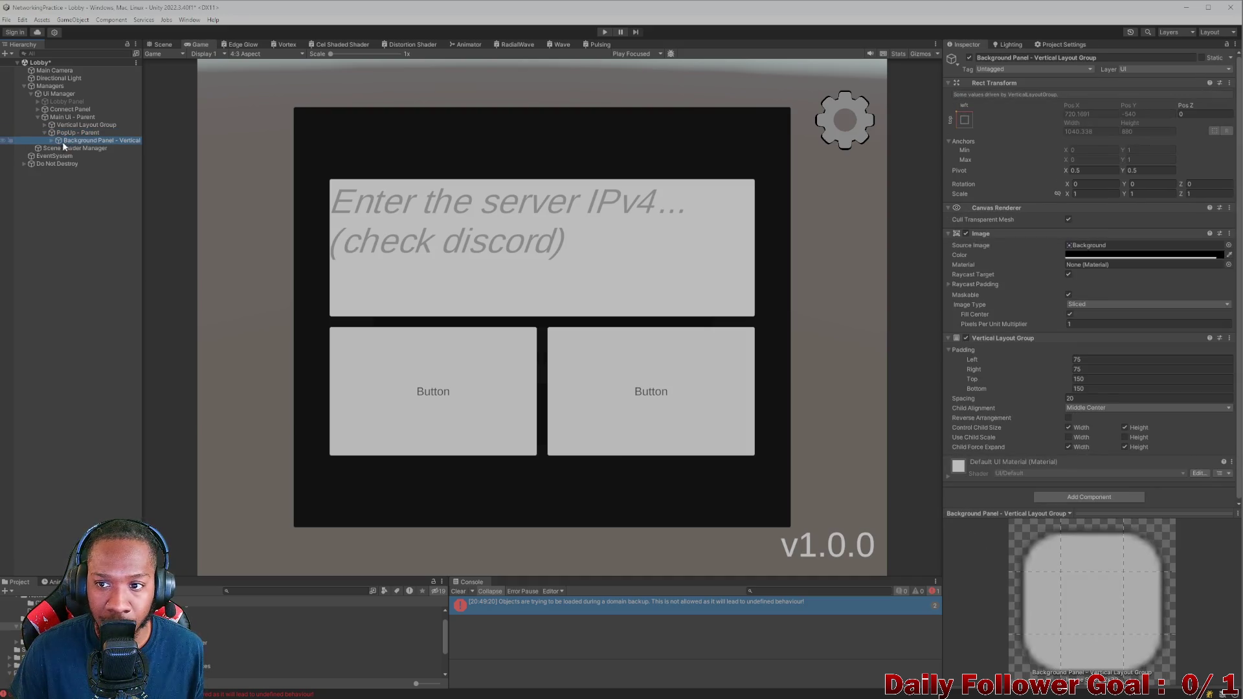
click(51, 140)
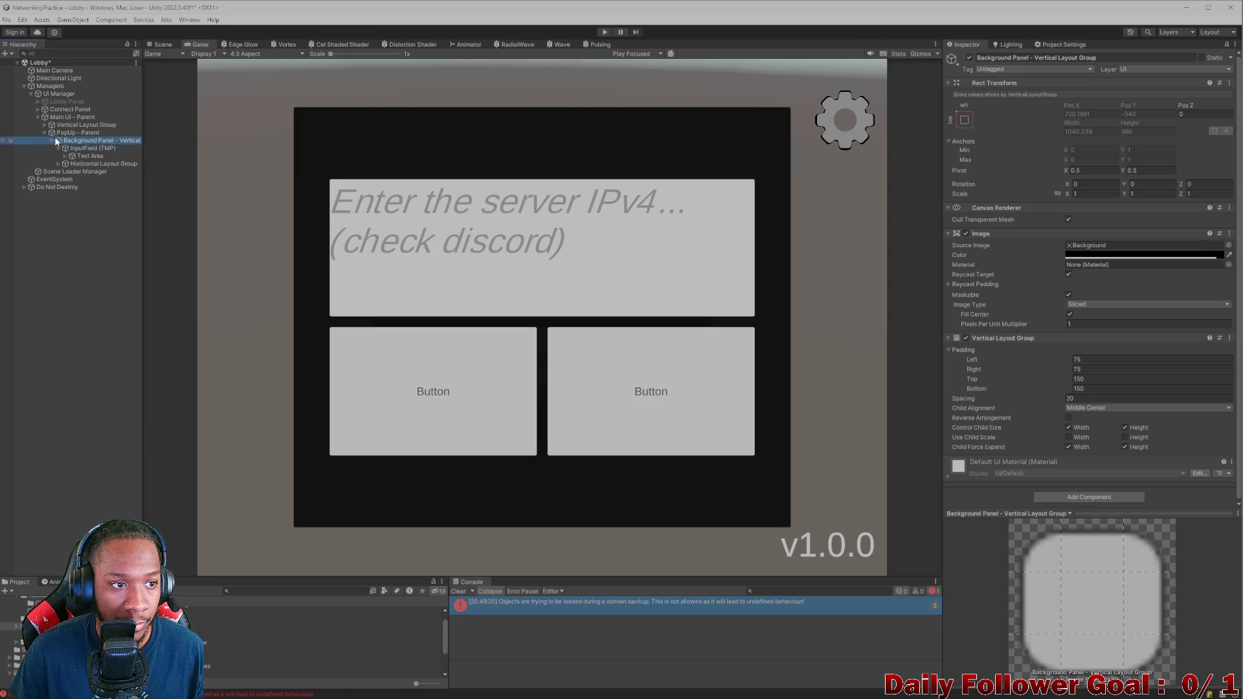
right_click(94, 142)
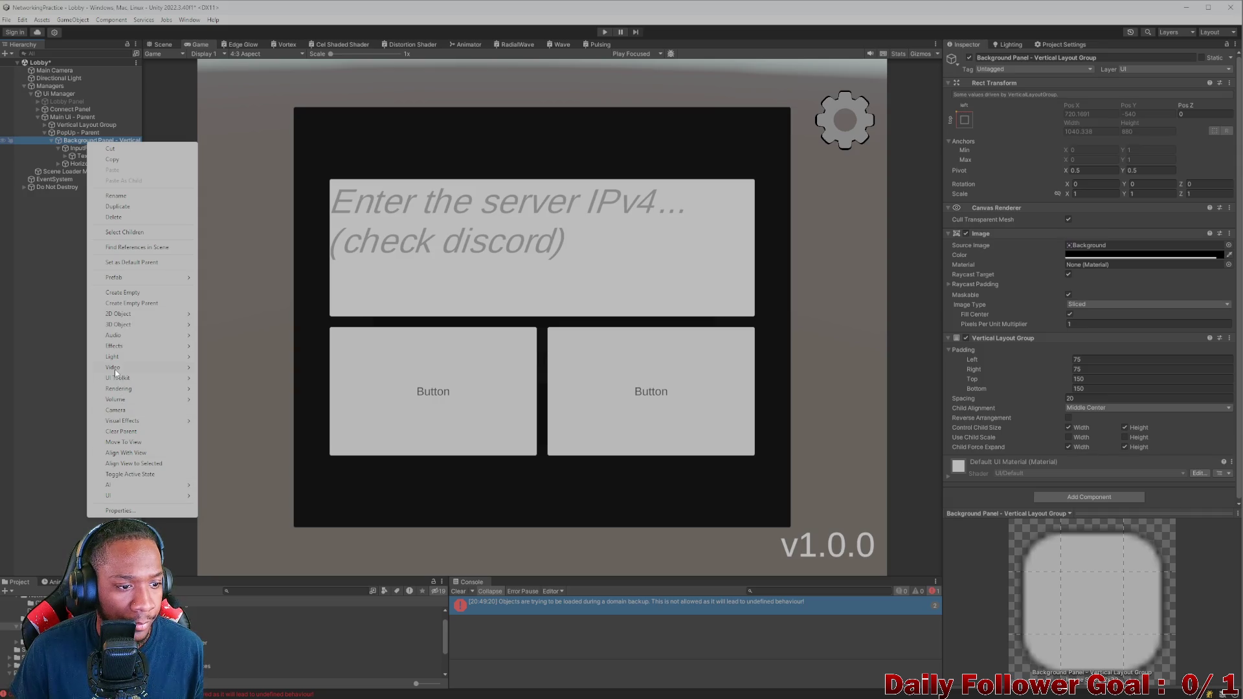
mouse_move(114, 494)
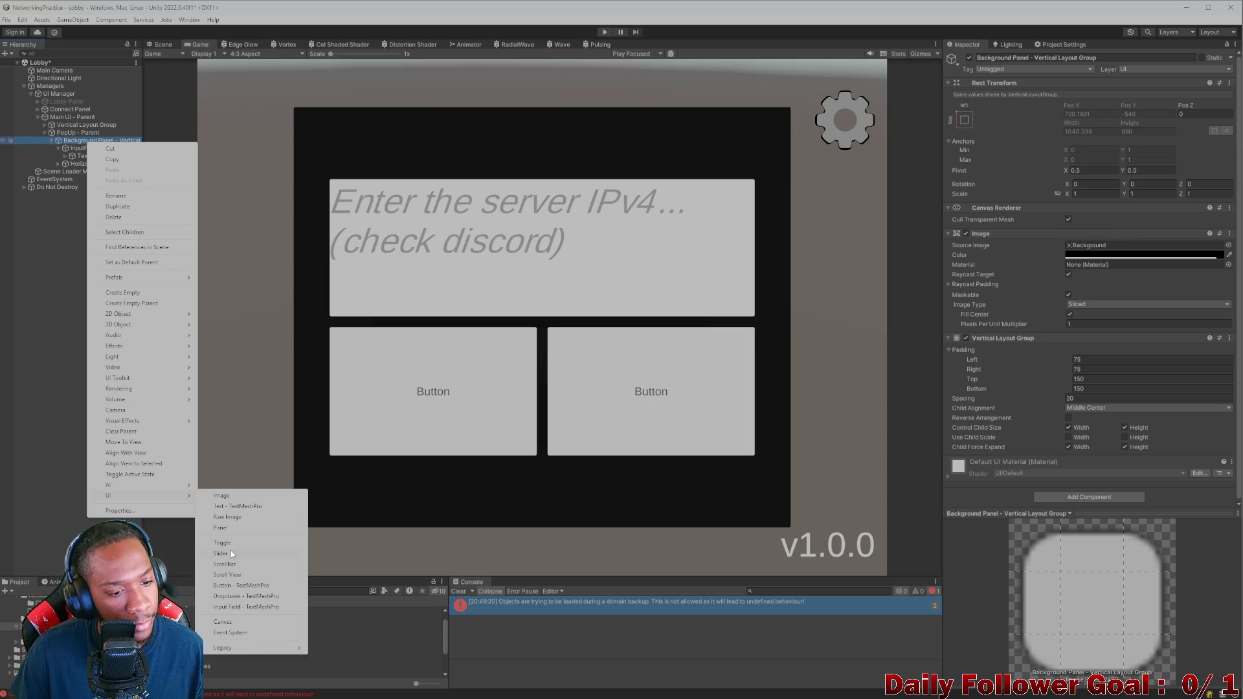
click(231, 585)
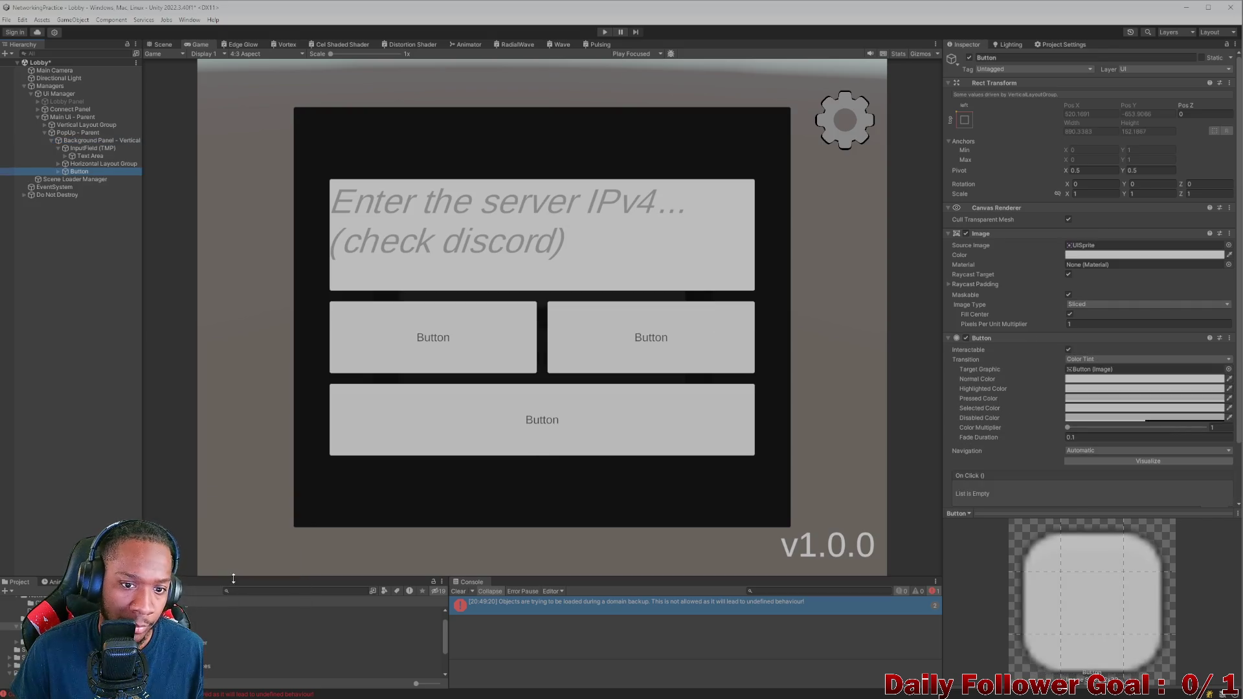
Step: Move the new Button above the IPv4 input field and lower PopUp - Parent's top padding
drag(67, 173, 71, 144)
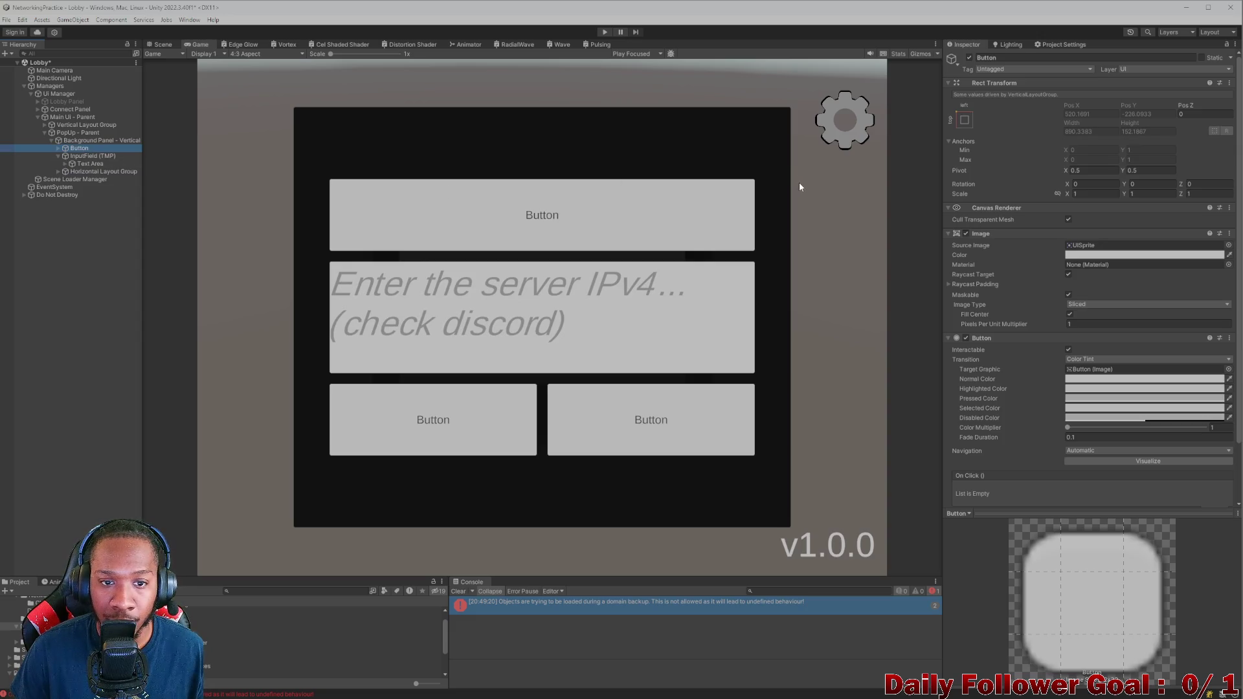
click(80, 132)
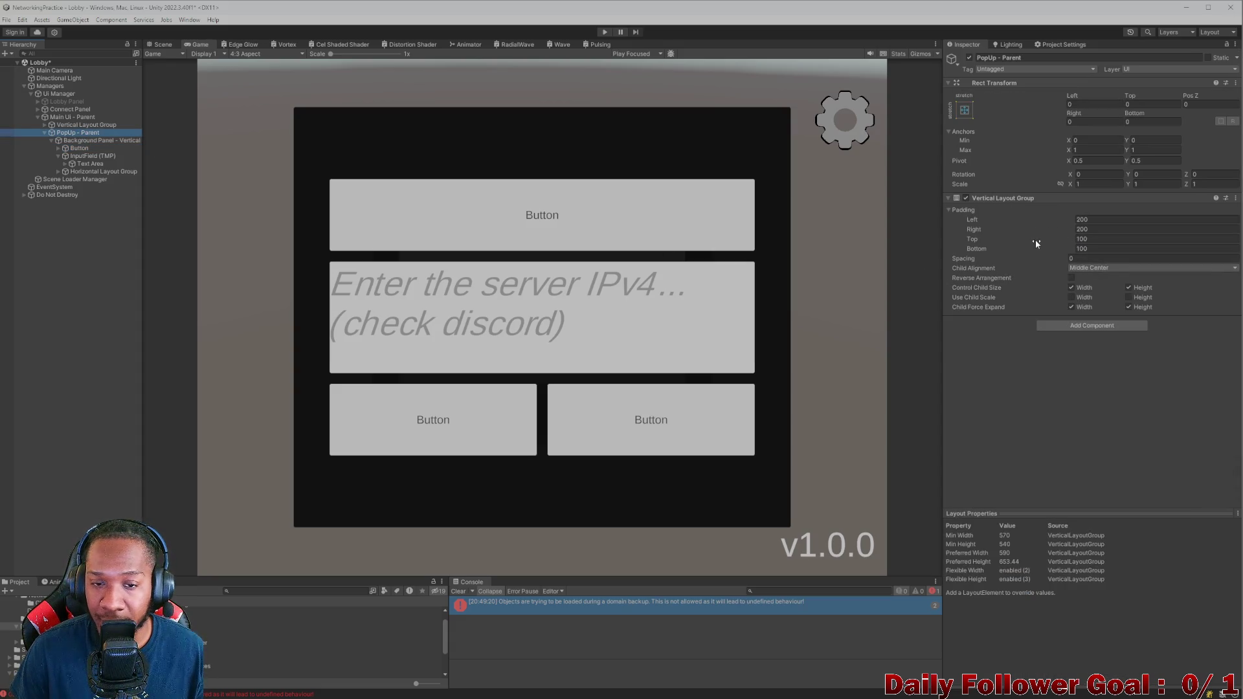
drag(1035, 239, 999, 239)
Step: Set the Background Panel's Vertical Layout Group top padding to 25
click(98, 140)
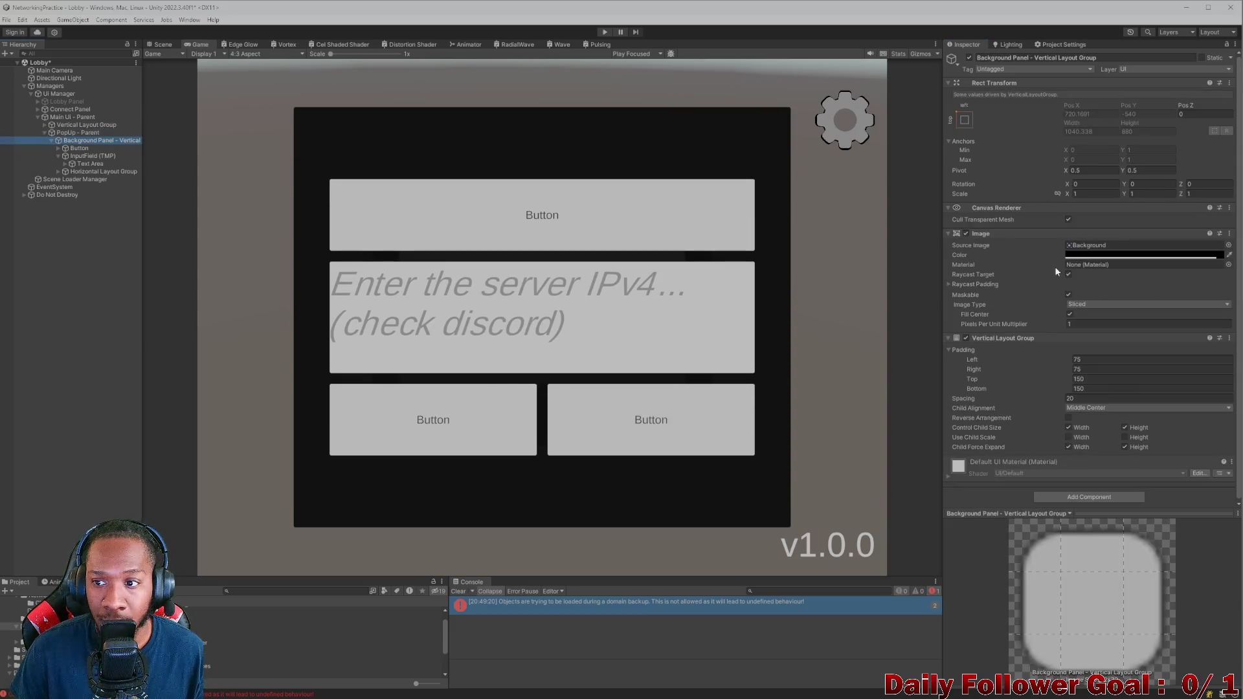
drag(1009, 379, 944, 373)
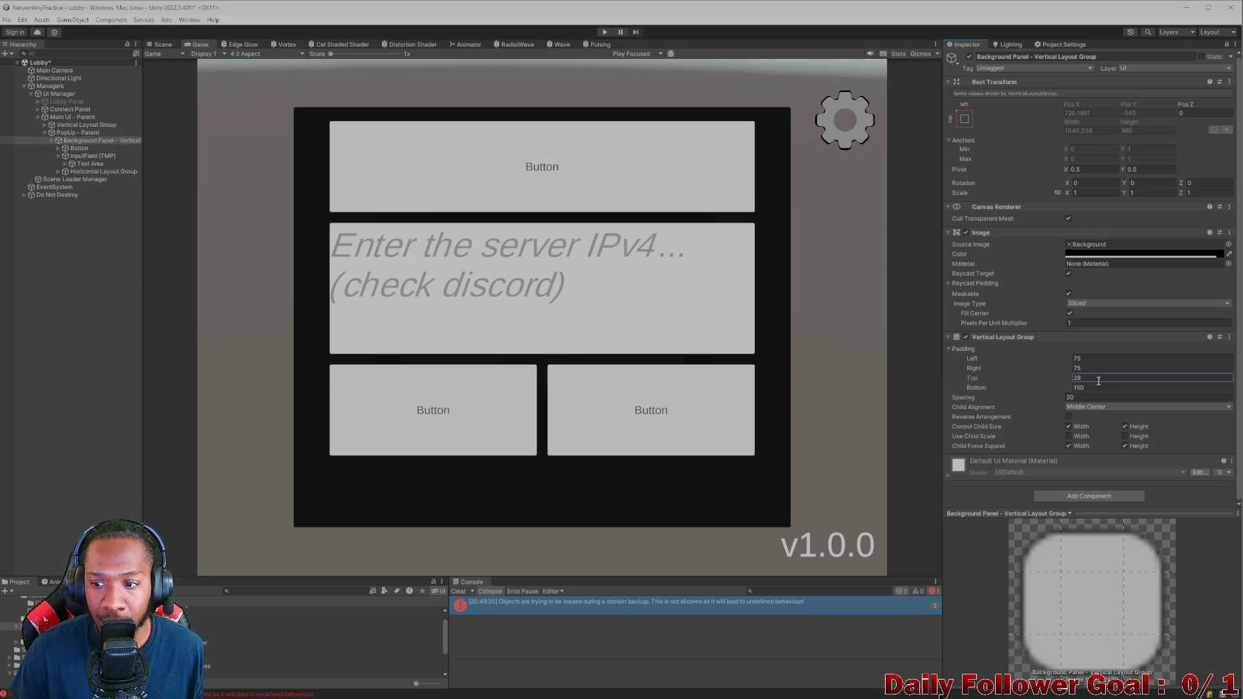
click(1098, 379)
text(25)
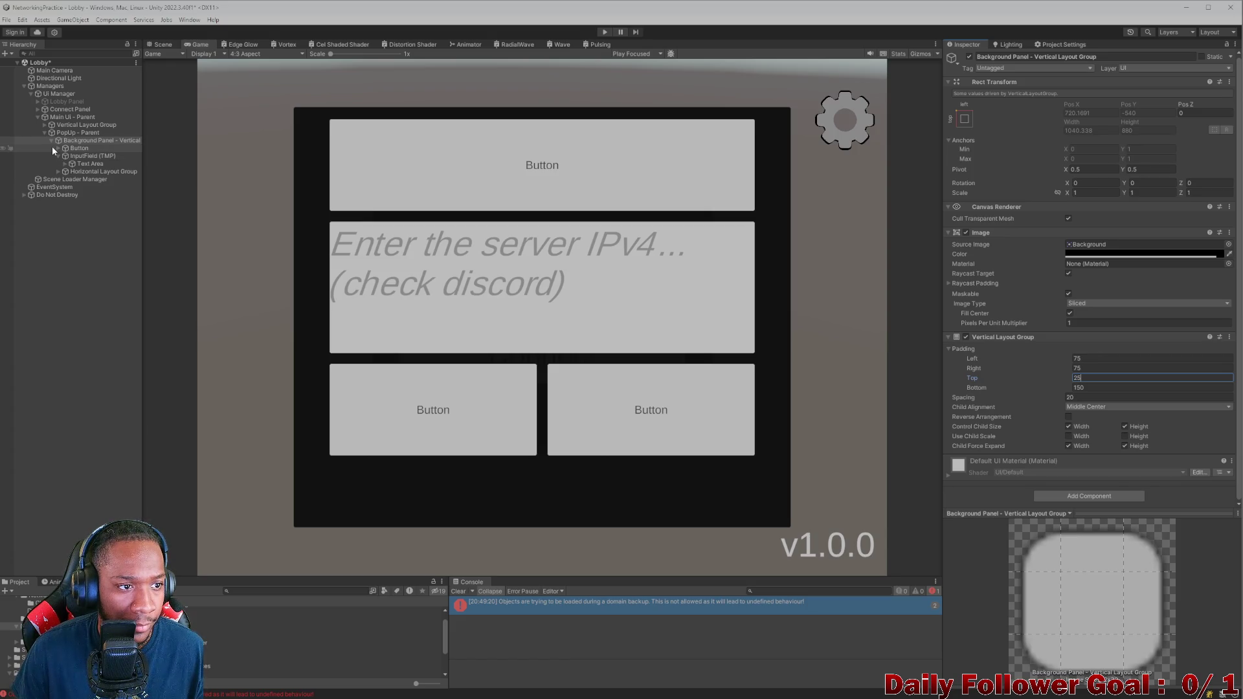
click(77, 148)
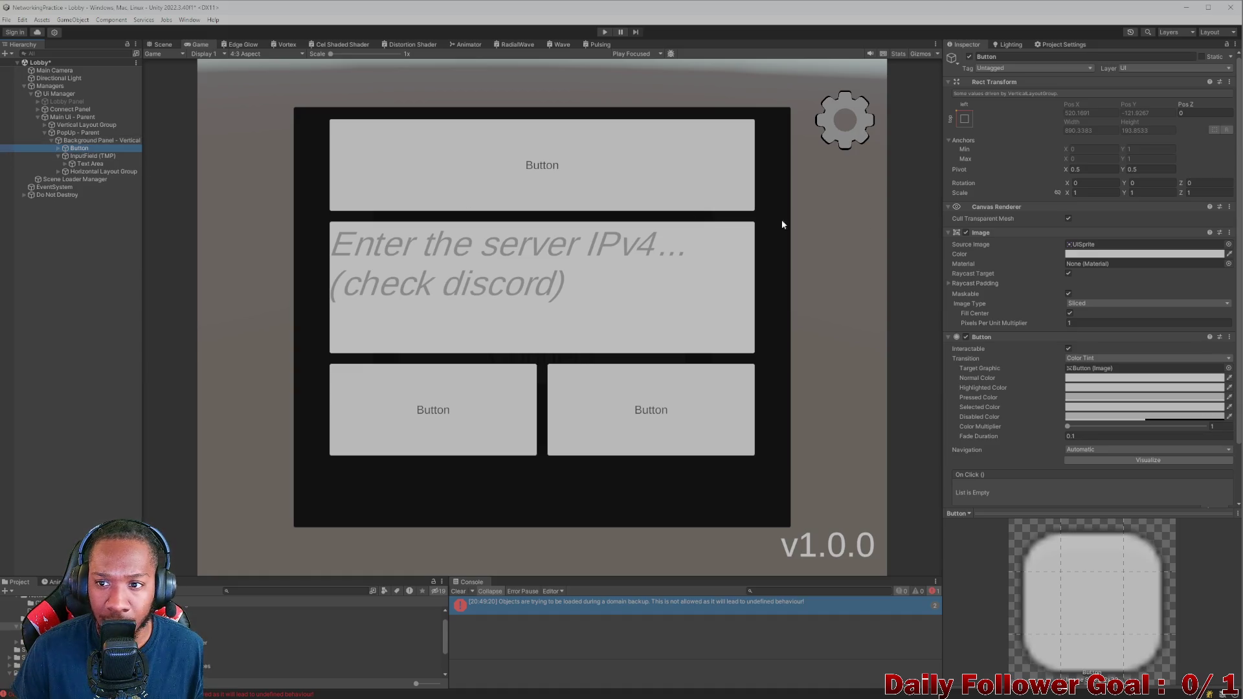
Step: Give the Button a Layout Element with flexible height and min and preferred width 100
scroll(1100, 324, down, 3)
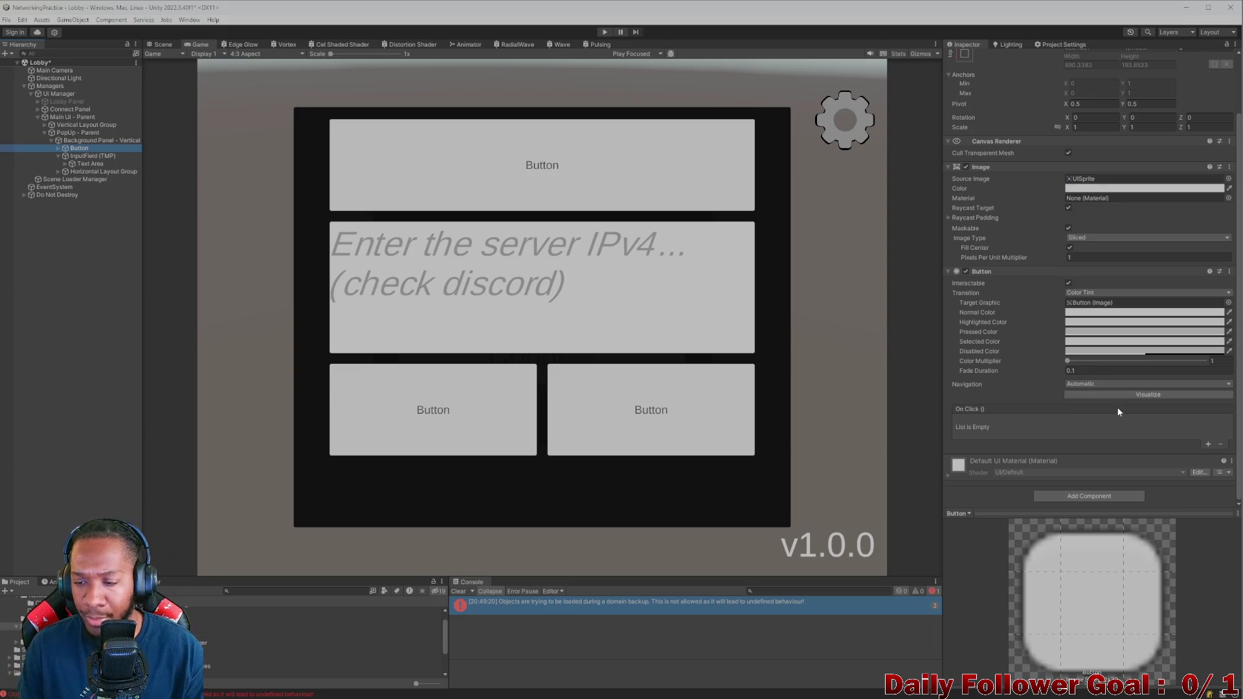
click(1103, 496)
text(lay)
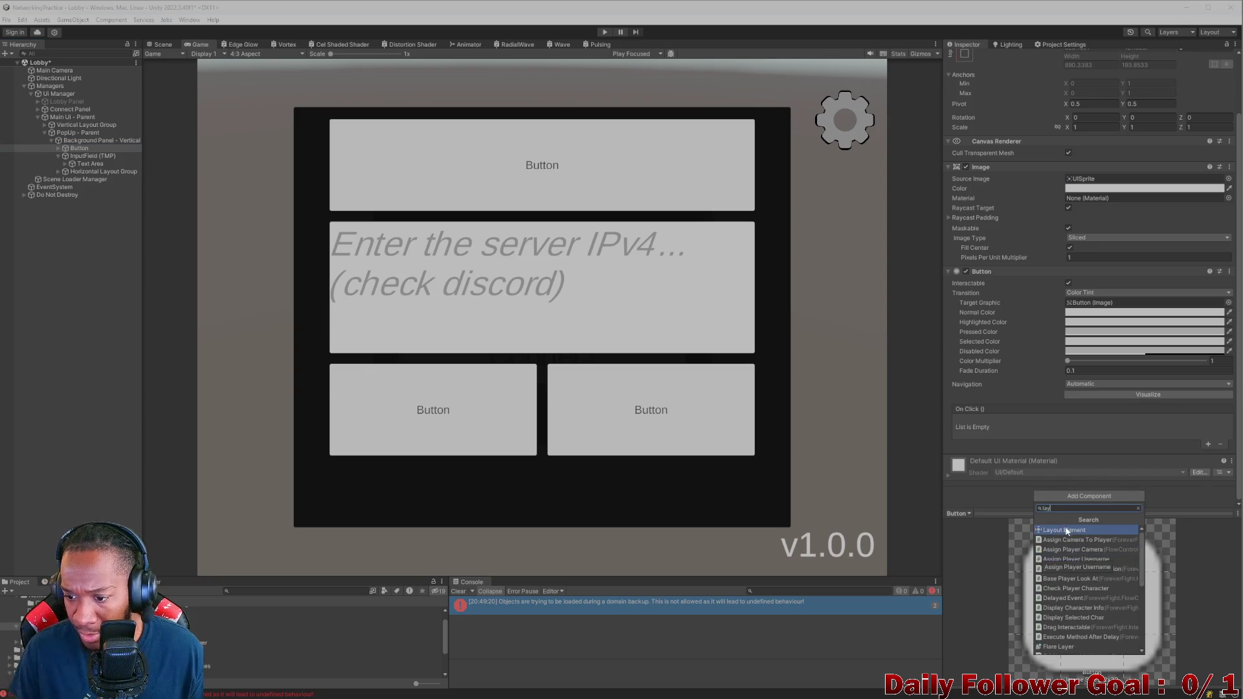
click(1065, 540)
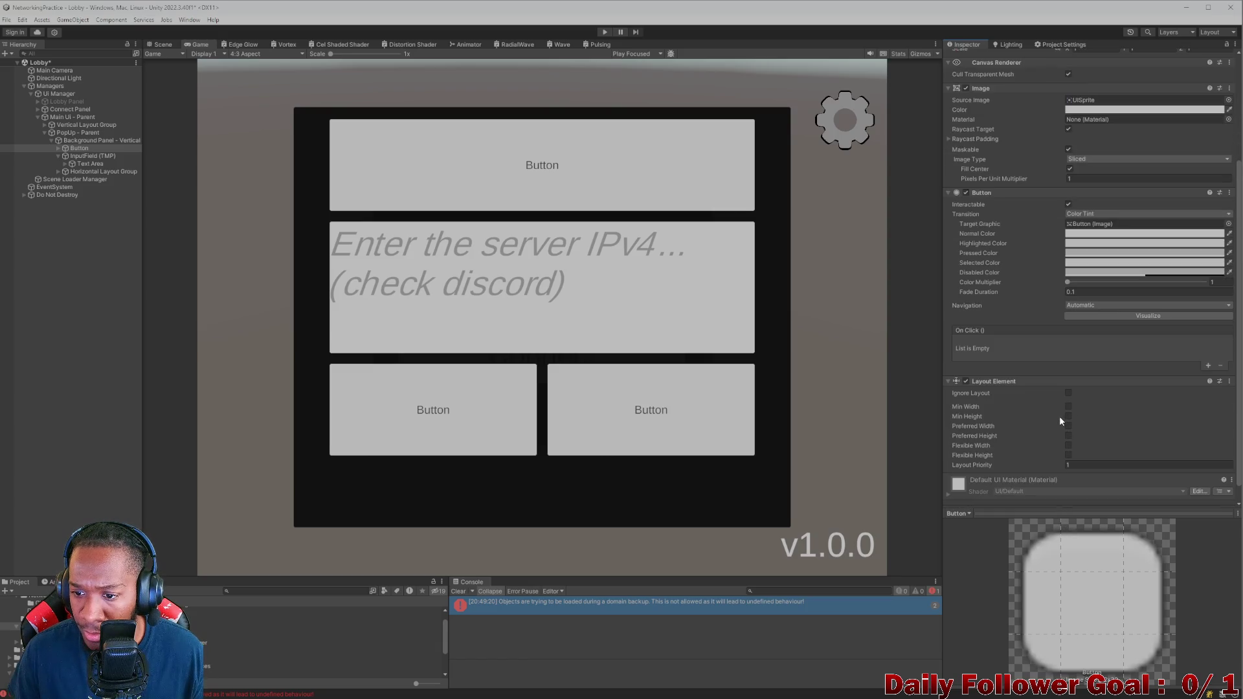
click(1069, 455)
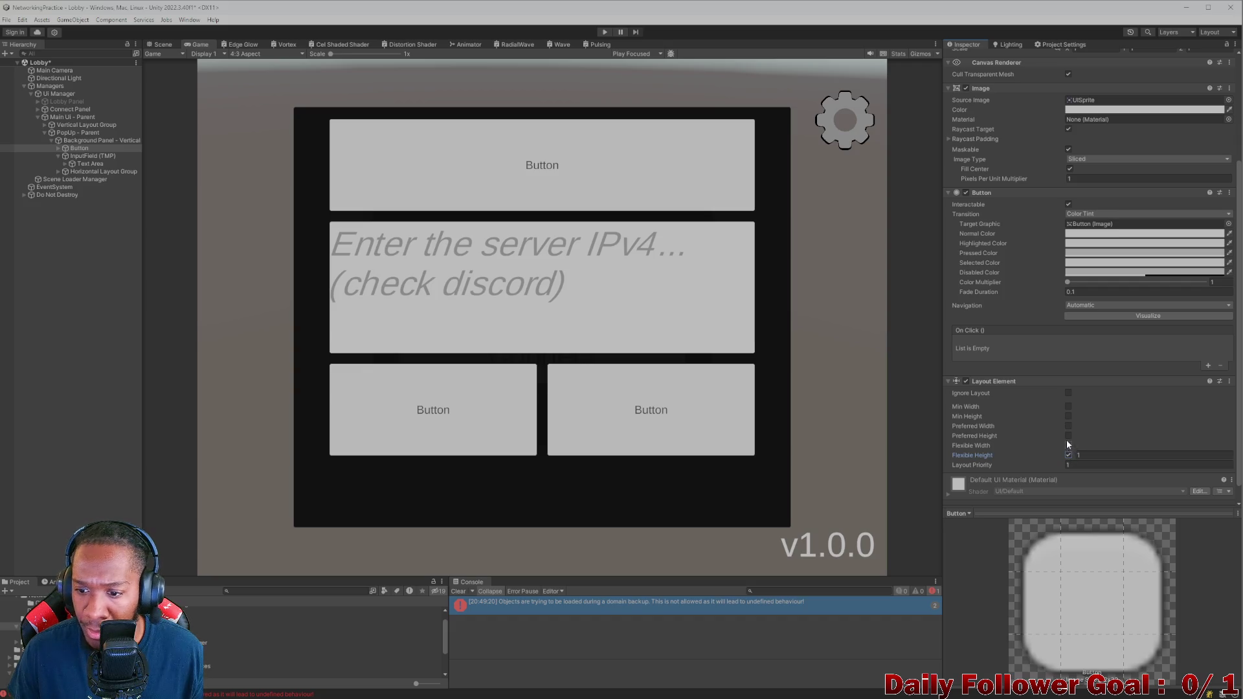
click(1068, 407)
click(1068, 426)
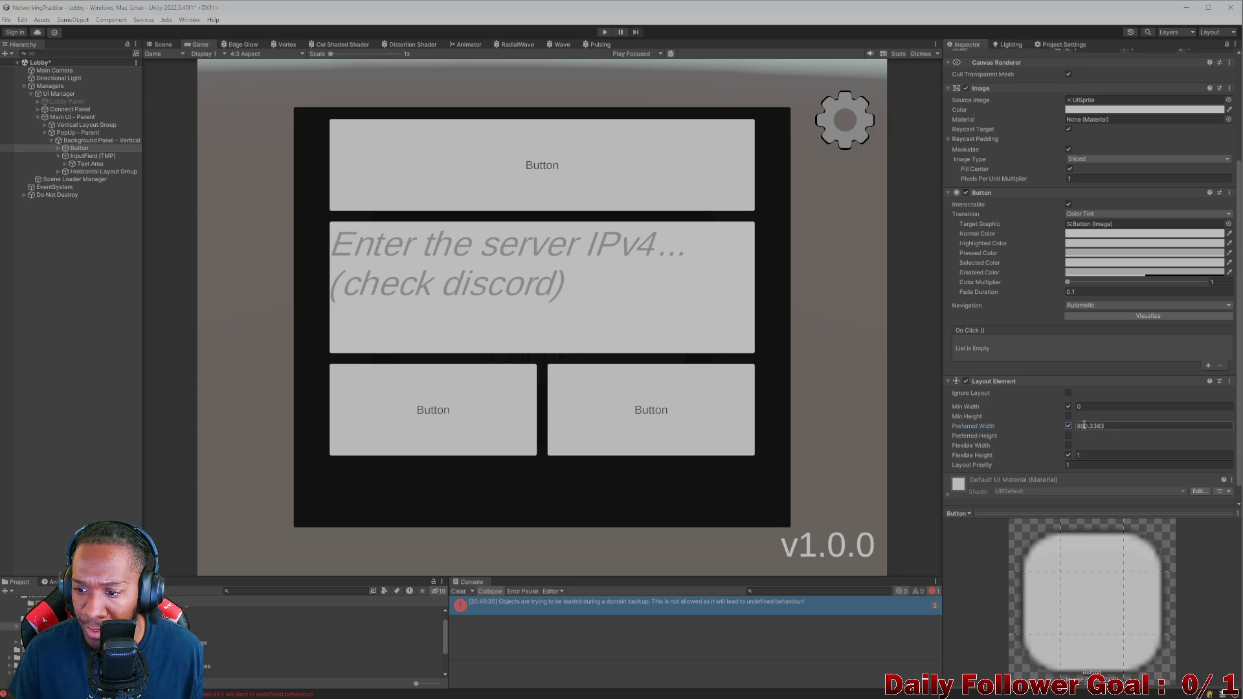
click(1077, 426)
text(100)
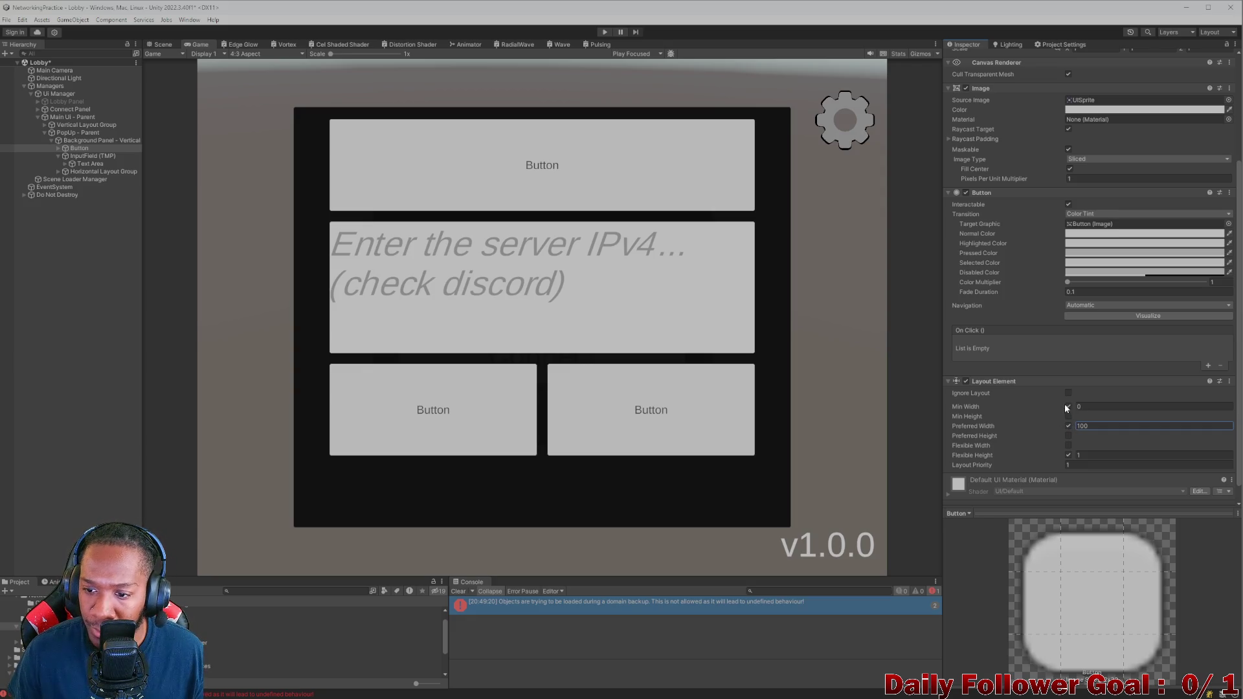
click(1088, 406)
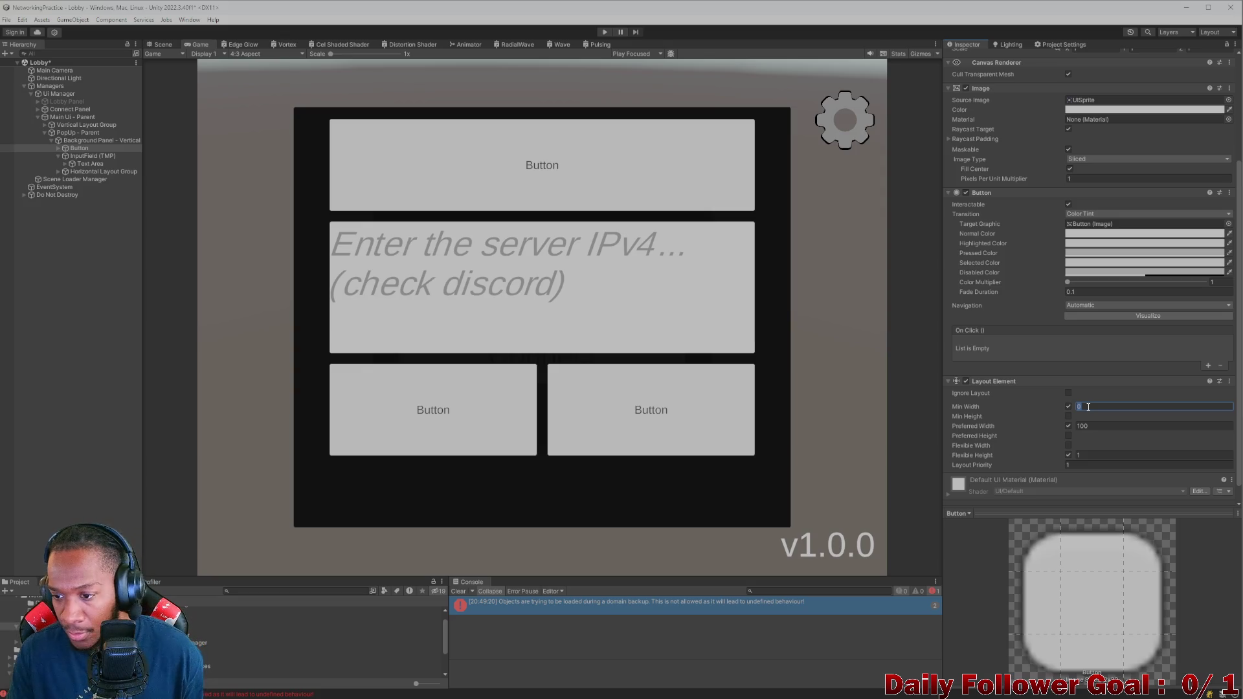
text(100)
right_click(88, 140)
Step: Create an empty child in Background Panel and duplicate the two-button row to the top
click(131, 289)
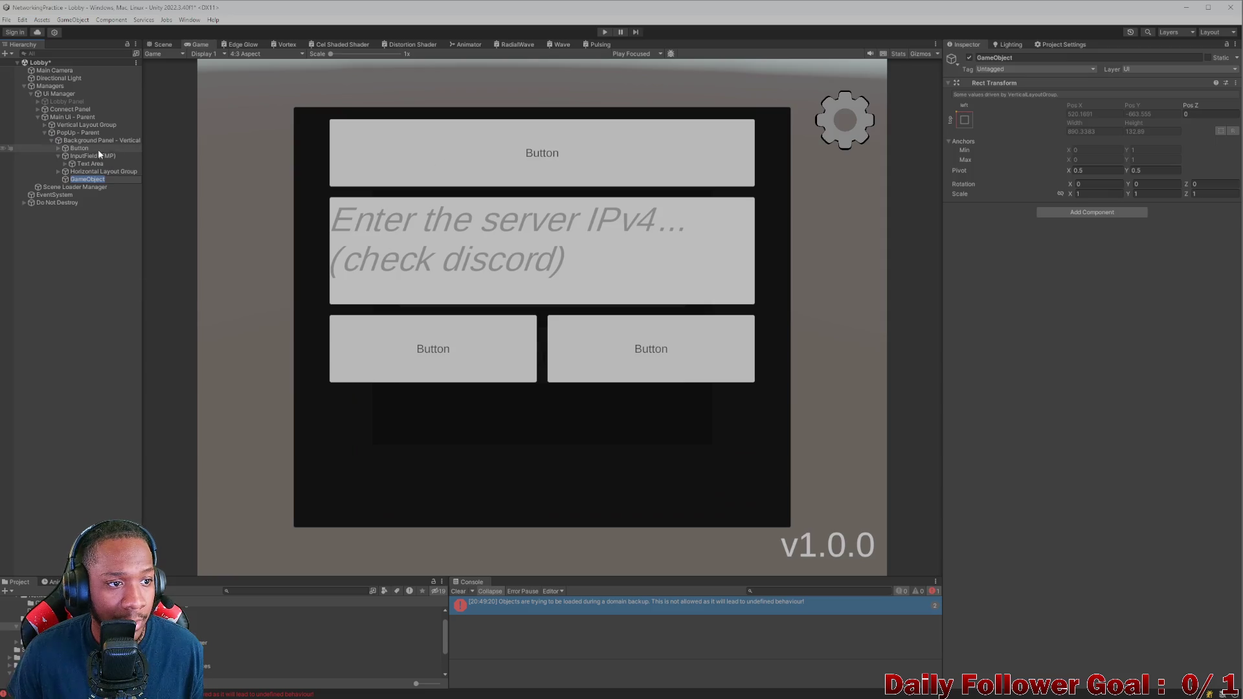
mouse_move(67, 156)
mouse_down()
mouse_move(69, 141)
mouse_move(67, 183)
mouse_up()
click(86, 172)
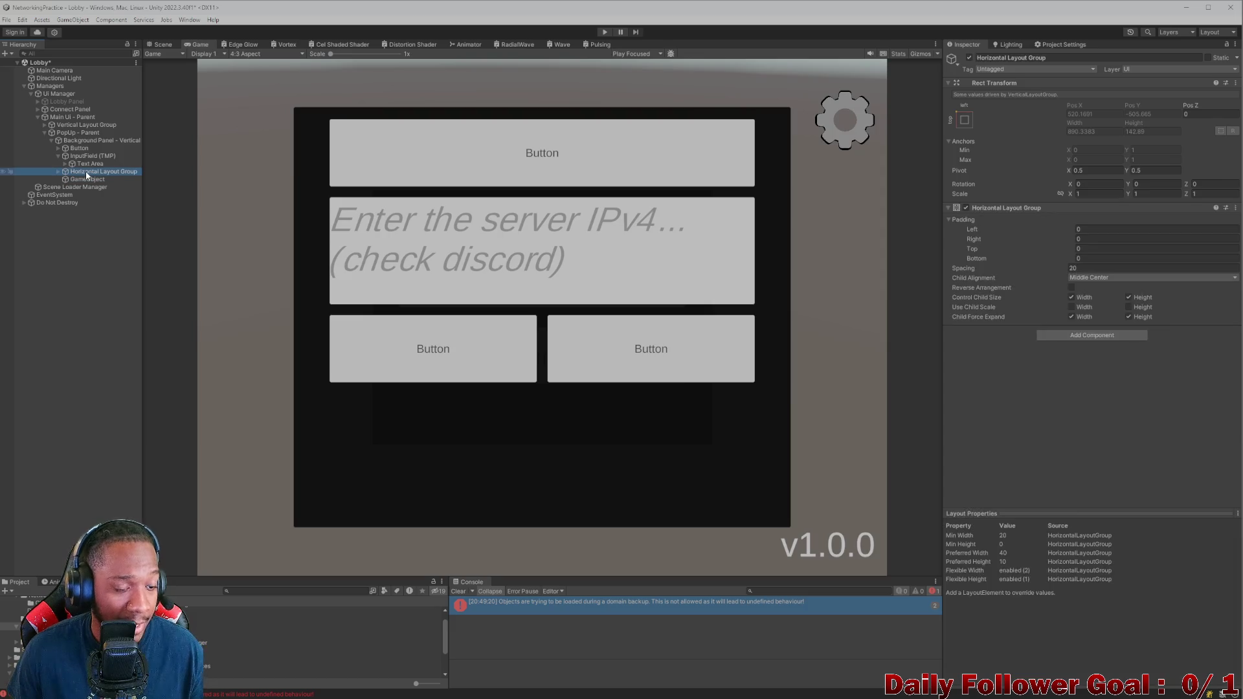
key(ctrl+d)
drag(83, 180, 83, 143)
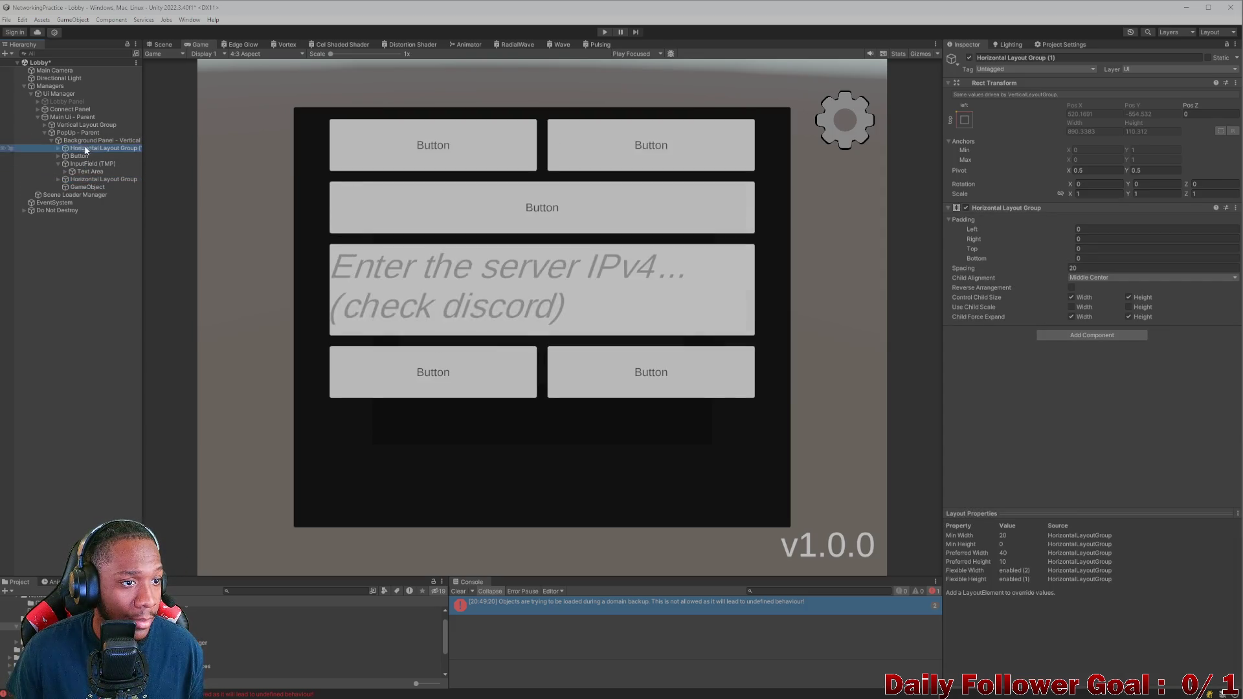
Step: Delete the empty GameObject, the standalone wide Button, and Button (1) from the copied row
click(86, 187)
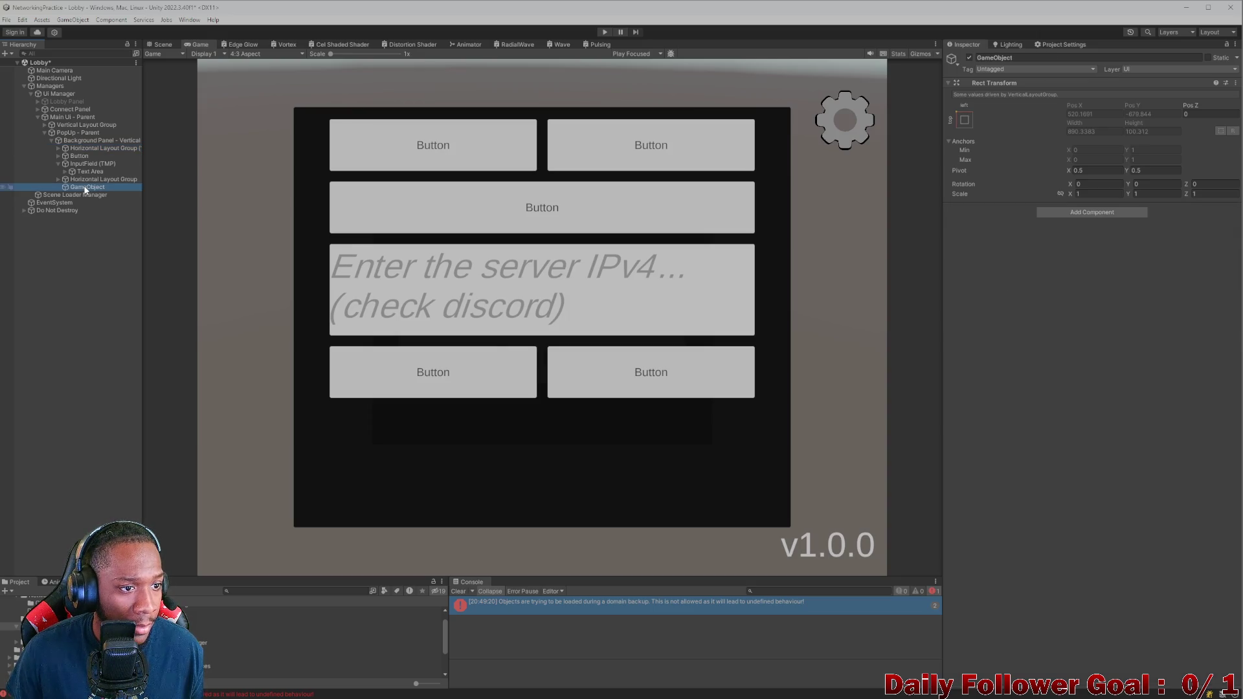
key(Delete)
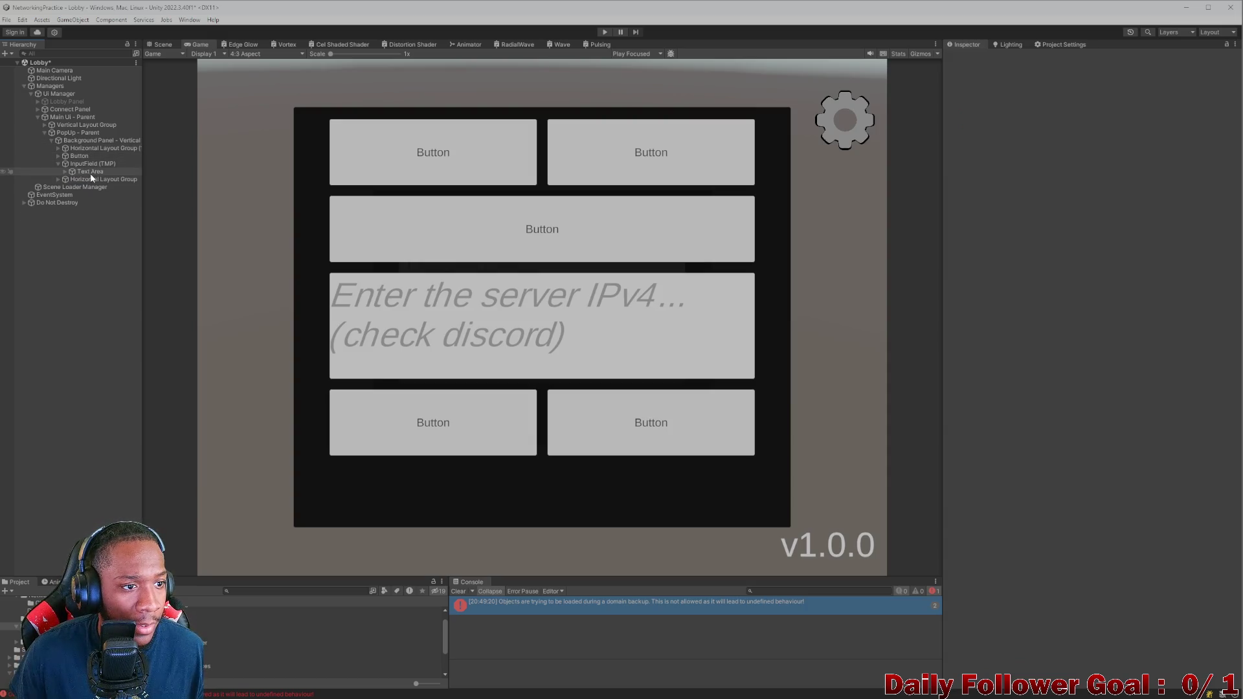
click(86, 156)
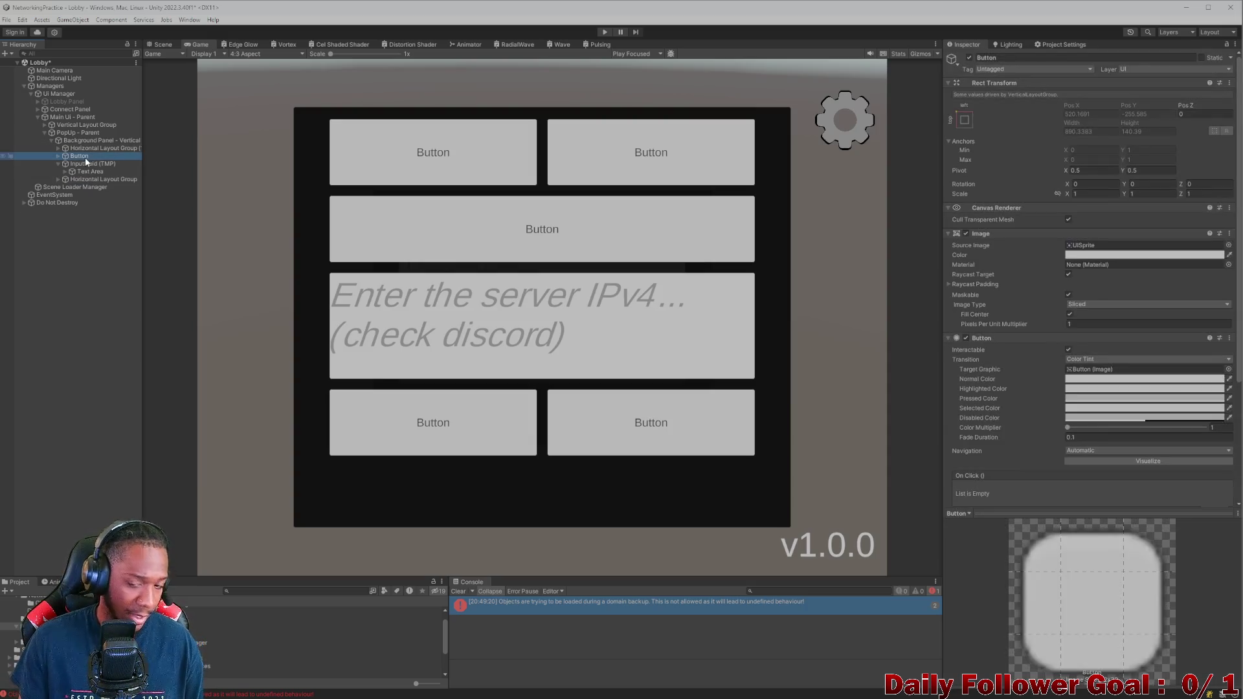
key(Delete)
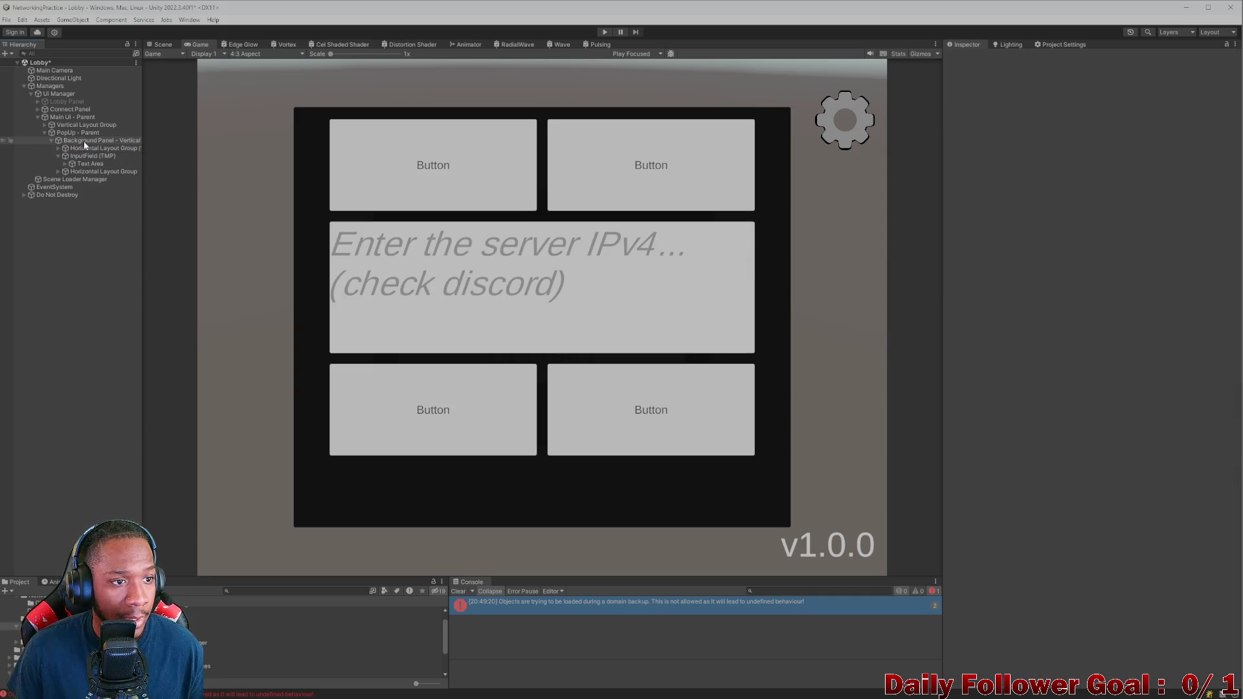
click(85, 148)
key(Right)
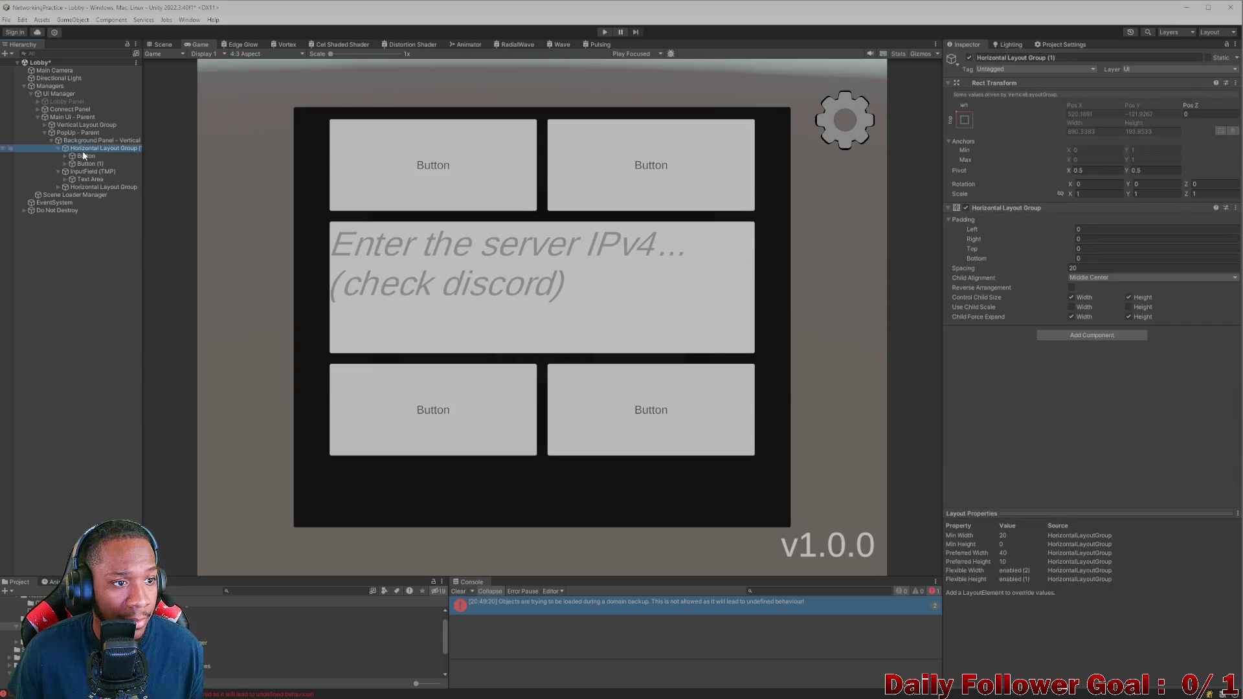
click(85, 156)
click(89, 164)
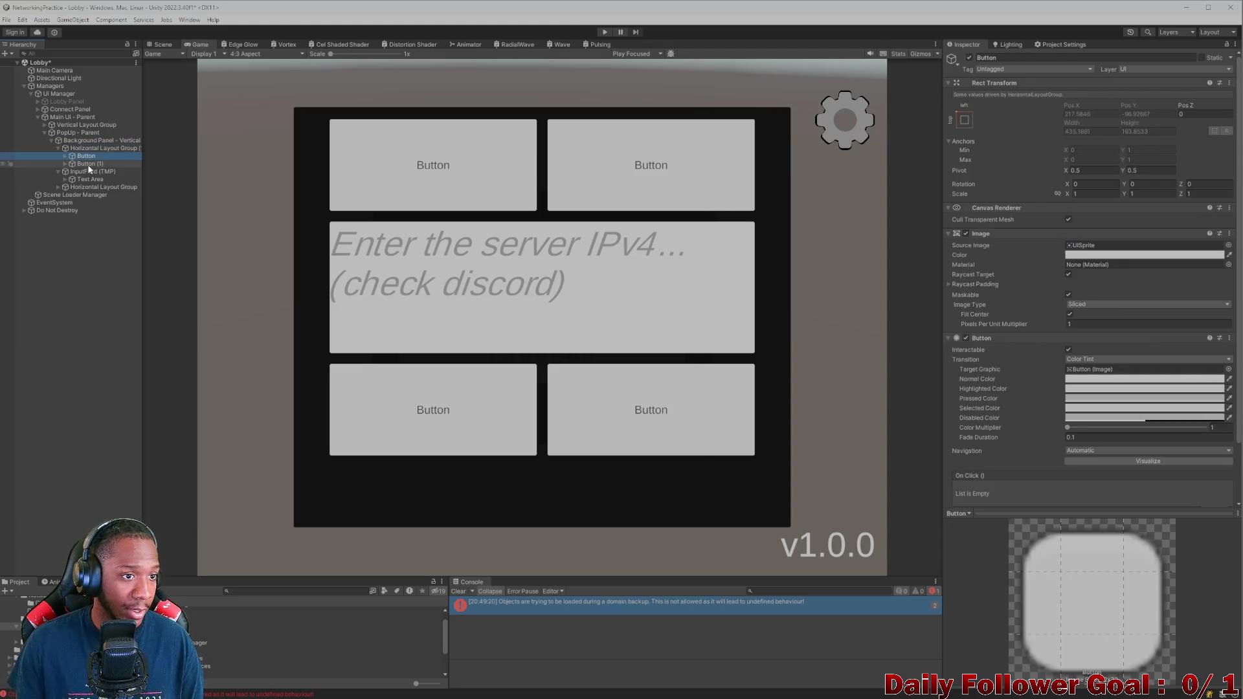
key(Delete)
click(90, 148)
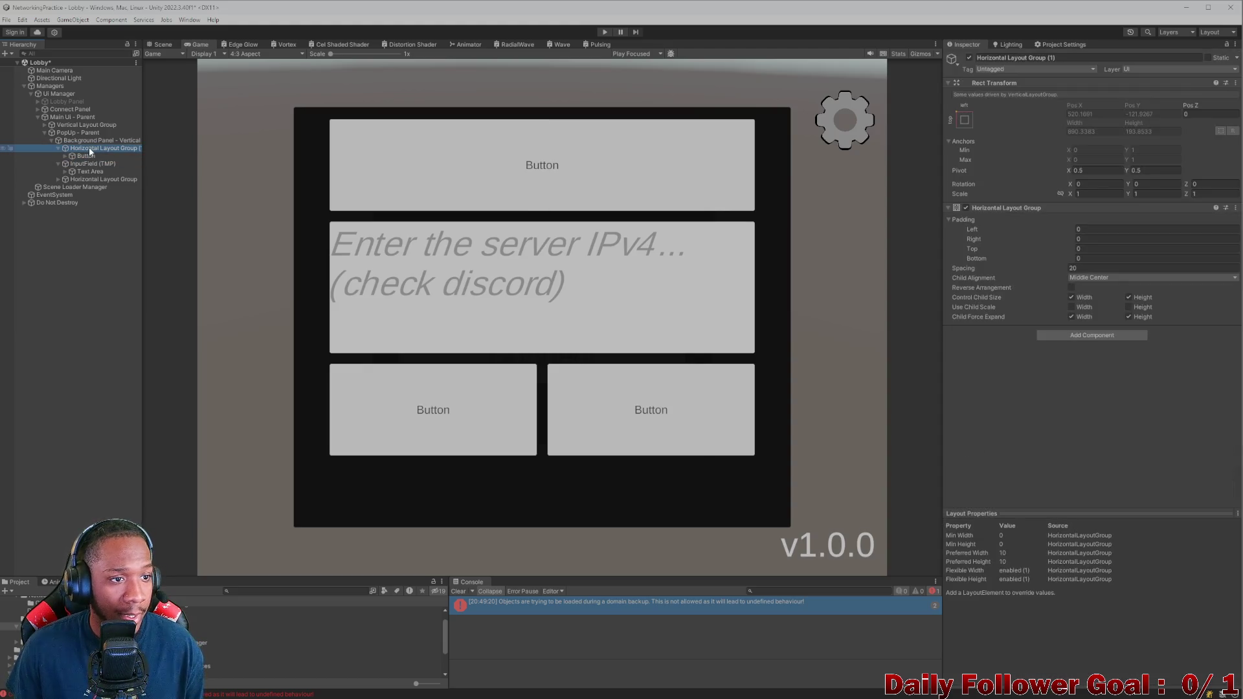
right_click(90, 150)
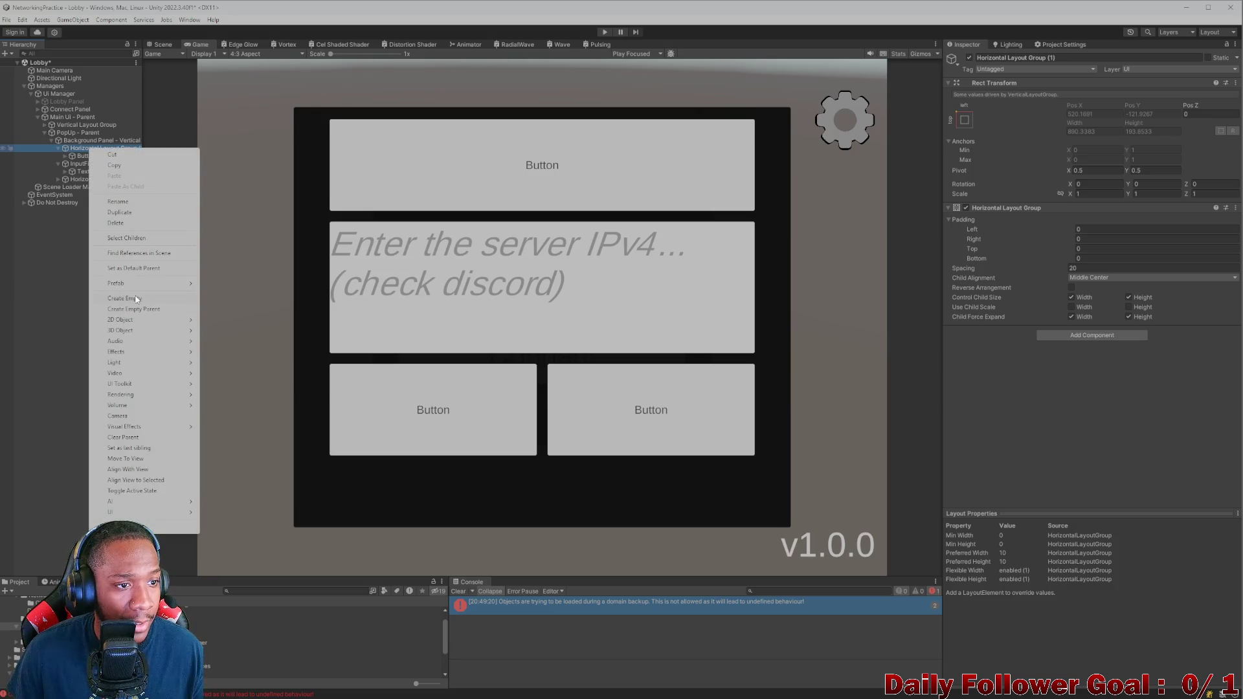
Step: Add an empty spacer object before the top Button and give it a Layout Element
click(137, 299)
drag(68, 165, 72, 154)
click(1056, 58)
text(Space)
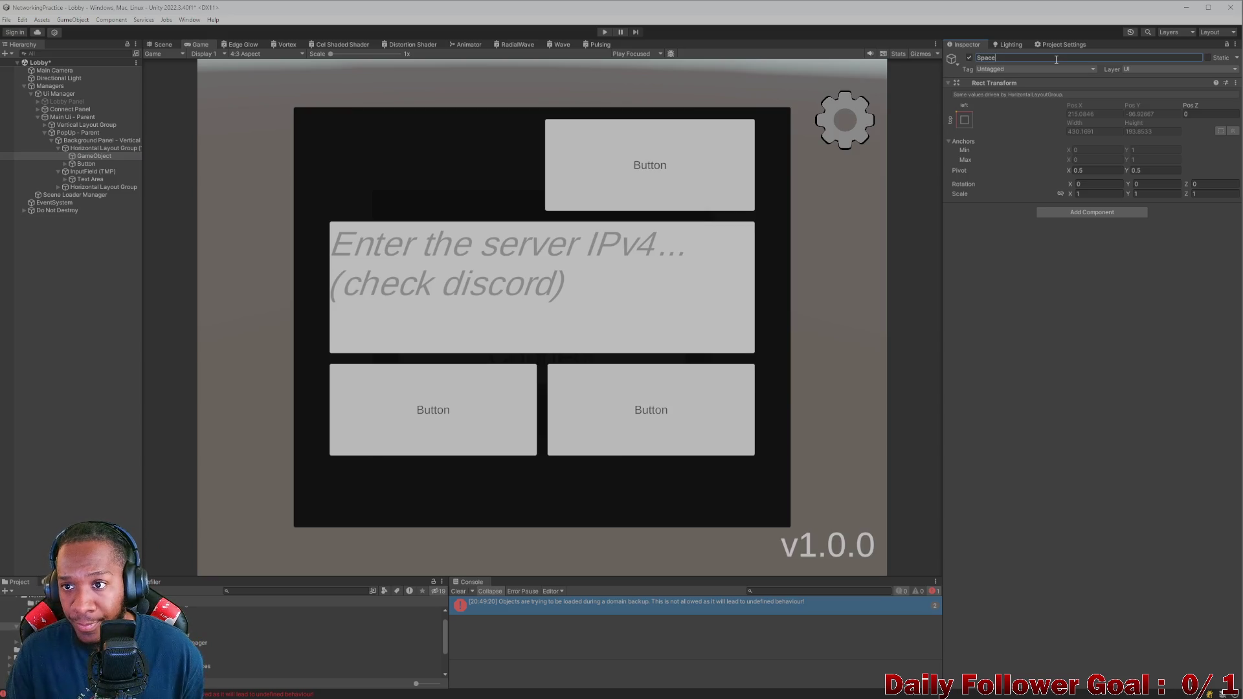
click(1078, 214)
text(lay)
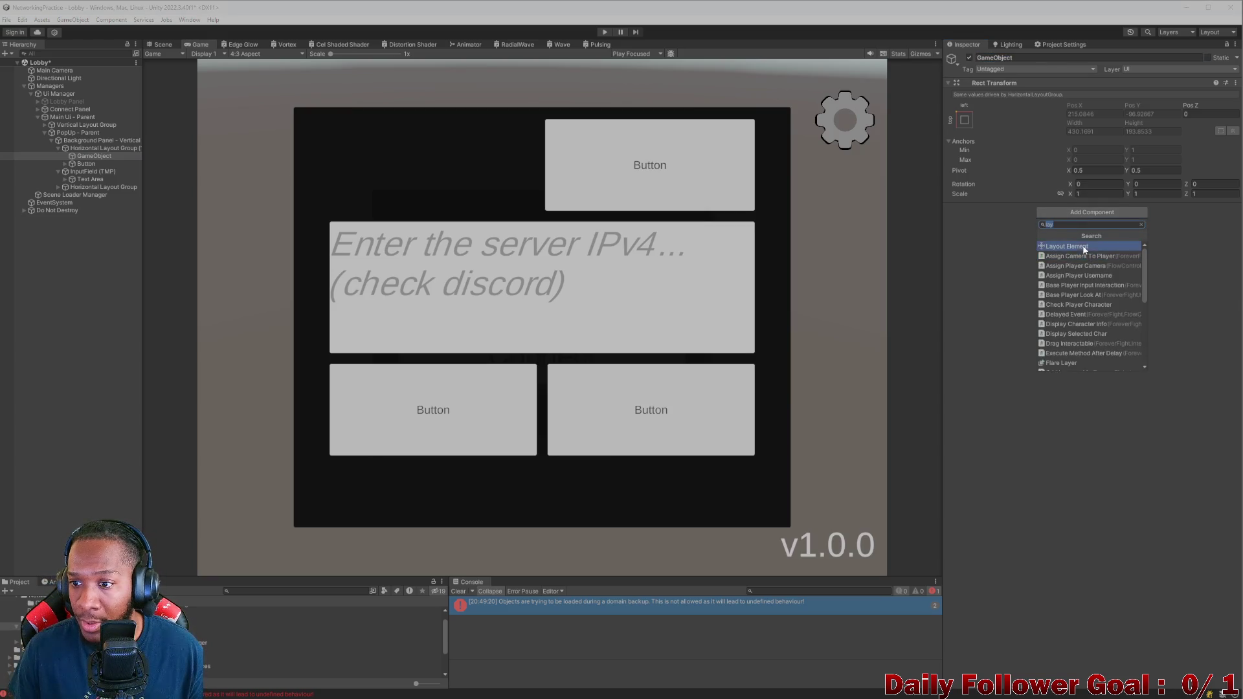
click(1084, 246)
Step: Give the spacer flexible height and preferred width 500, checking 20:9 and 4:3 previews
click(1071, 281)
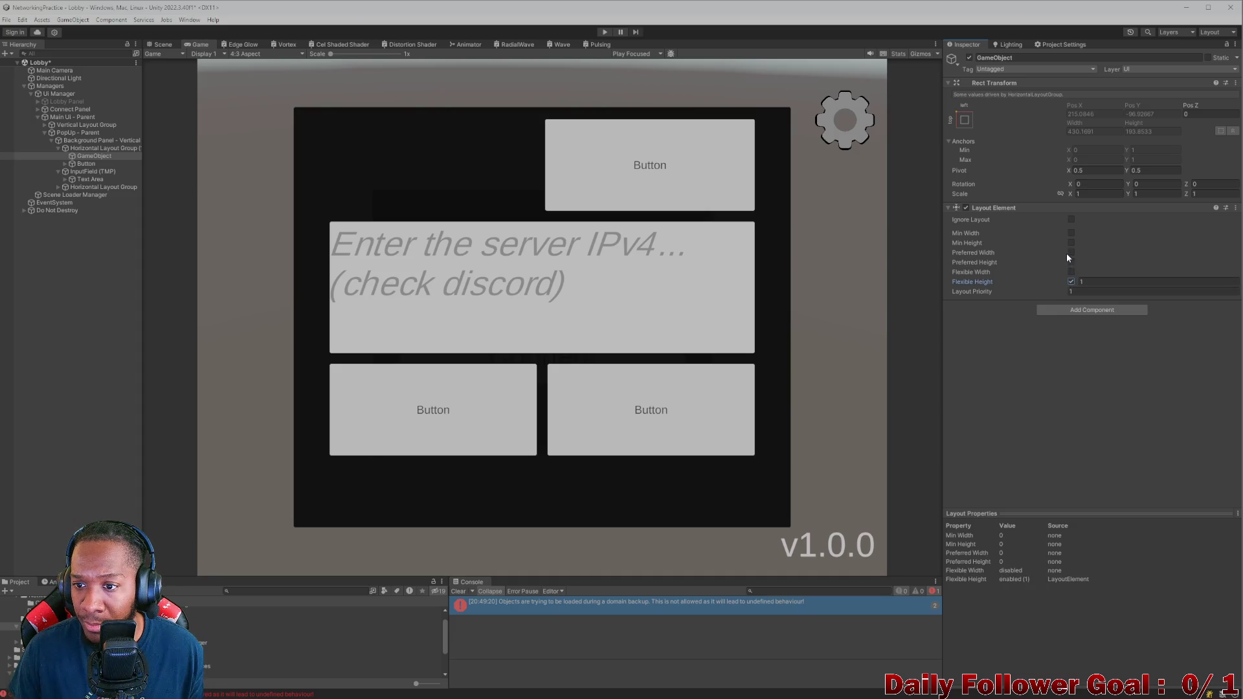
click(1071, 253)
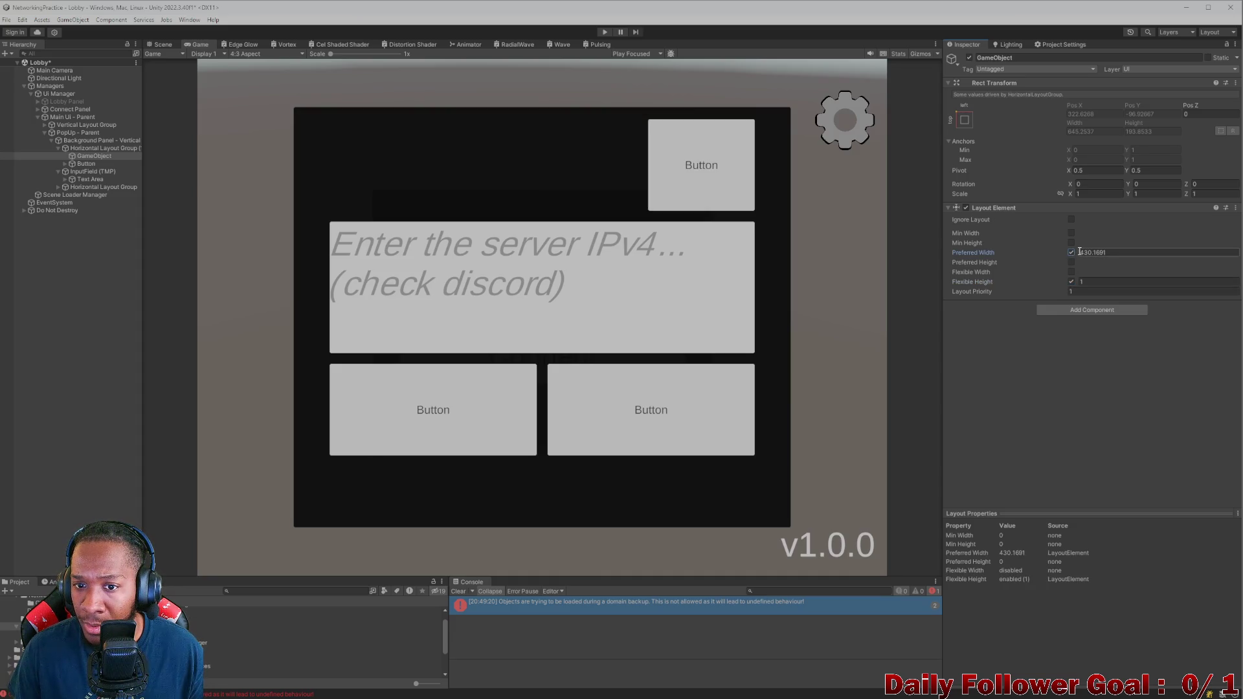
click(1077, 252)
text(480.8)
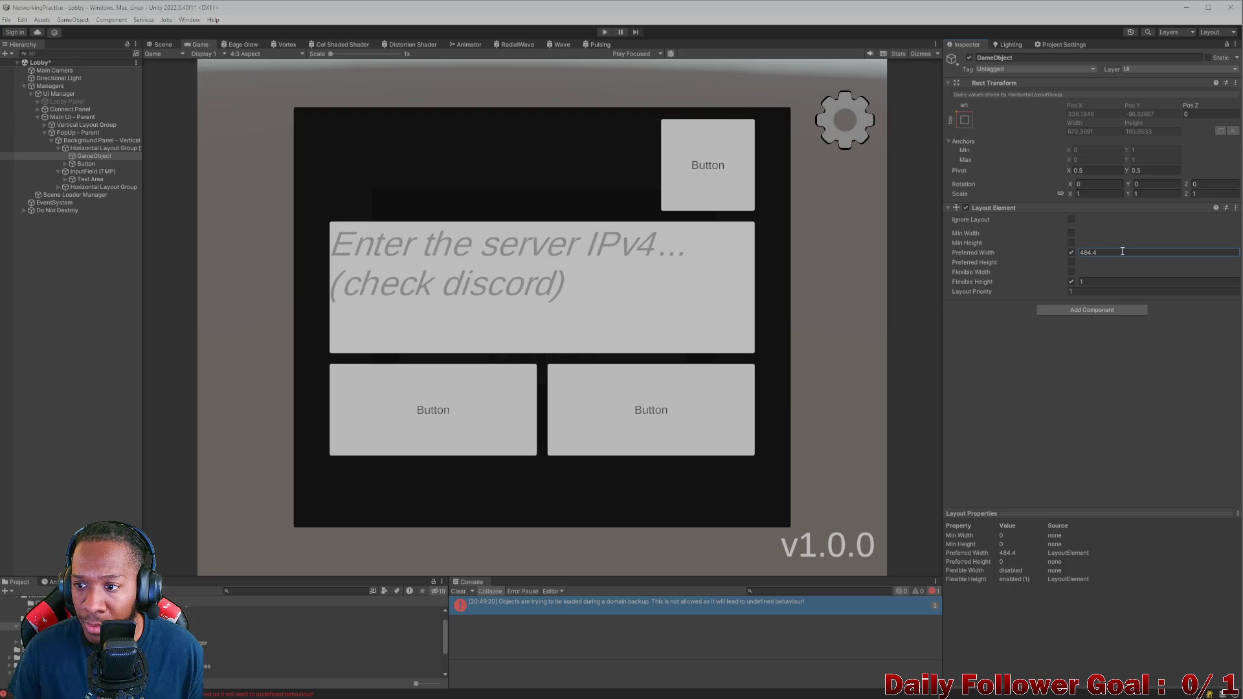
key(ctrl+a)
text(500)
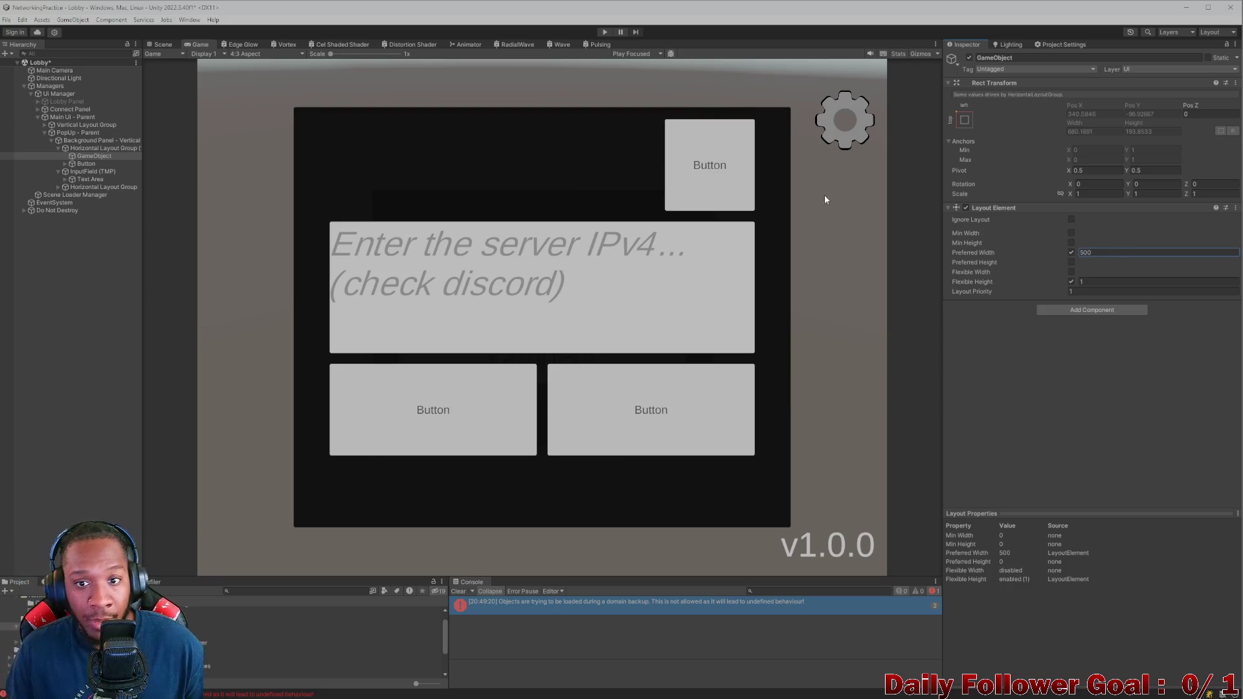
click(242, 53)
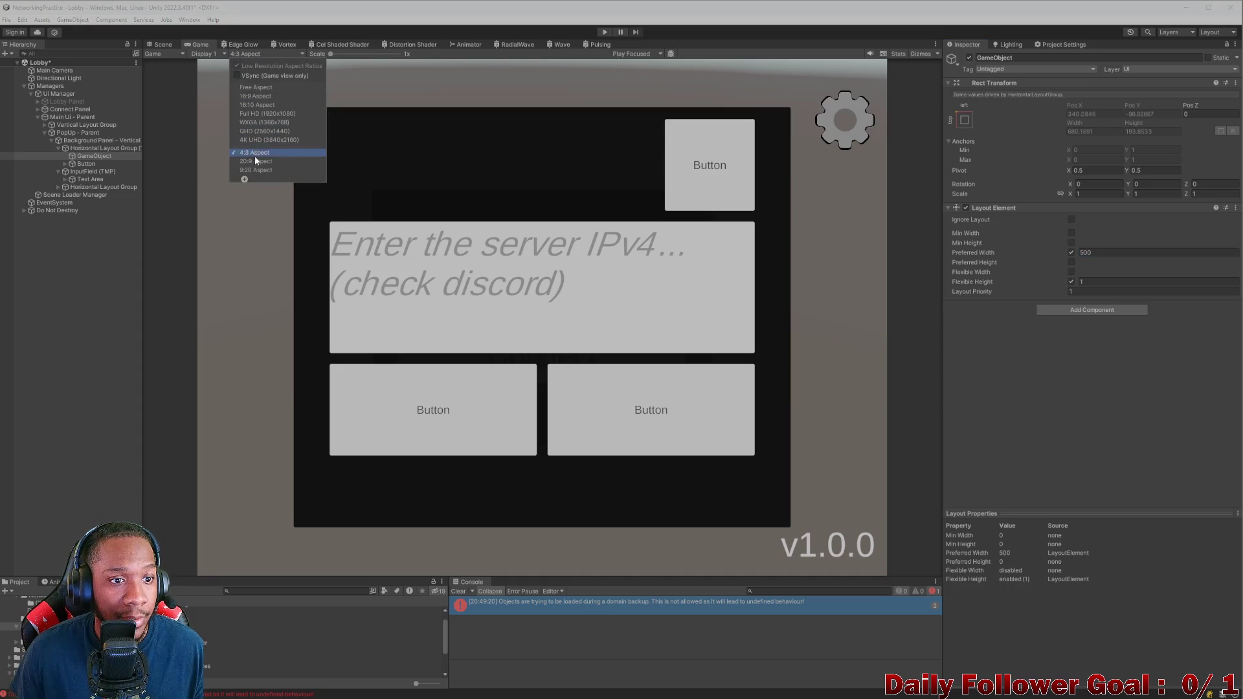
click(258, 160)
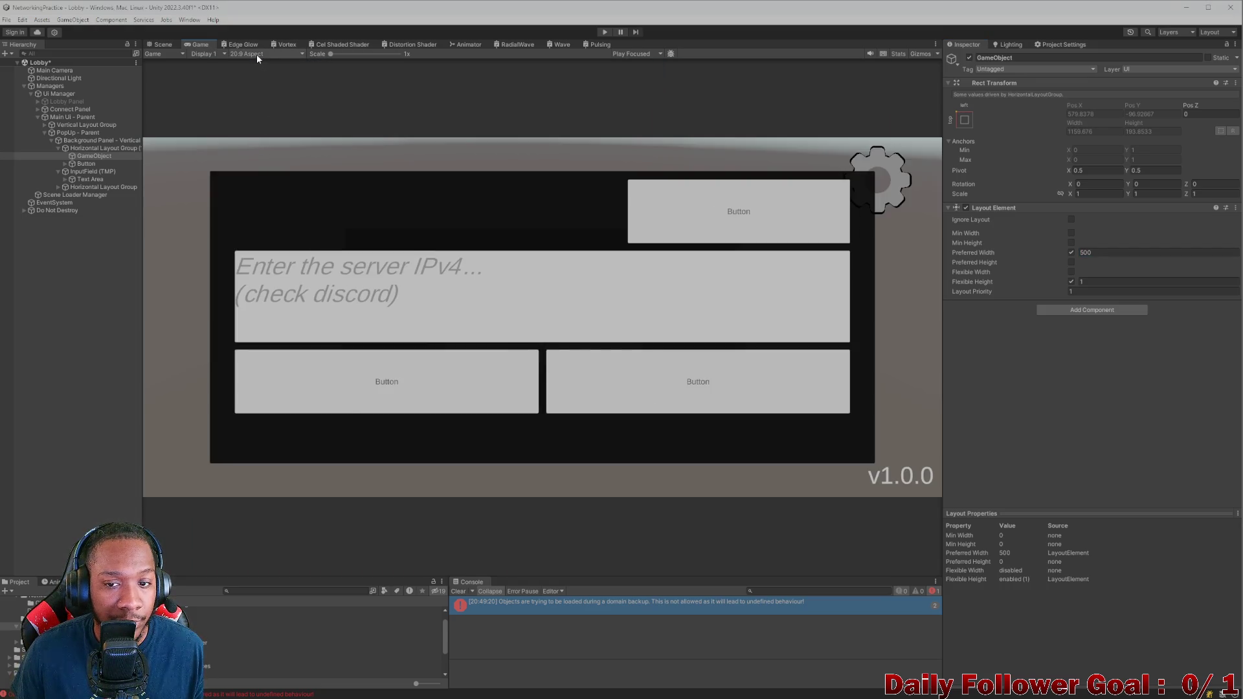
click(256, 54)
click(259, 153)
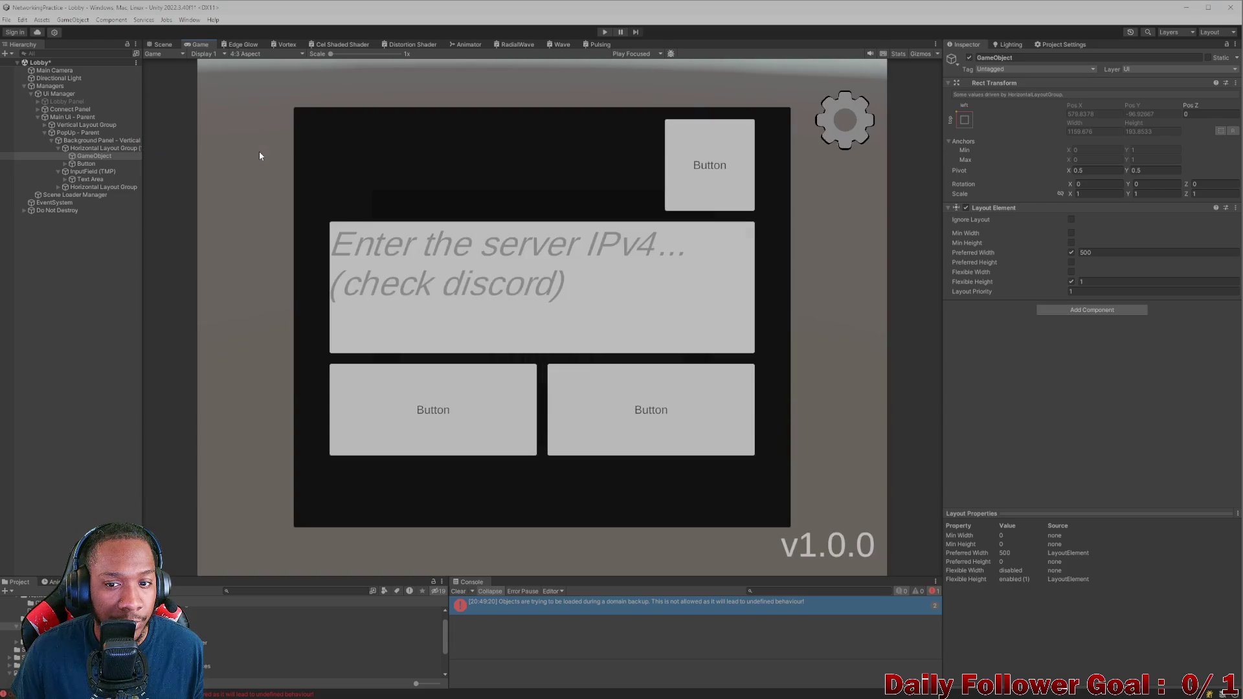
Step: Add a Layout Element to the top Button with flexible height and min and preferred width 100
click(95, 163)
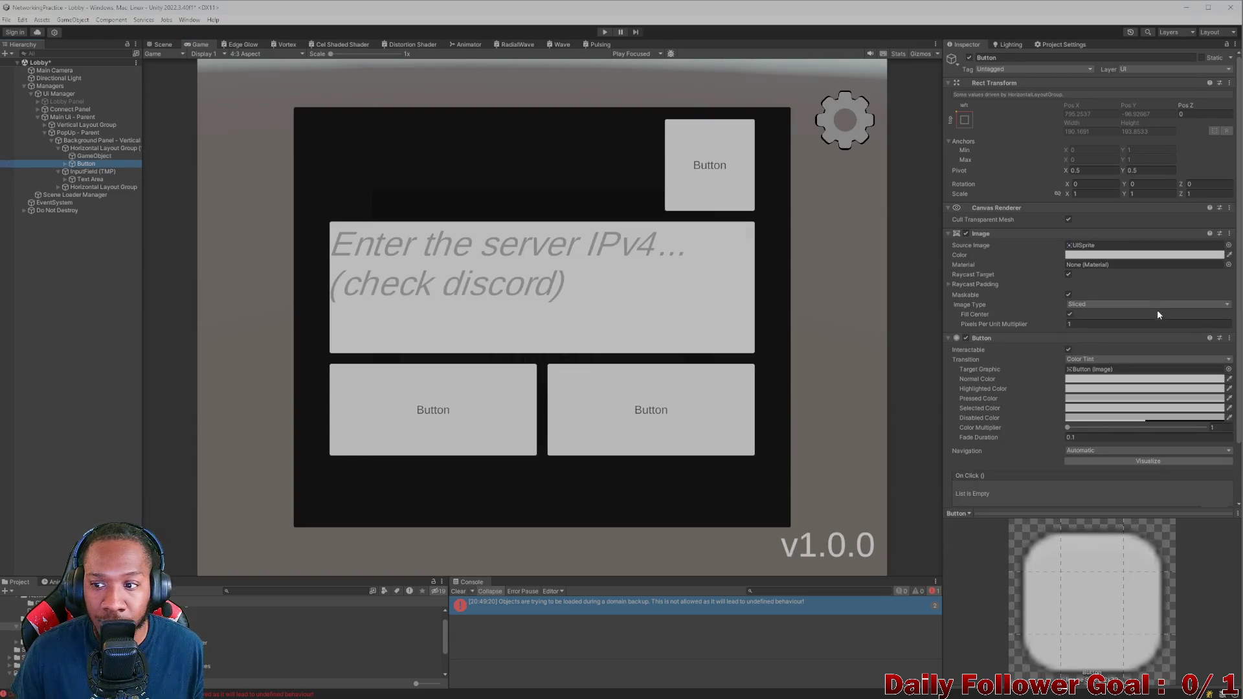
scroll(1156, 308, down, 2)
click(1081, 496)
text(lay)
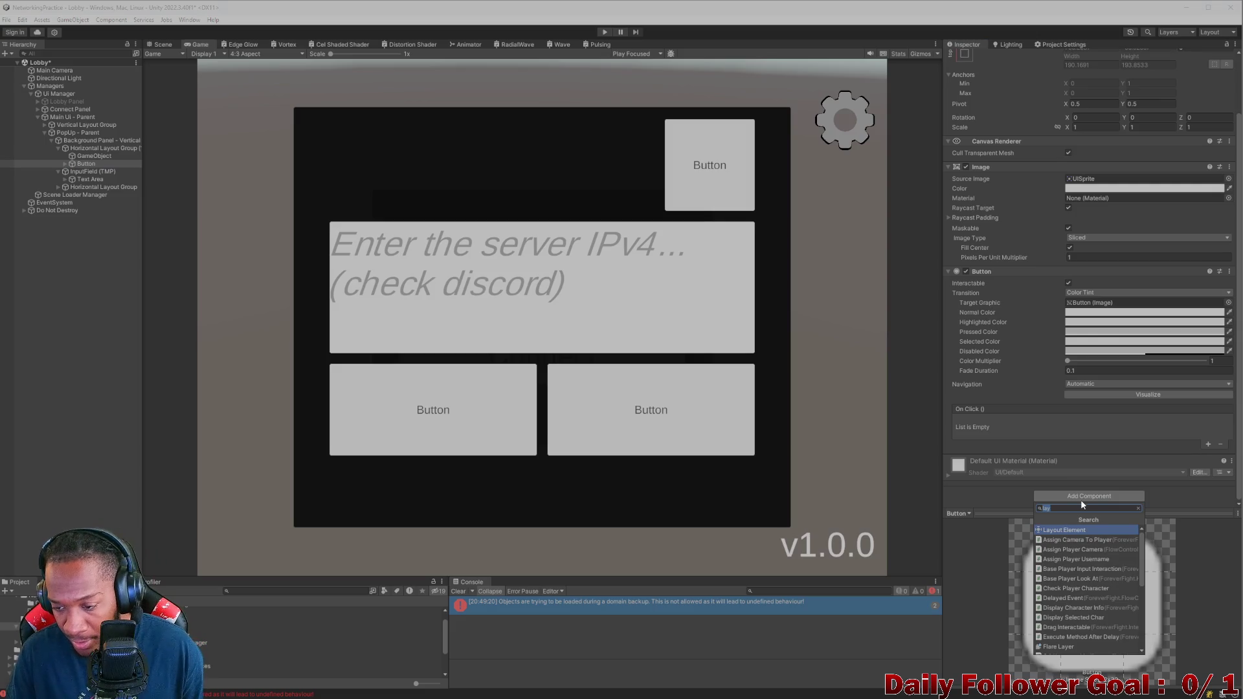
click(1064, 531)
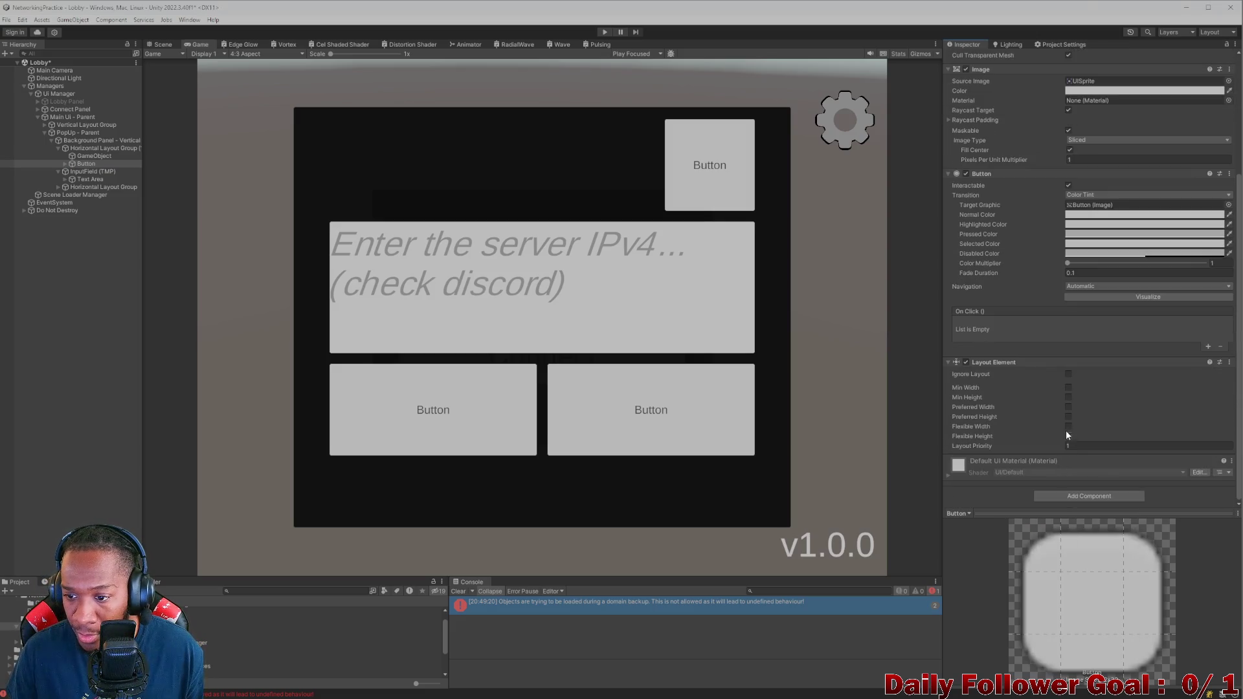
click(1069, 437)
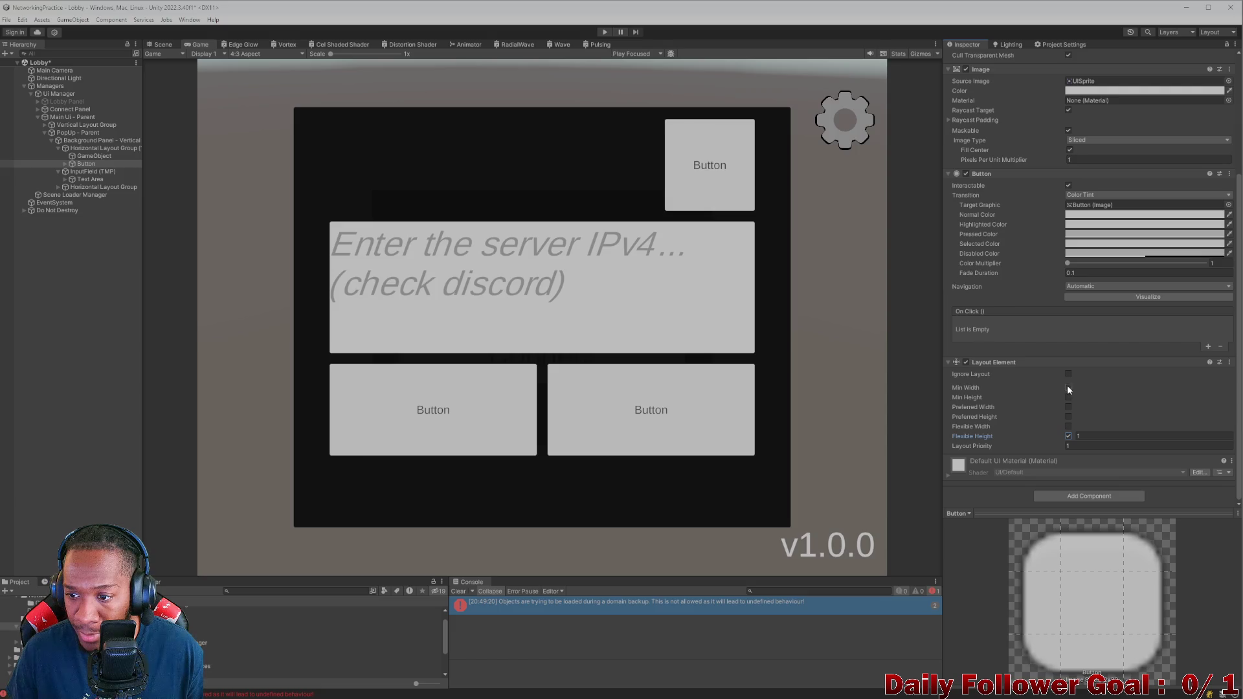
click(1069, 389)
click(1069, 407)
click(1112, 388)
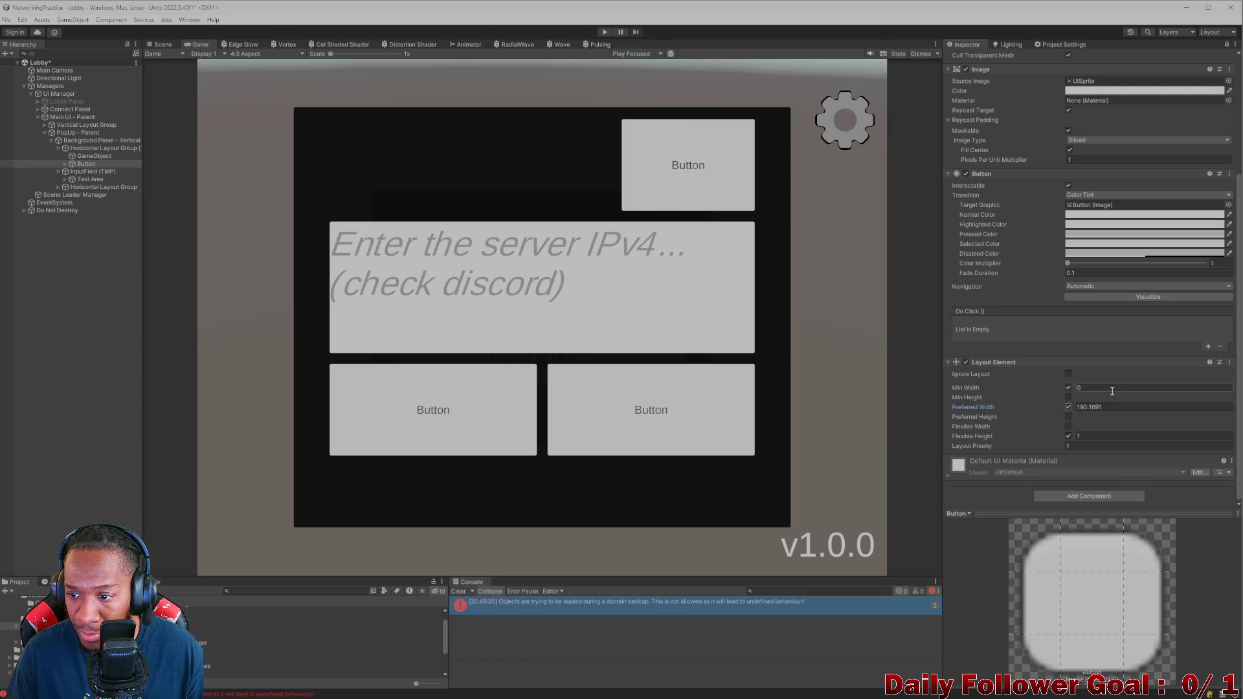
text(100)
click(1128, 403)
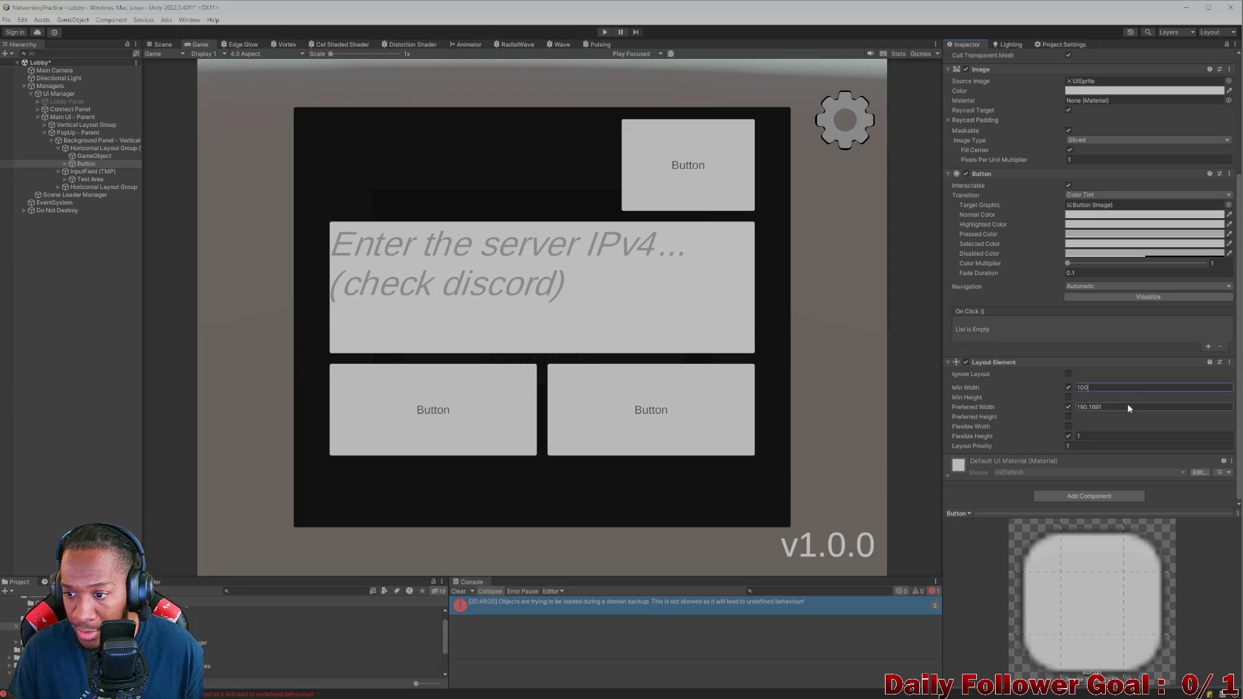
text(100)
Step: Try flexible width instead of preferred width on the spacer, comparing 4:3 and 20:9 previews
click(255, 54)
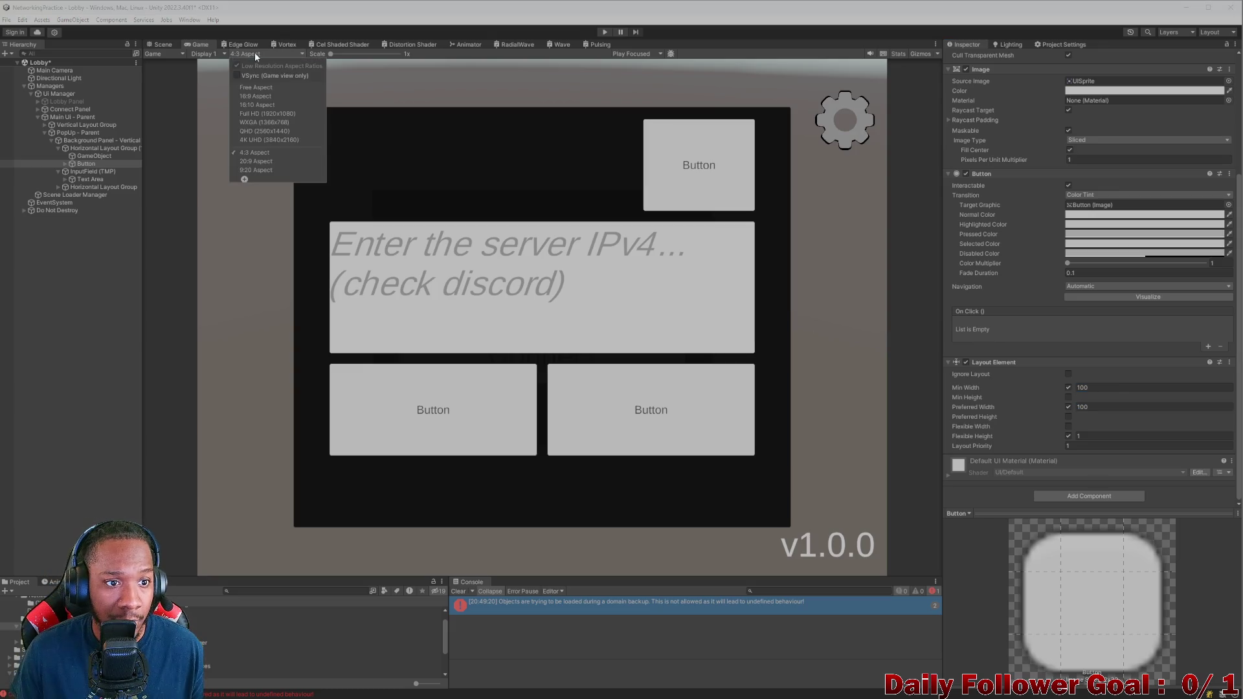
click(254, 162)
click(94, 156)
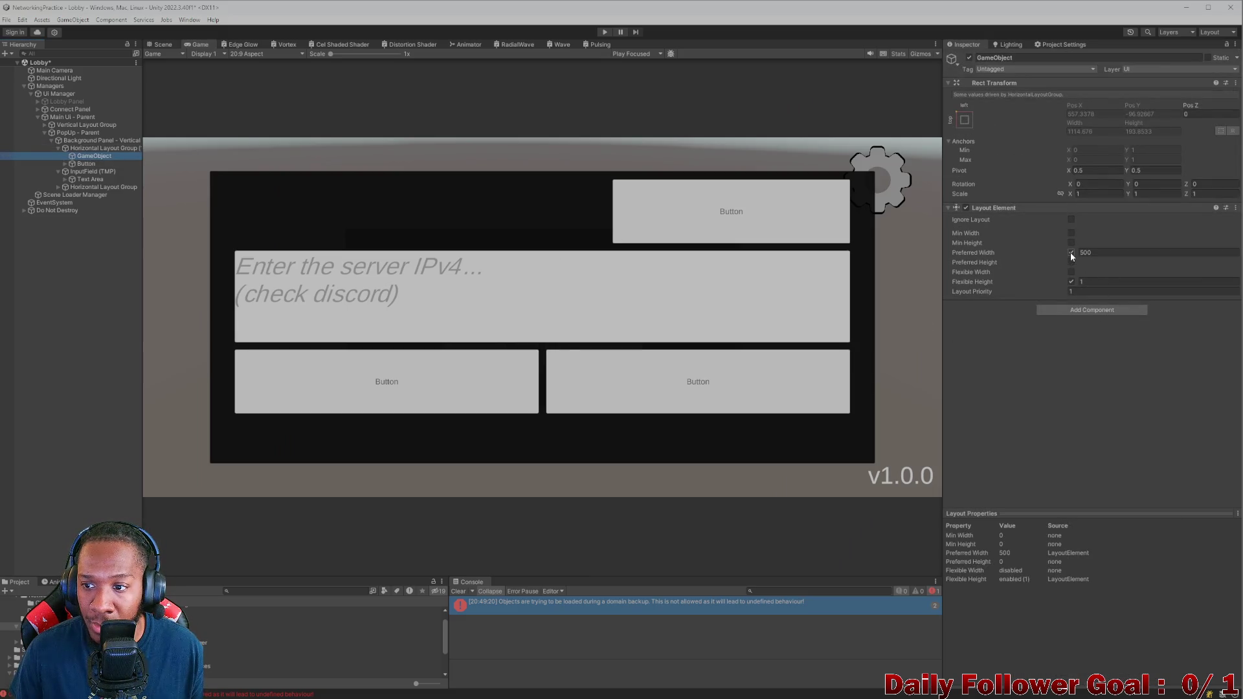
click(1070, 251)
click(1071, 272)
click(251, 54)
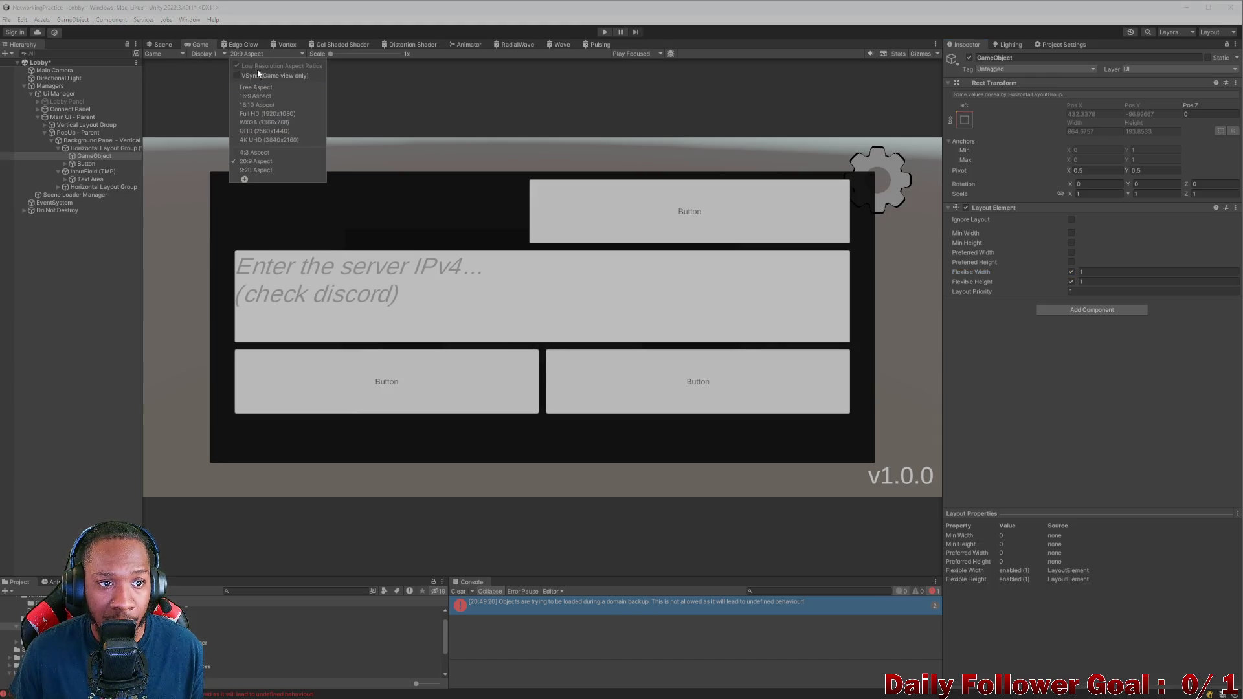
click(254, 153)
click(280, 54)
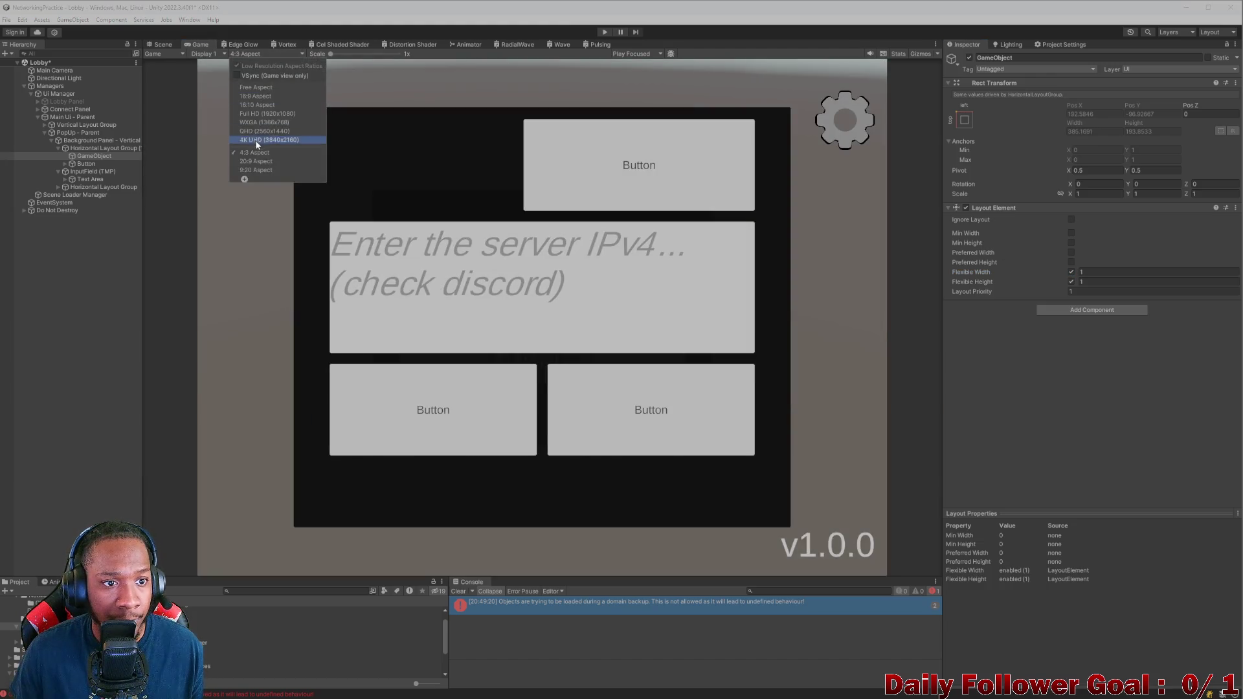
click(272, 165)
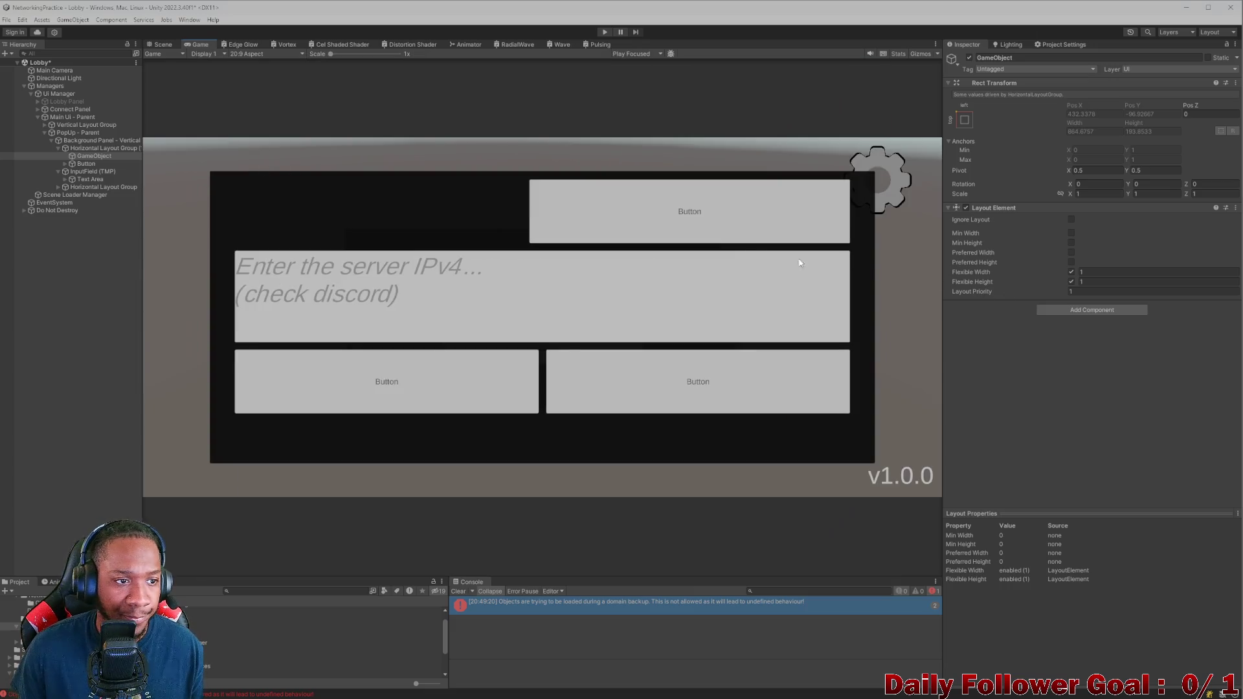
click(93, 157)
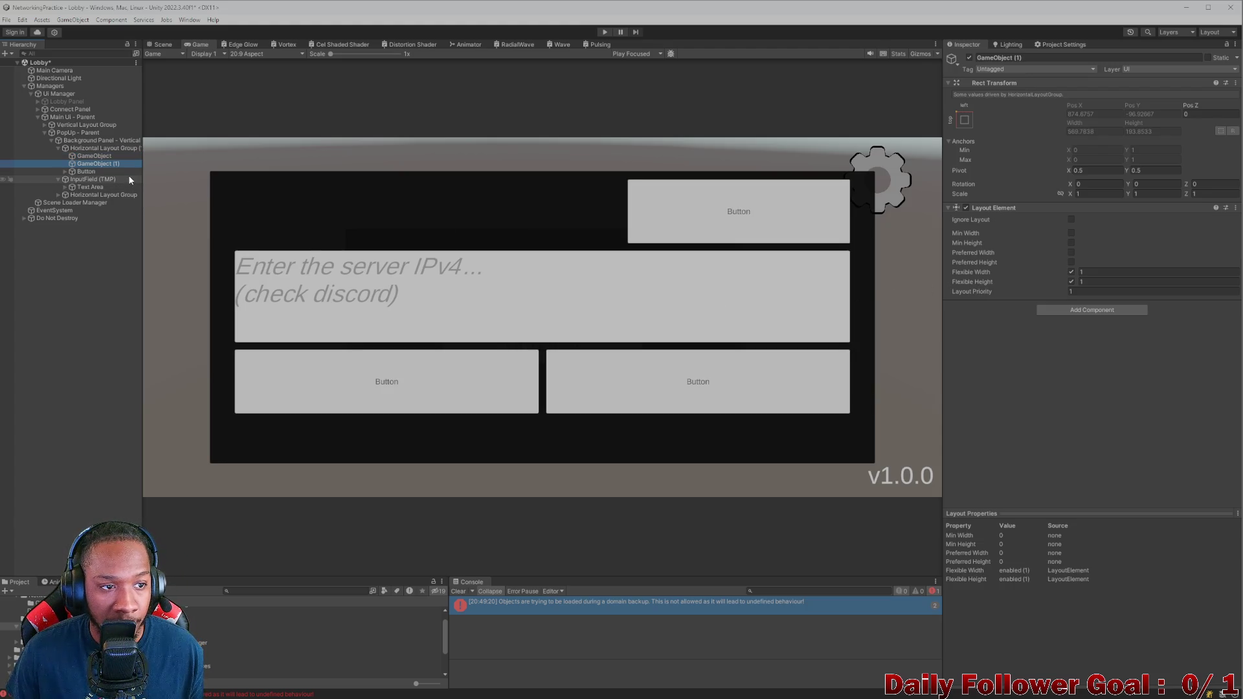
Step: Switch the spacer back to min width 500 and preferred width 1000, previewing at 4:3
click(1071, 272)
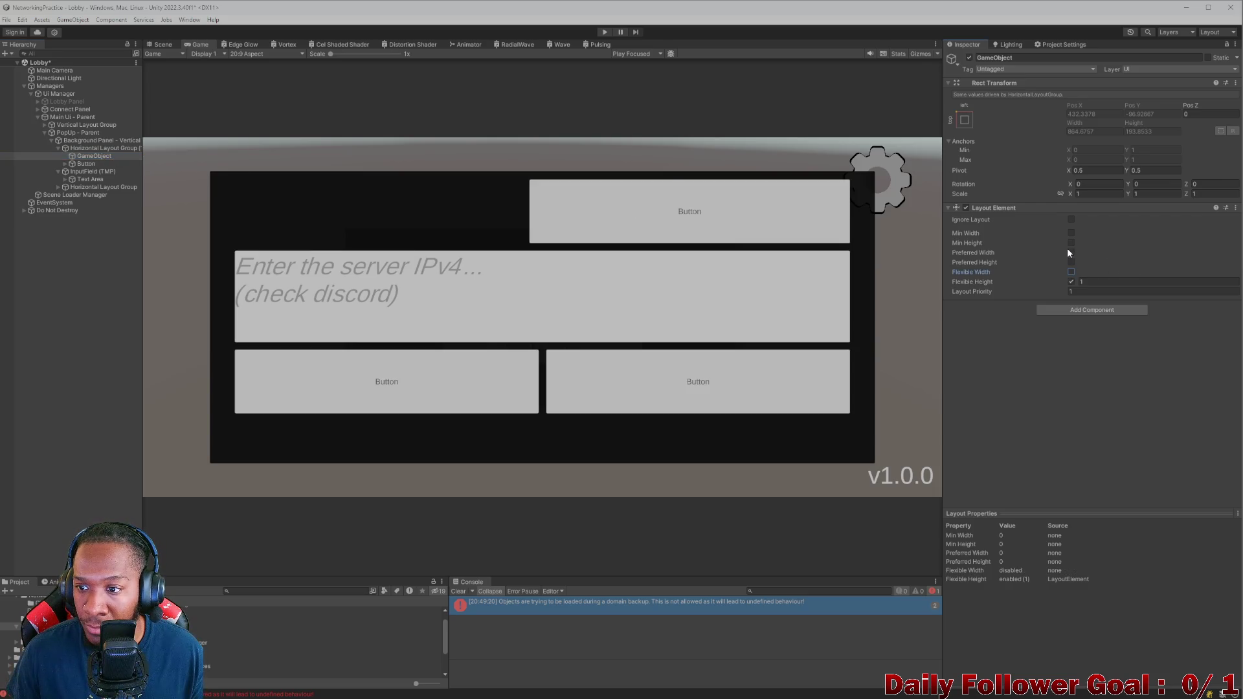
click(1072, 253)
click(1071, 233)
click(1104, 233)
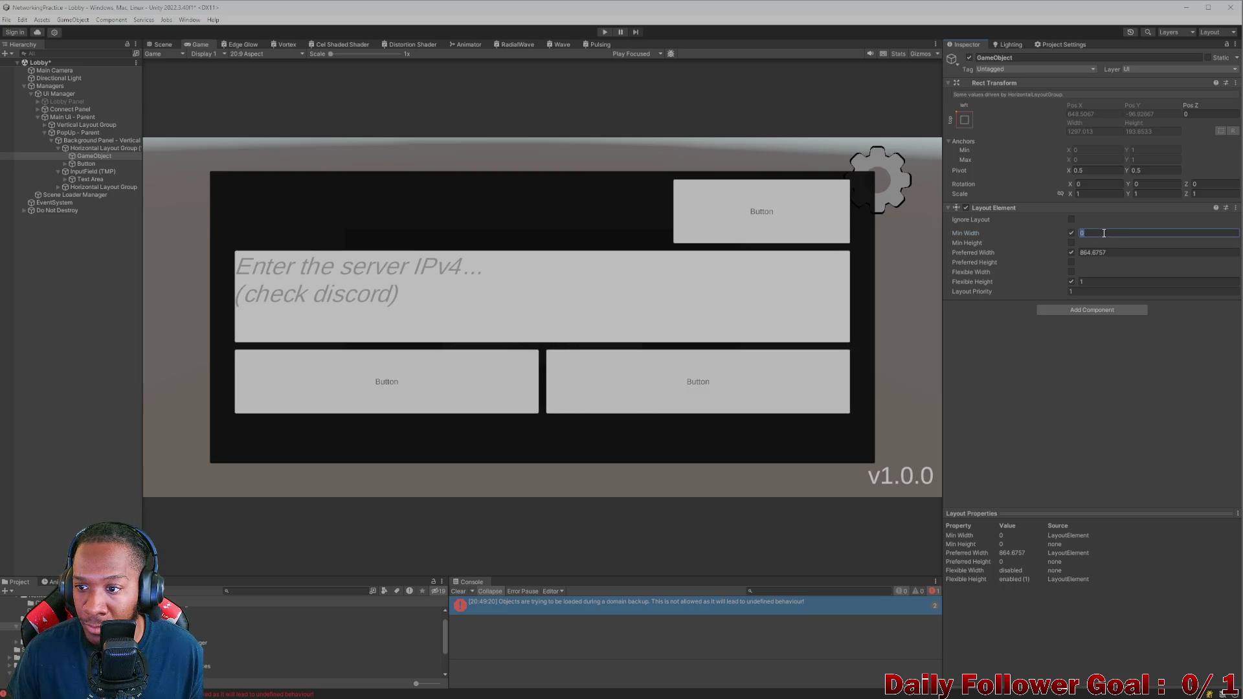
double_click(1104, 233)
click(1112, 253)
double_click(1112, 252)
text(1000)
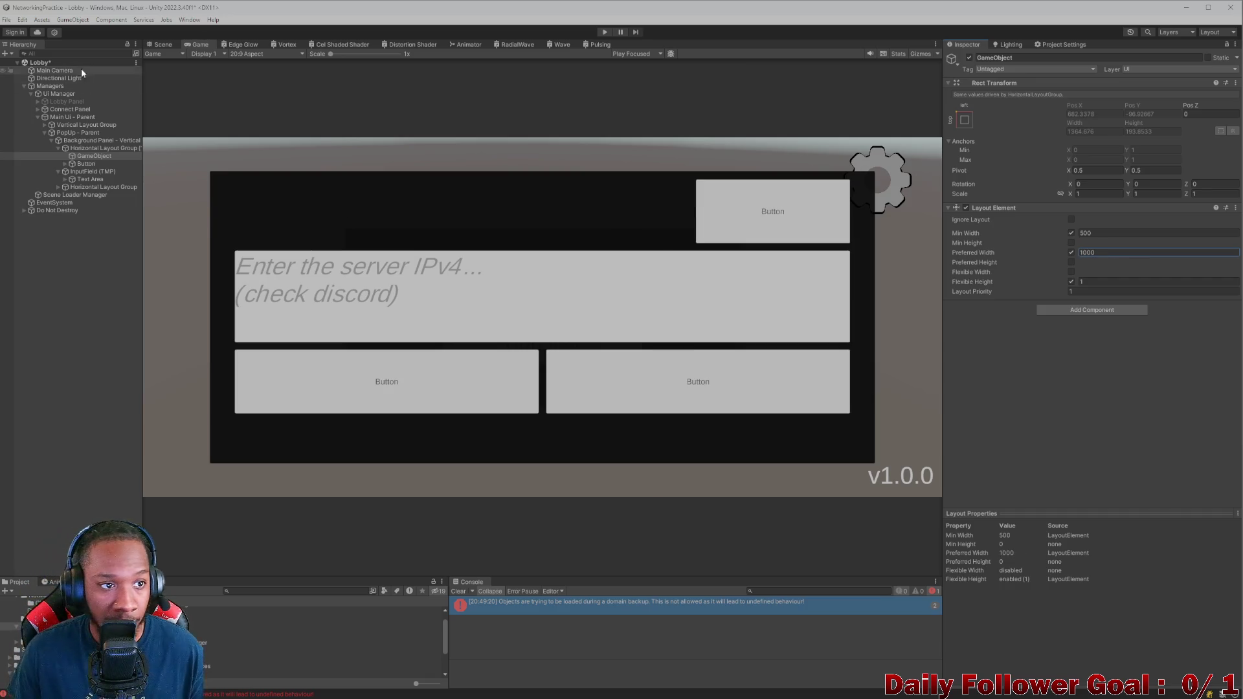
click(246, 54)
click(252, 153)
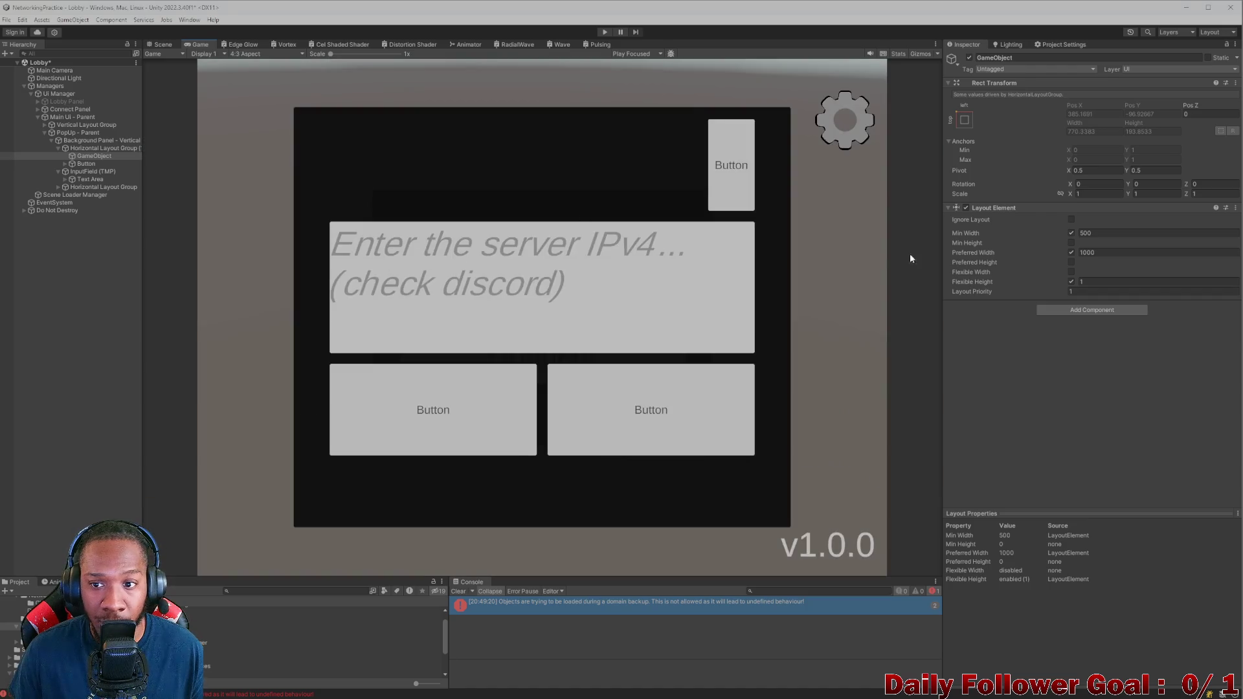
Step: Set the spacer's preferred and minimum width to 550 and verify at 20:9 and 4:3
drag(1081, 251, 745, 221)
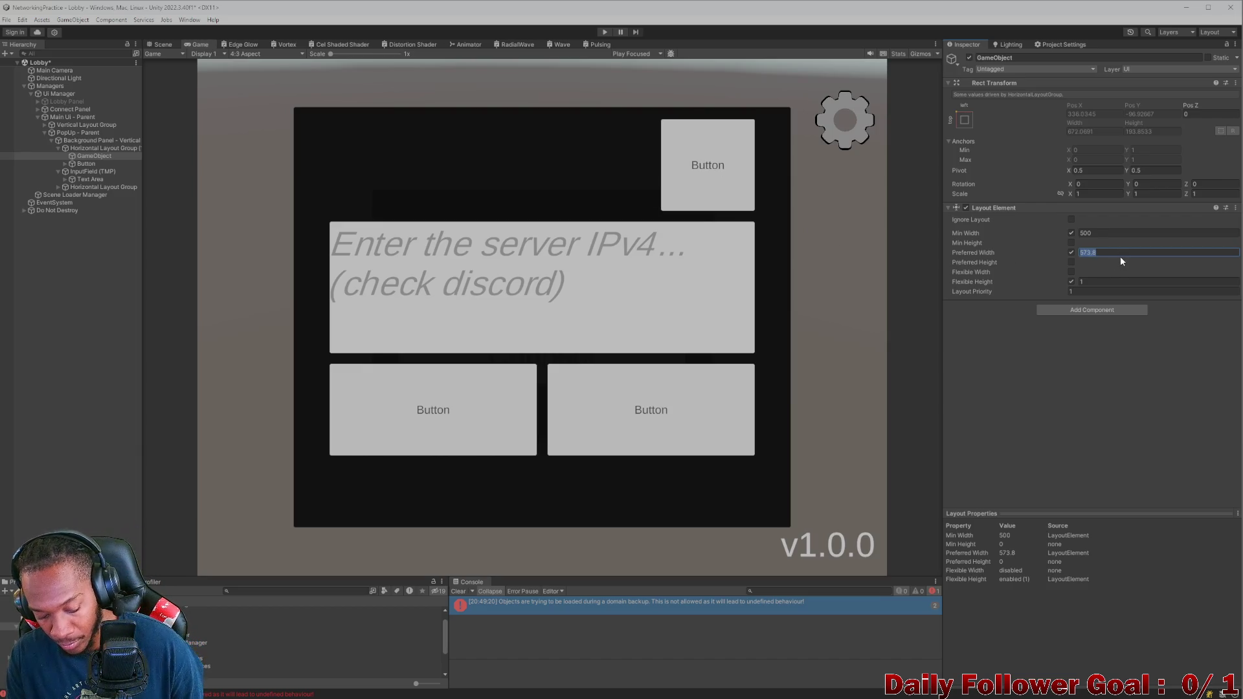
text(550)
click(1125, 232)
text(550)
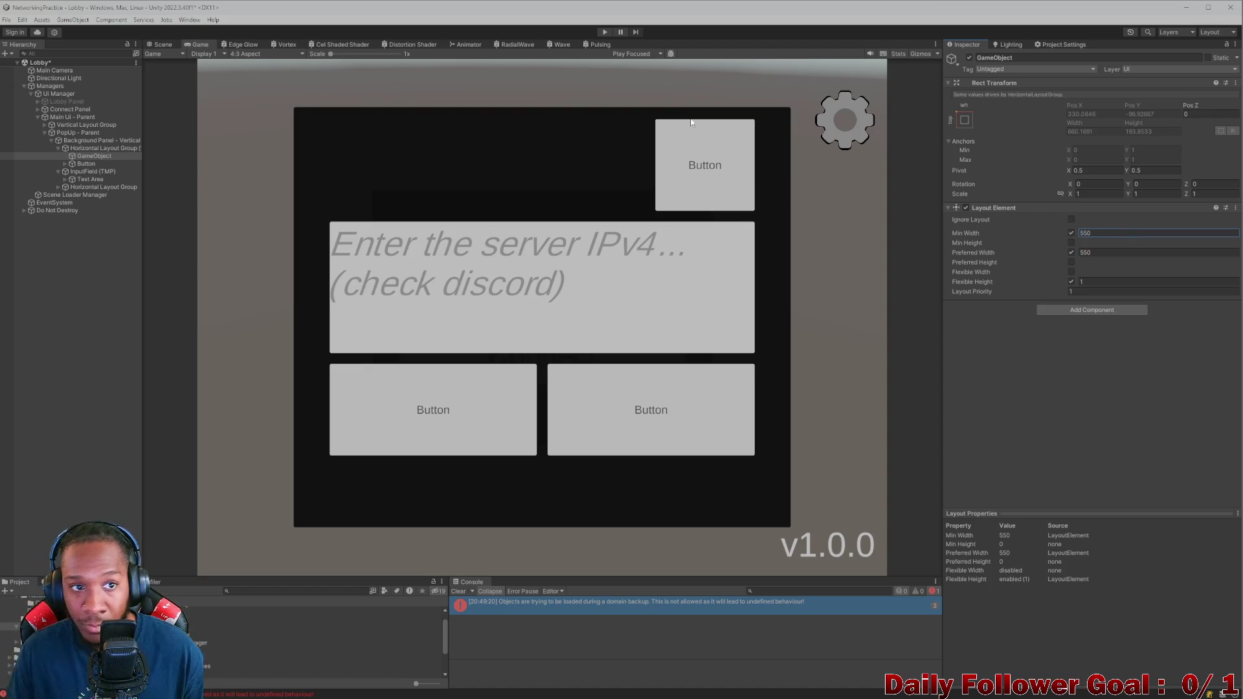
click(248, 54)
click(243, 164)
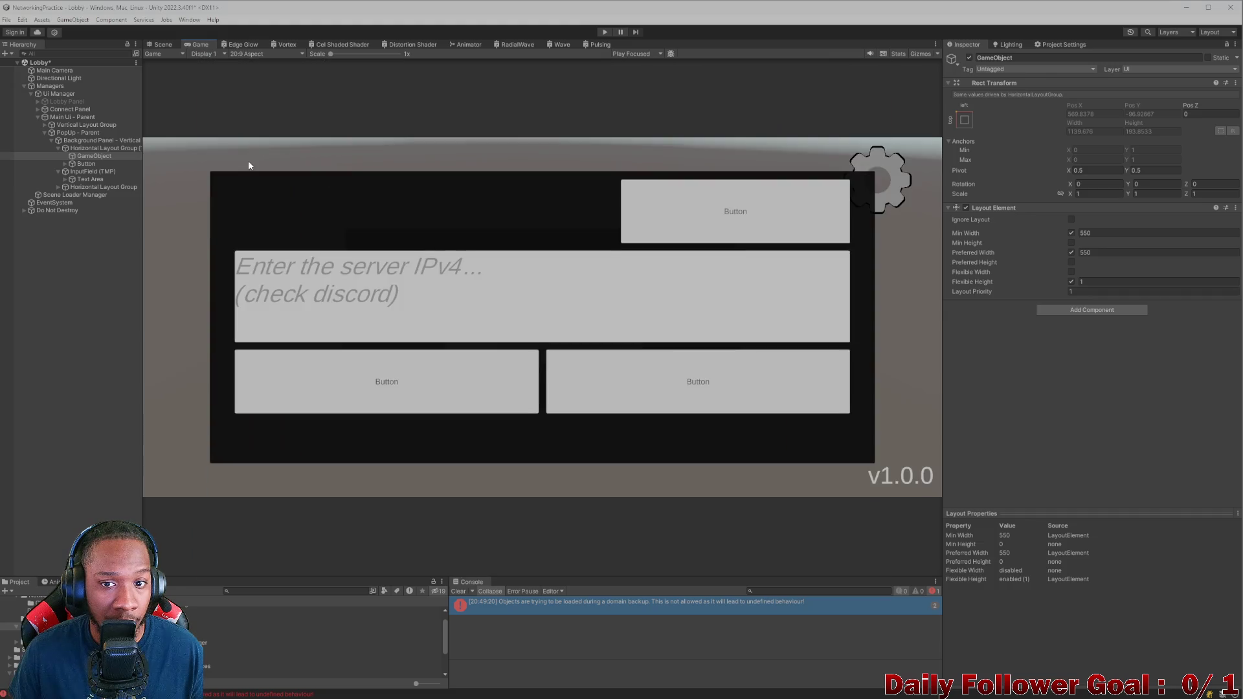
click(249, 54)
click(250, 149)
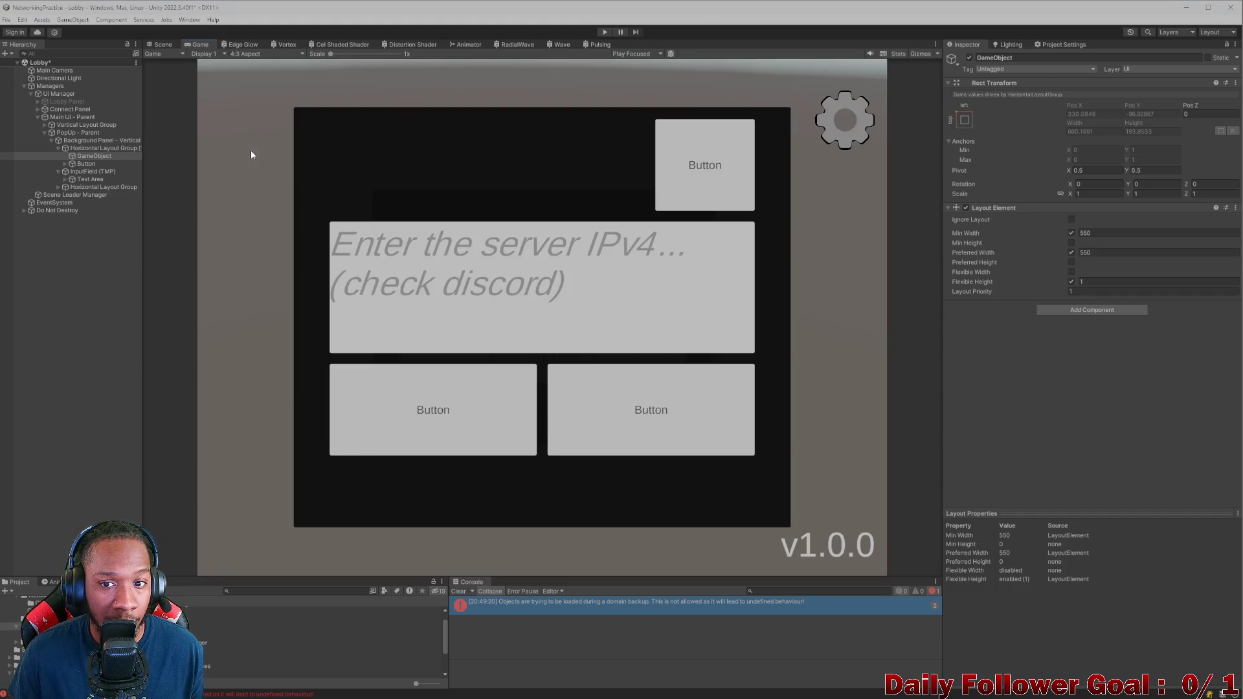
click(82, 164)
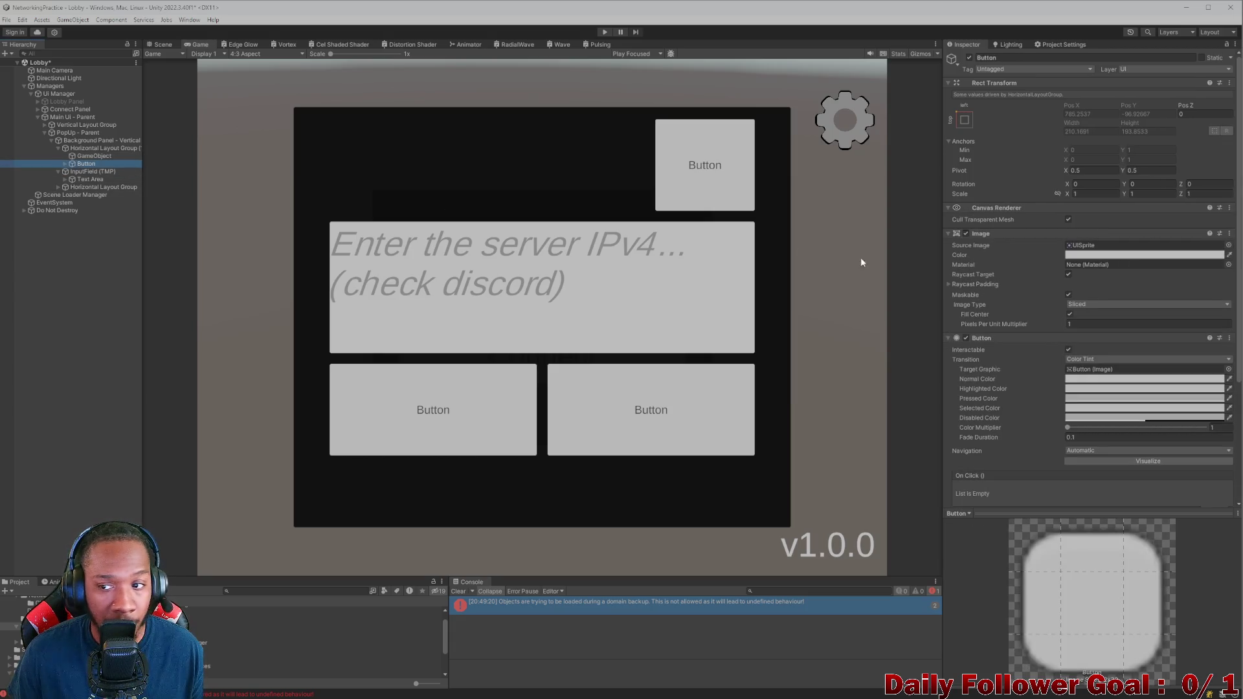
Step: Select the top-right button's Text (TMP) label, leaving the button sprite unchanged
click(1229, 245)
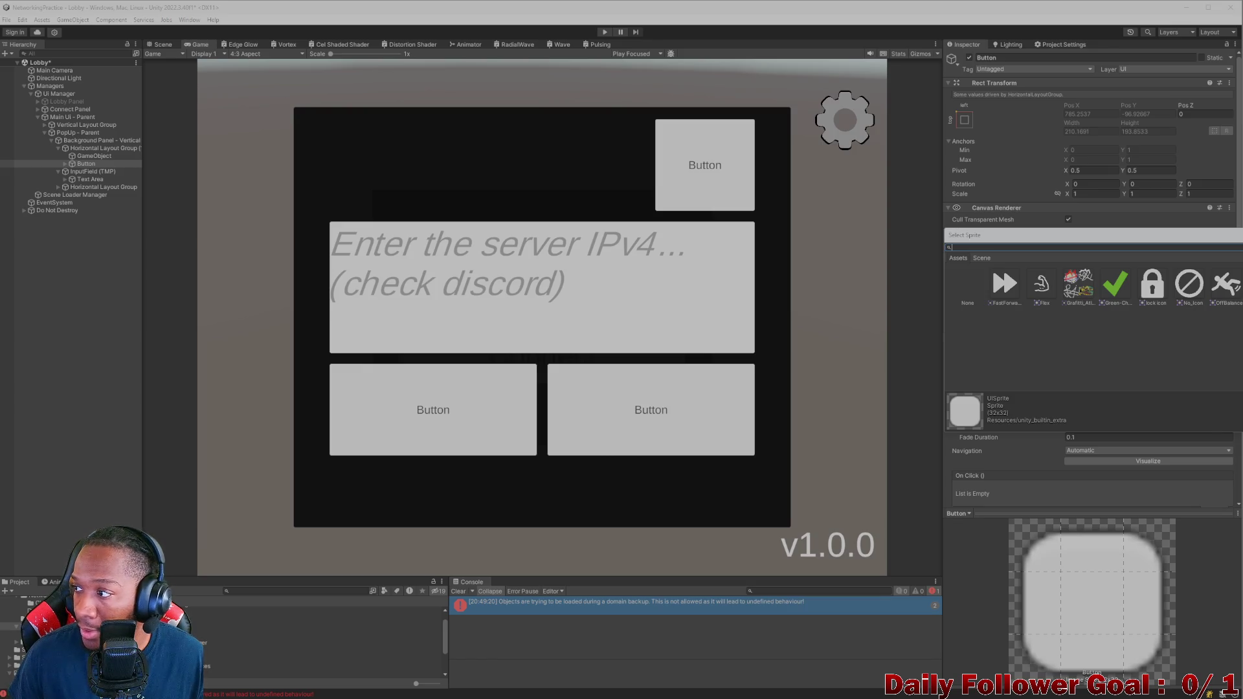
key(Escape)
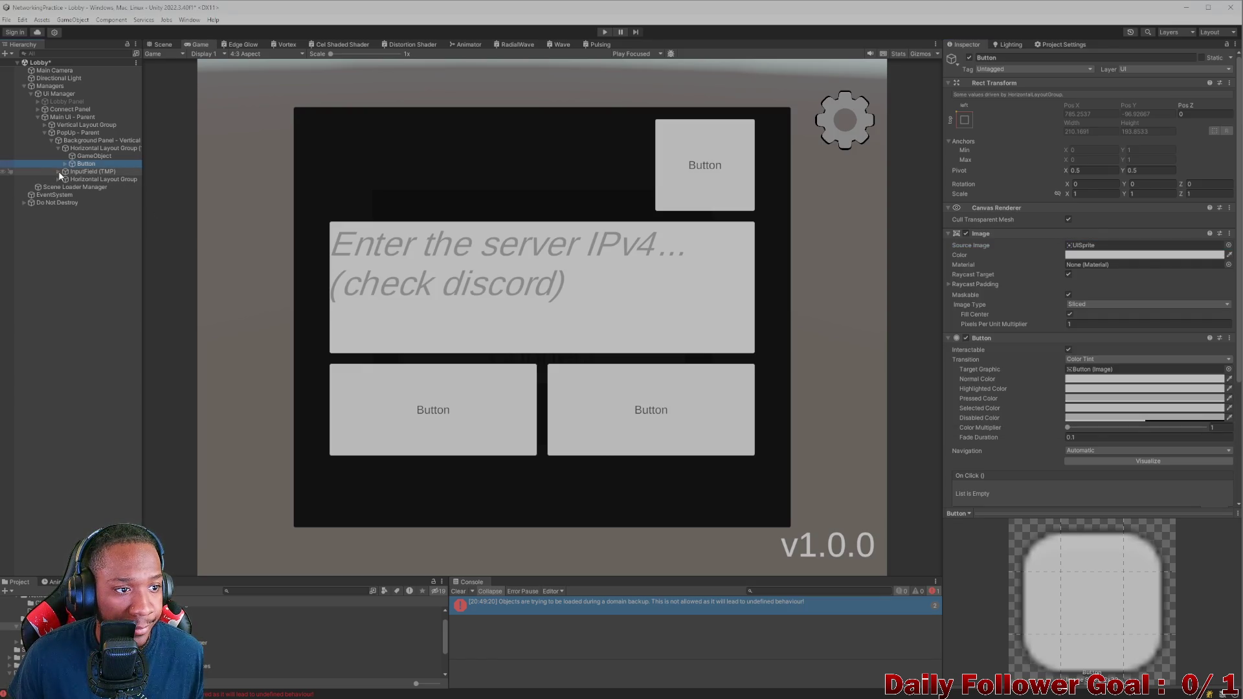
click(70, 179)
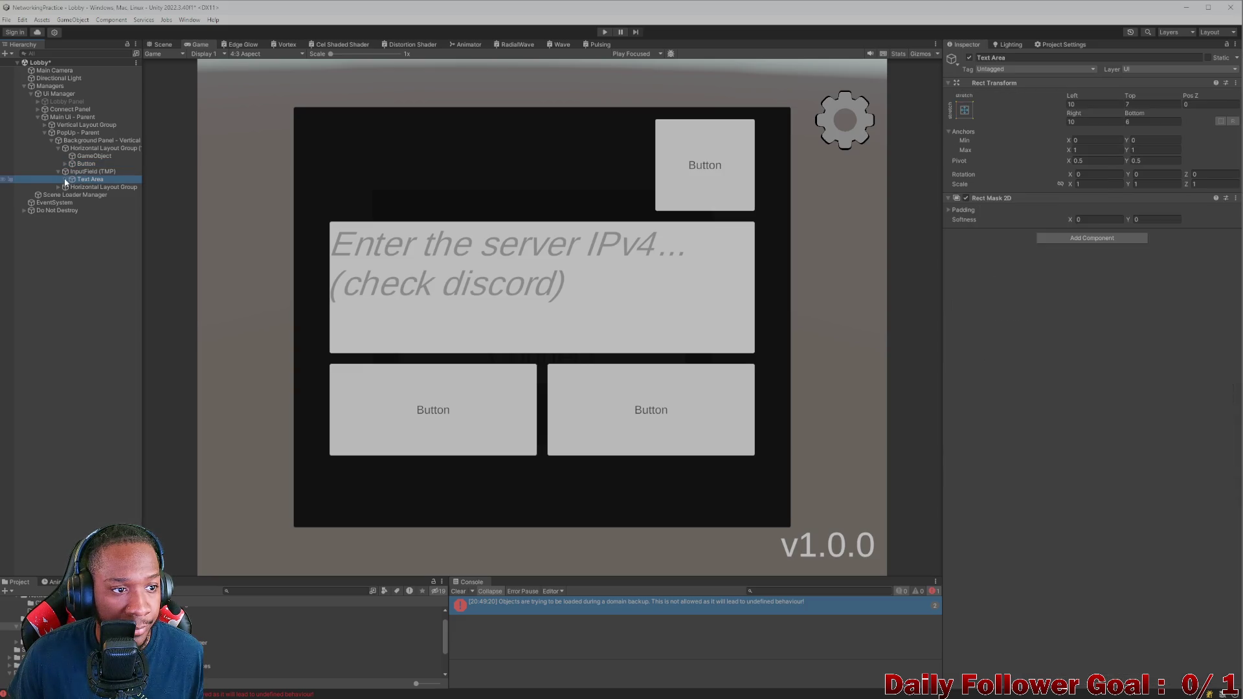
click(66, 179)
click(90, 194)
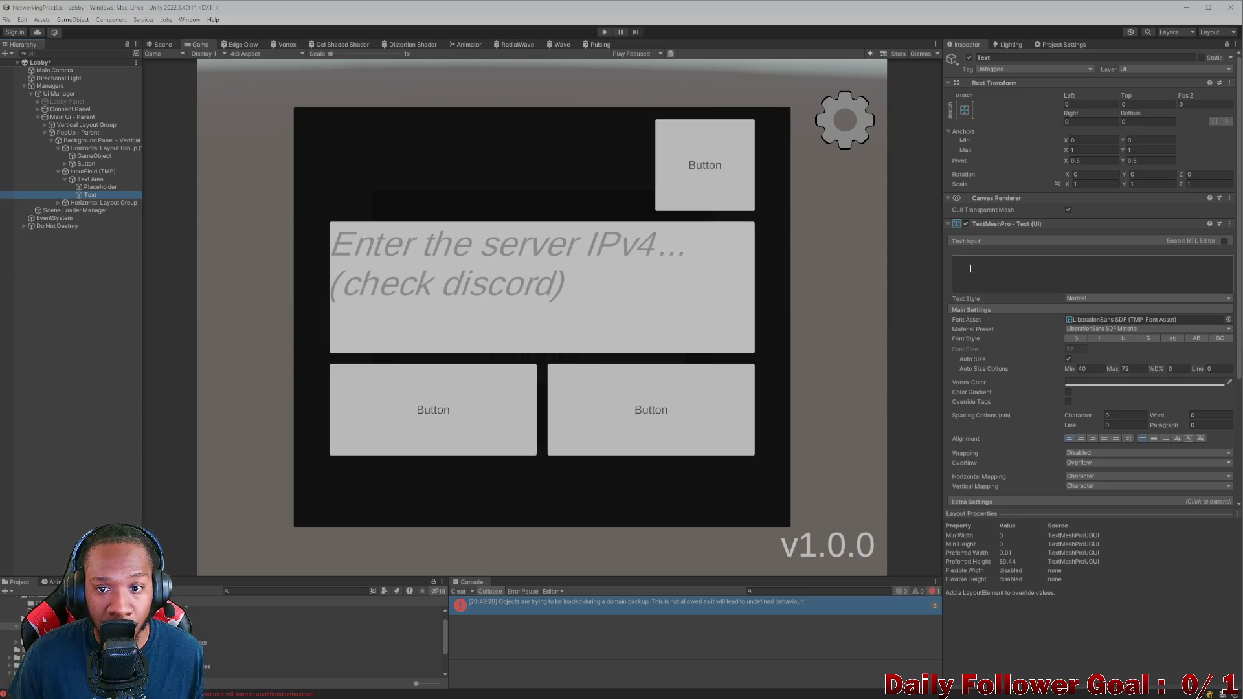
click(59, 172)
click(66, 163)
click(91, 171)
Step: Change the label to 'Back' with auto size enabled, min 40 and max 50
click(1039, 263)
key(ctrl+a)
key(BackSpace)
text(B)
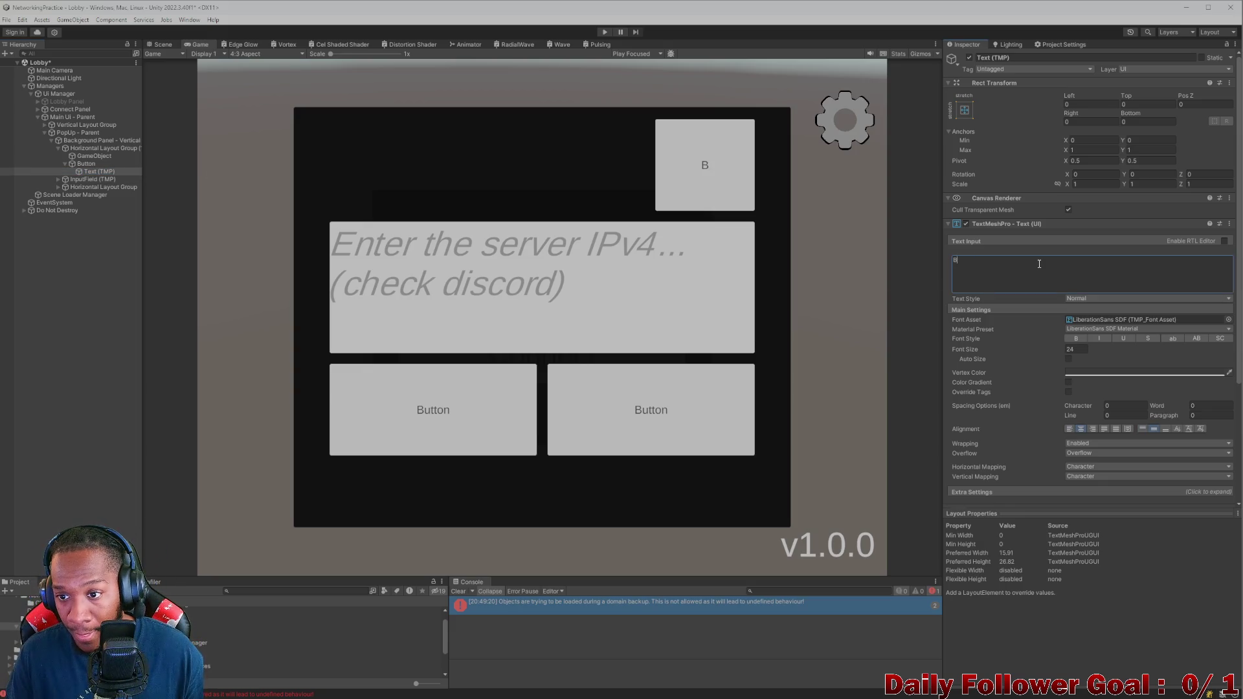
text(ack)
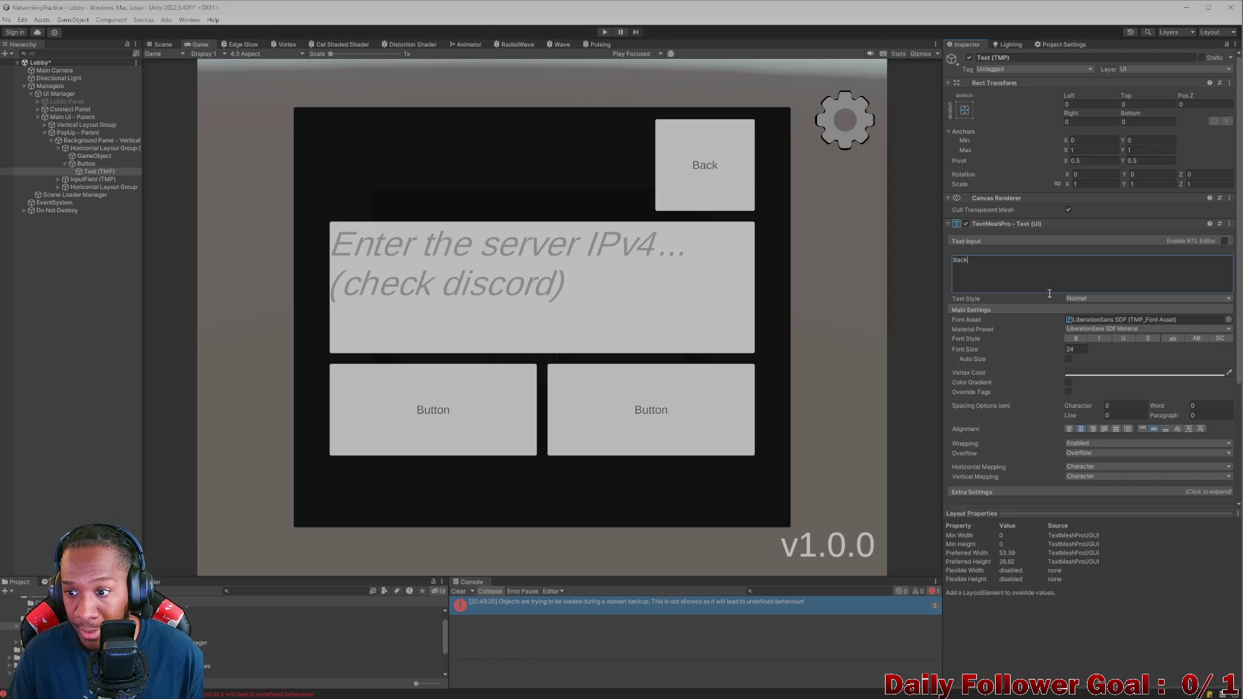
click(1068, 359)
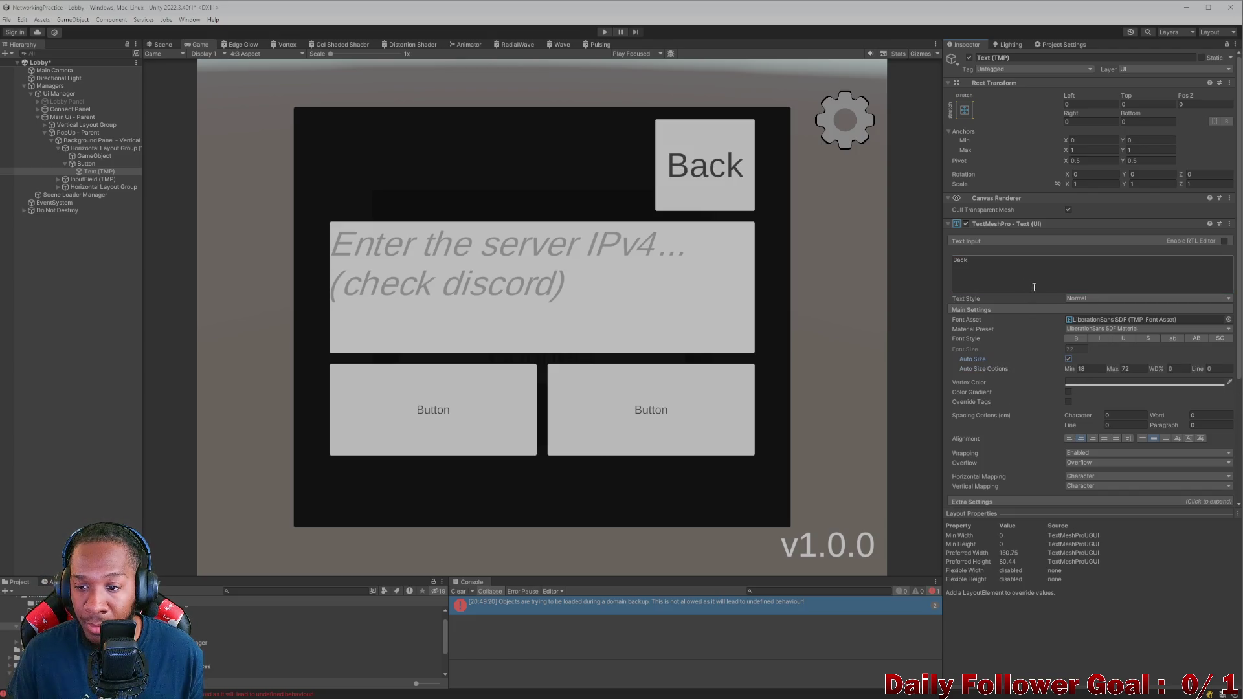
click(1090, 369)
text(40)
click(989, 270)
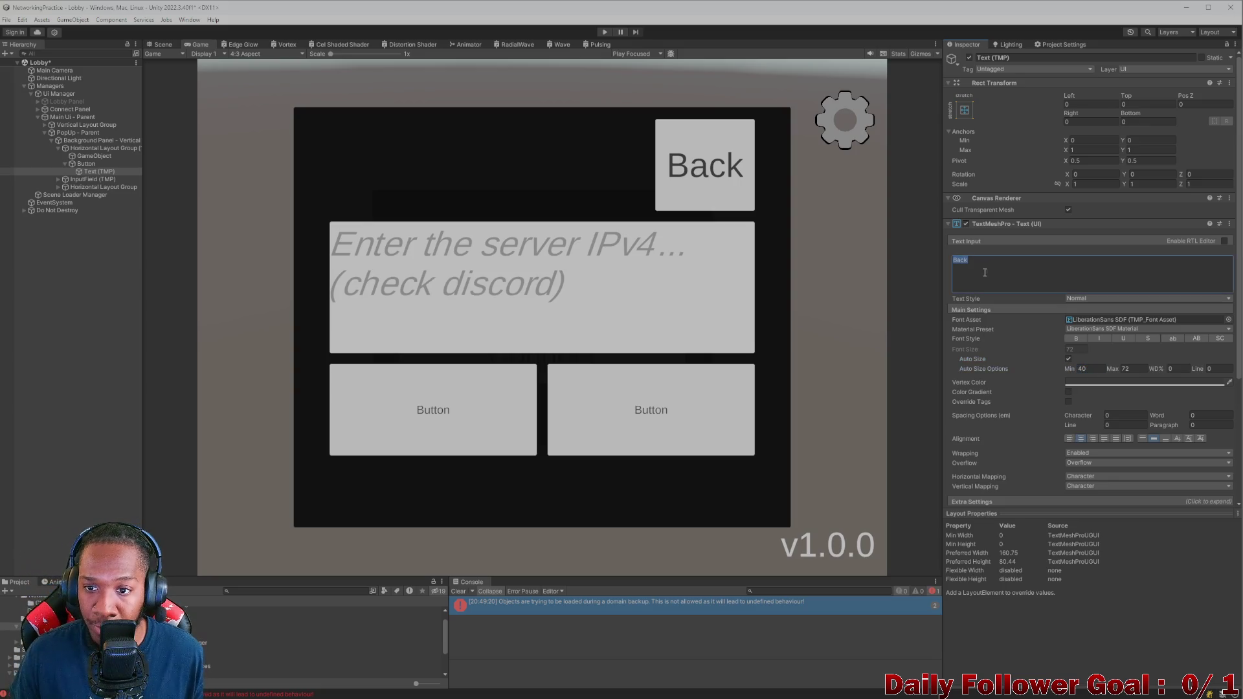
click(1139, 368)
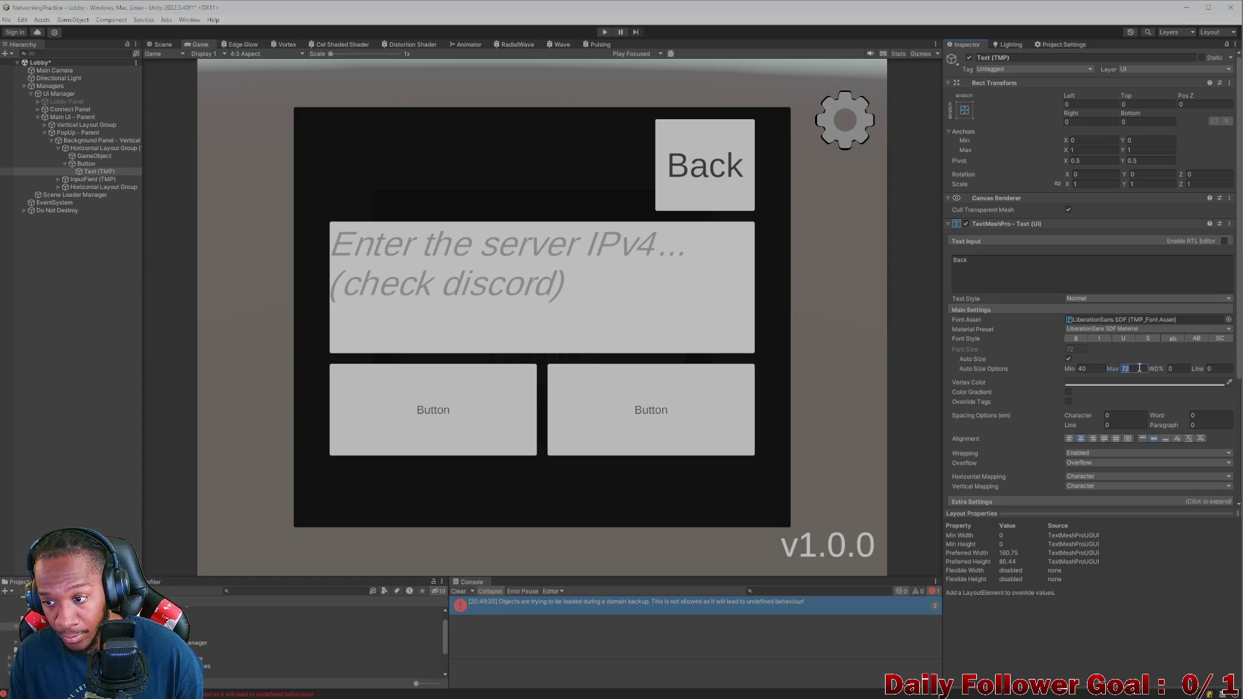
text(50)
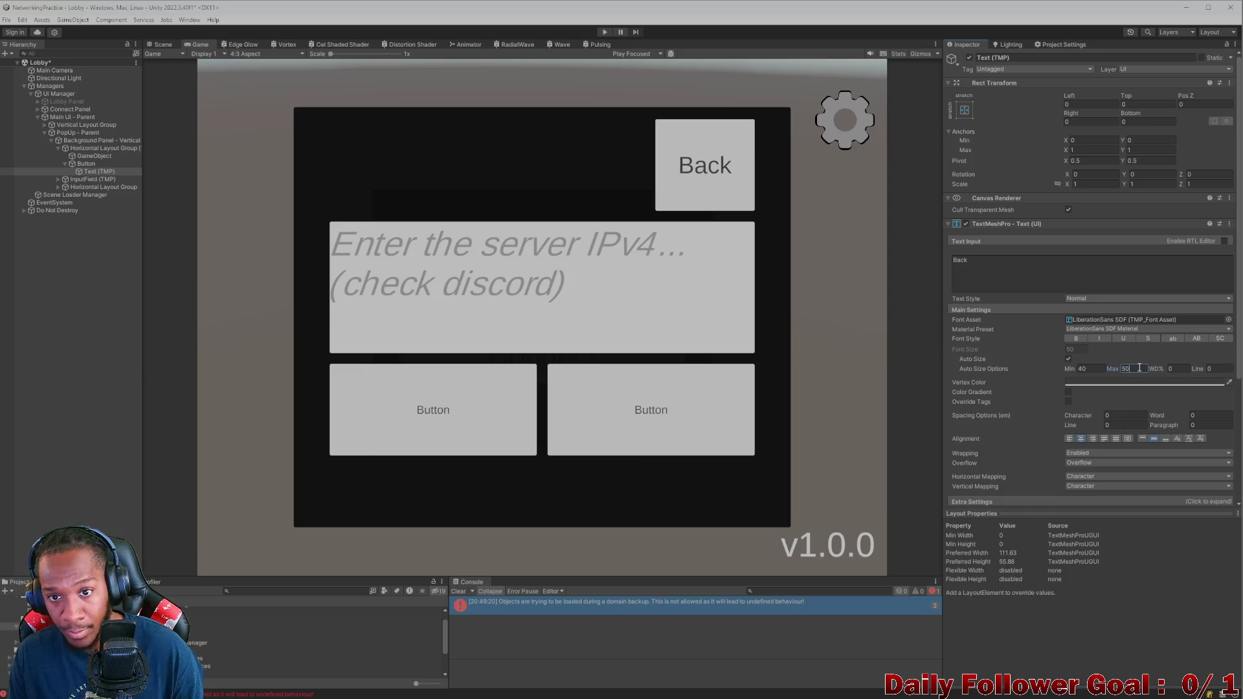
click(1036, 267)
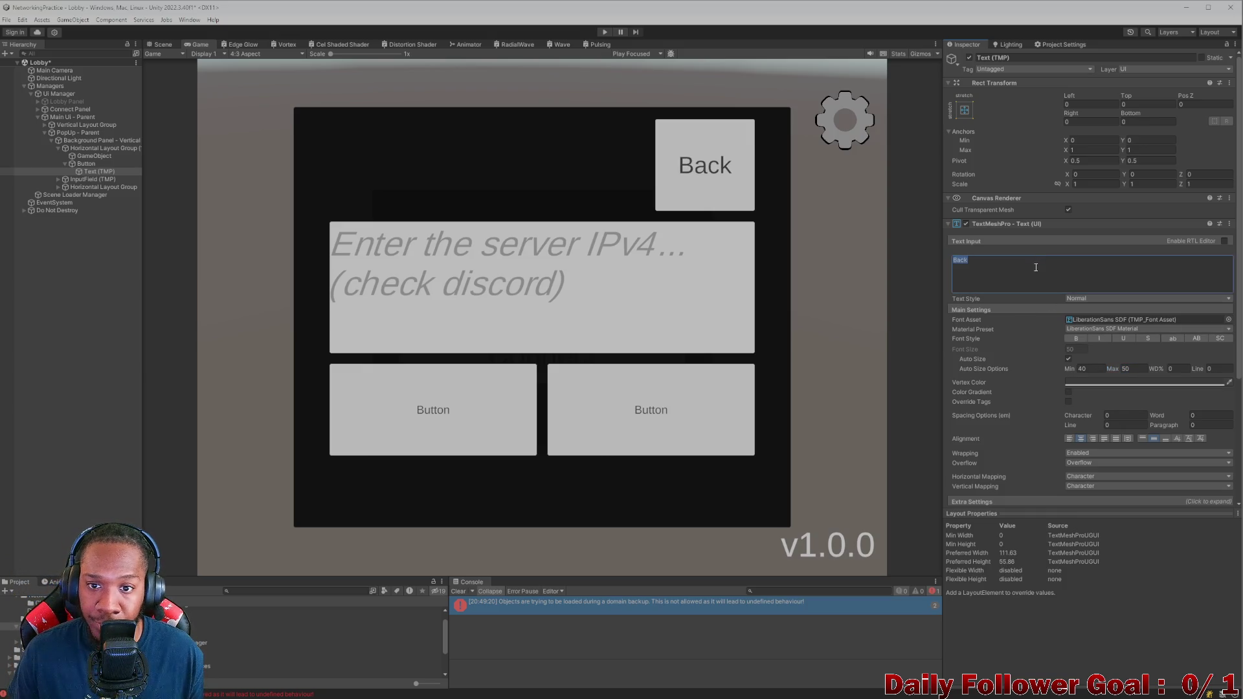
Step: Preview the popup at 20:9, then return the Game view to 4:3
click(256, 54)
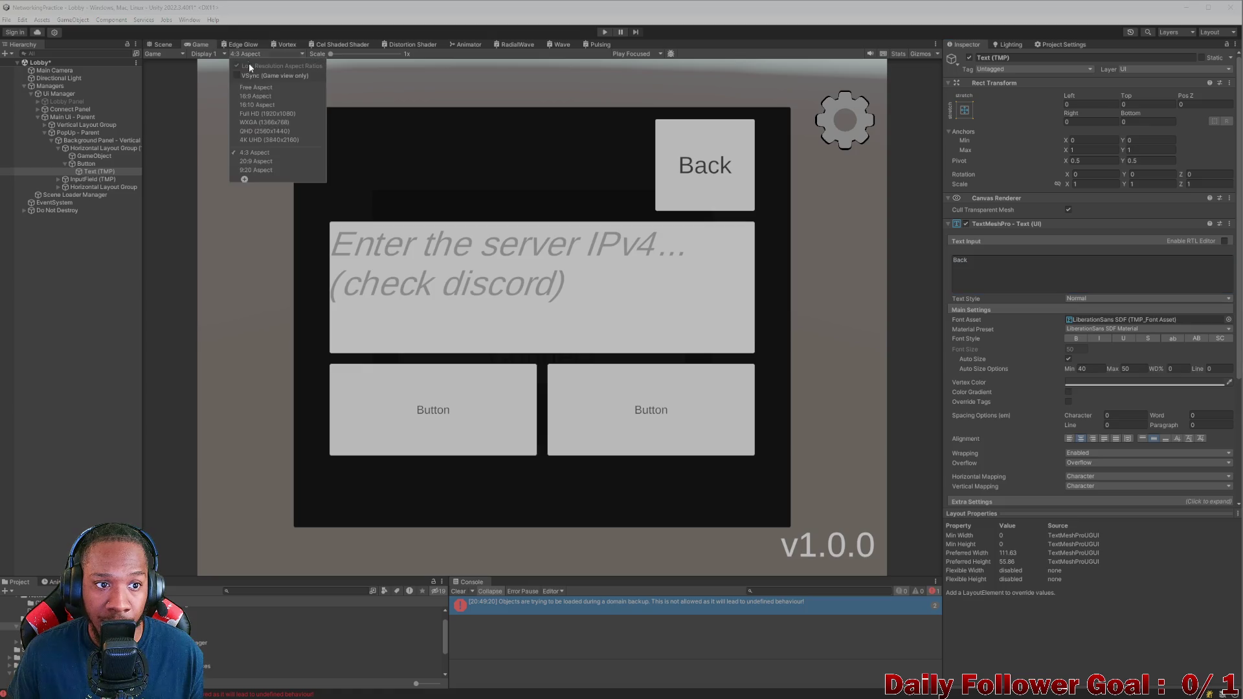
click(265, 161)
click(265, 55)
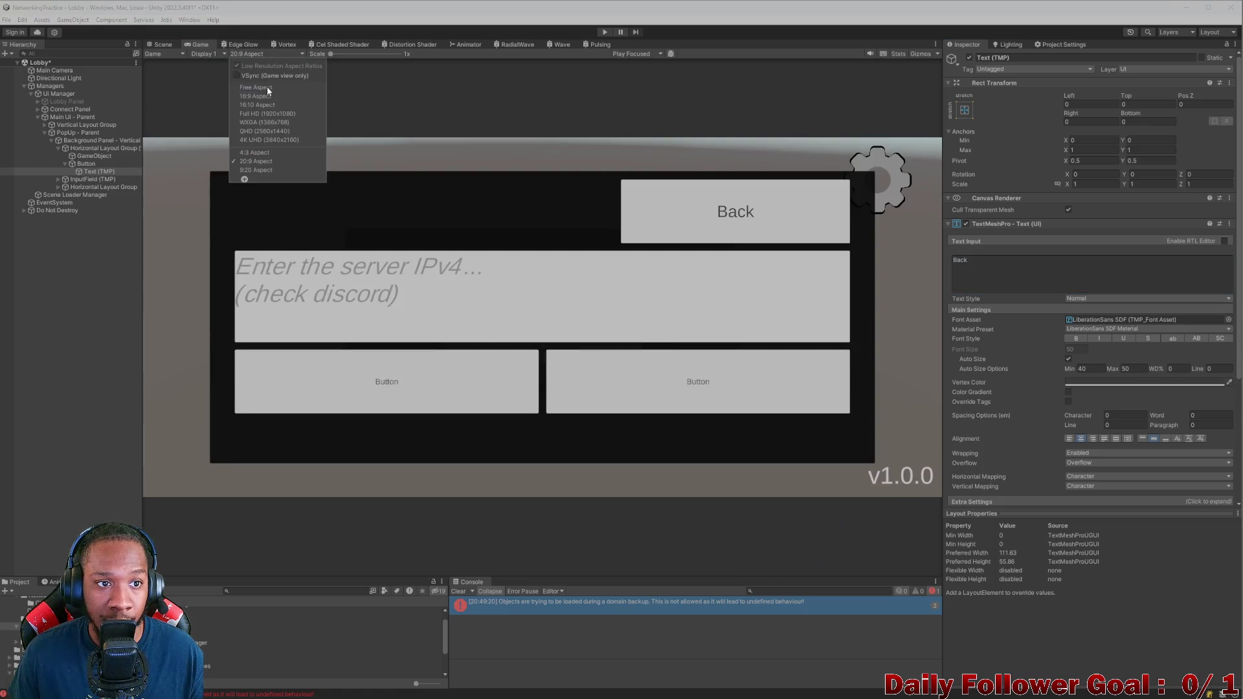
click(255, 152)
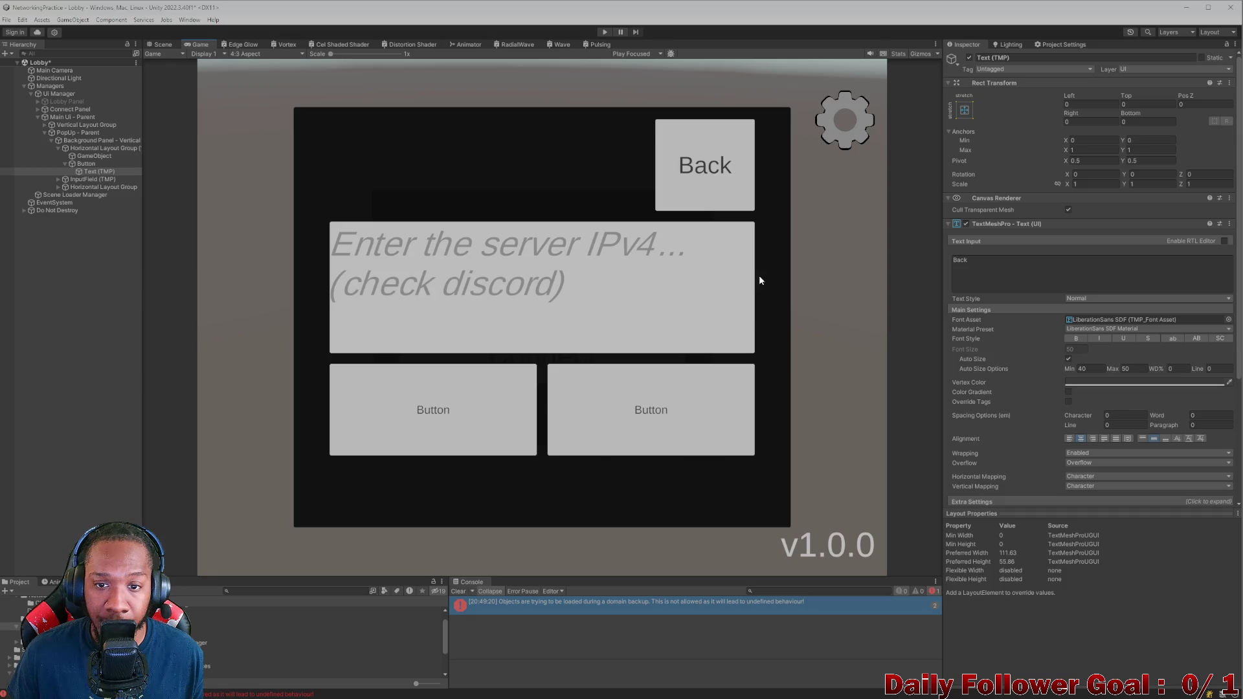
click(77, 163)
Step: Add an On Click event calling GameObject.SetActive (unchecked) on PopUp - Parent
click(65, 163)
scroll(1172, 444, down, 3)
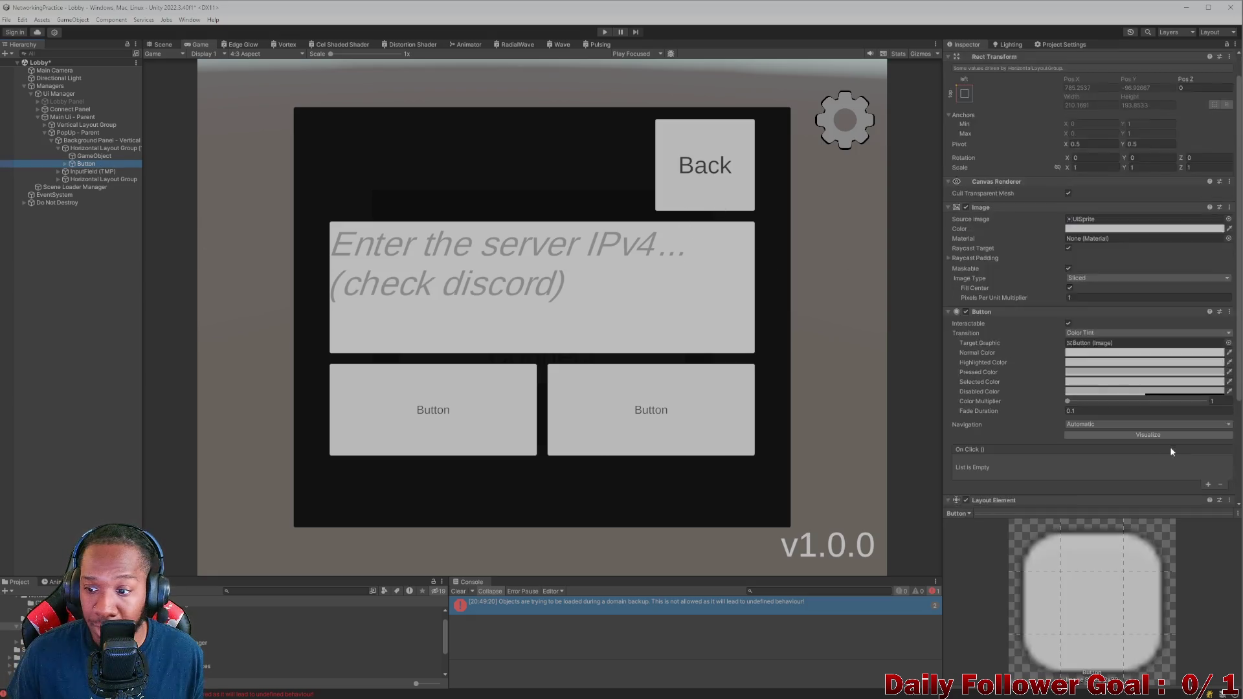
click(1208, 432)
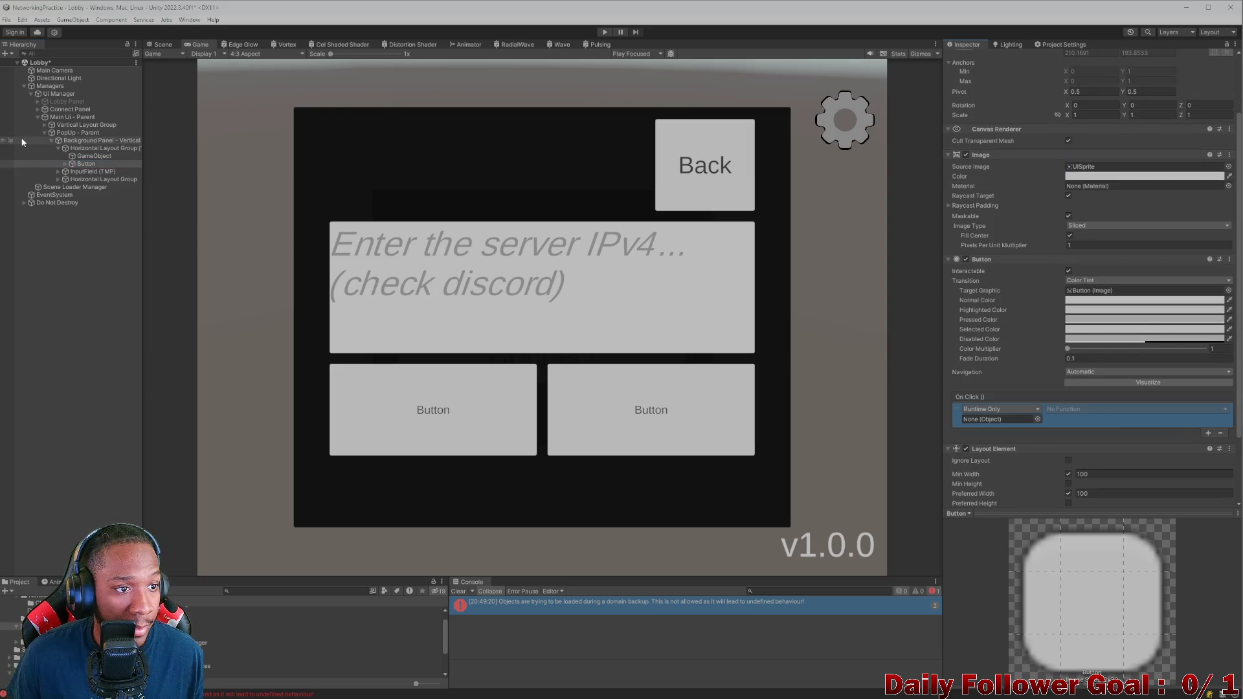
drag(48, 132, 1000, 420)
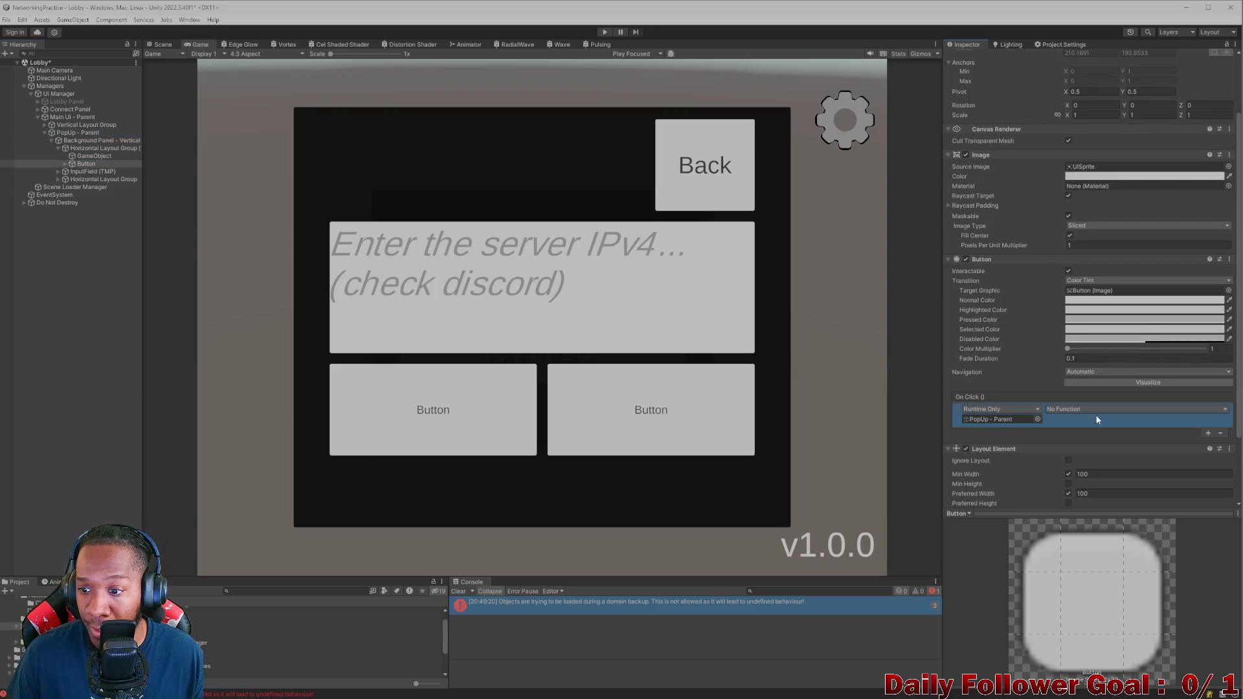
click(1094, 409)
mouse_move(1082, 444)
click(1171, 500)
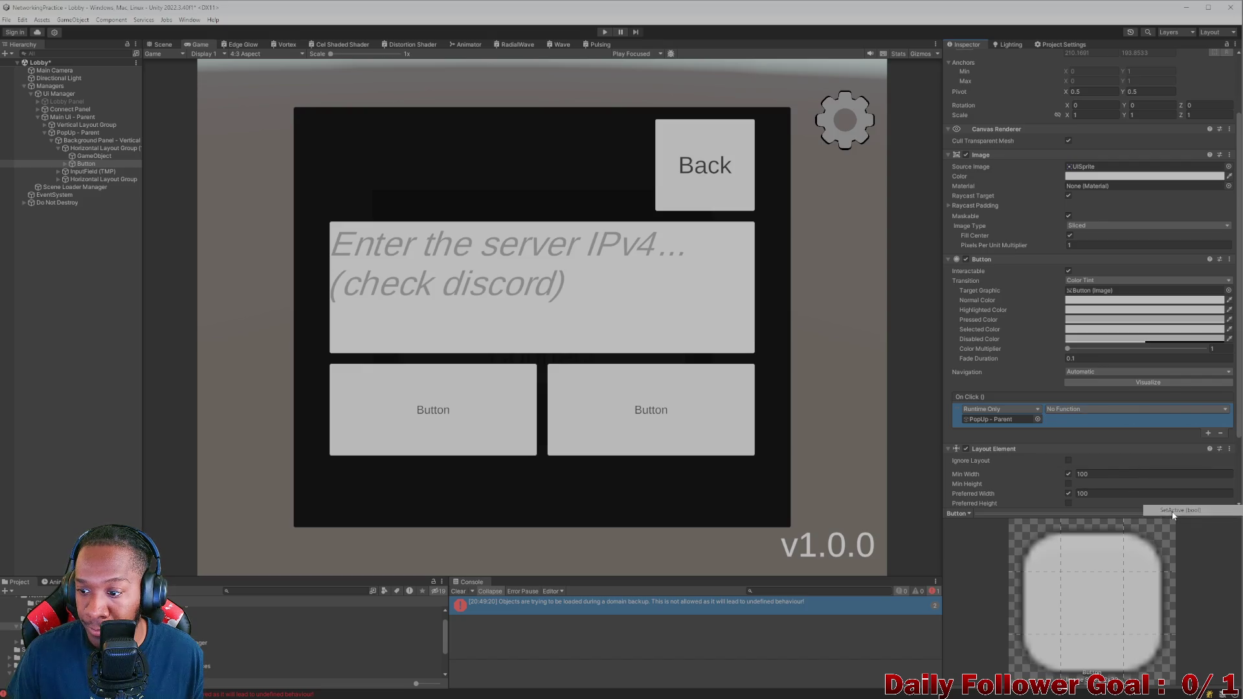
Step: Test the Back button in Play mode, then return to the Scene view
click(605, 32)
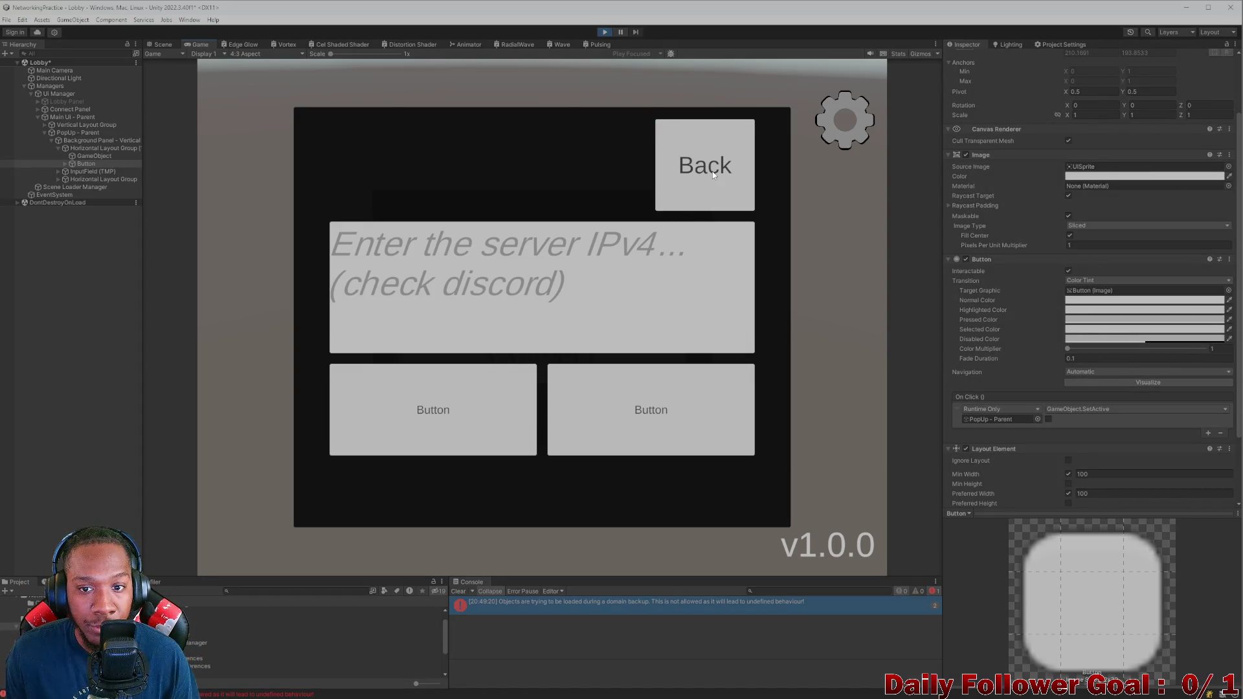
click(605, 31)
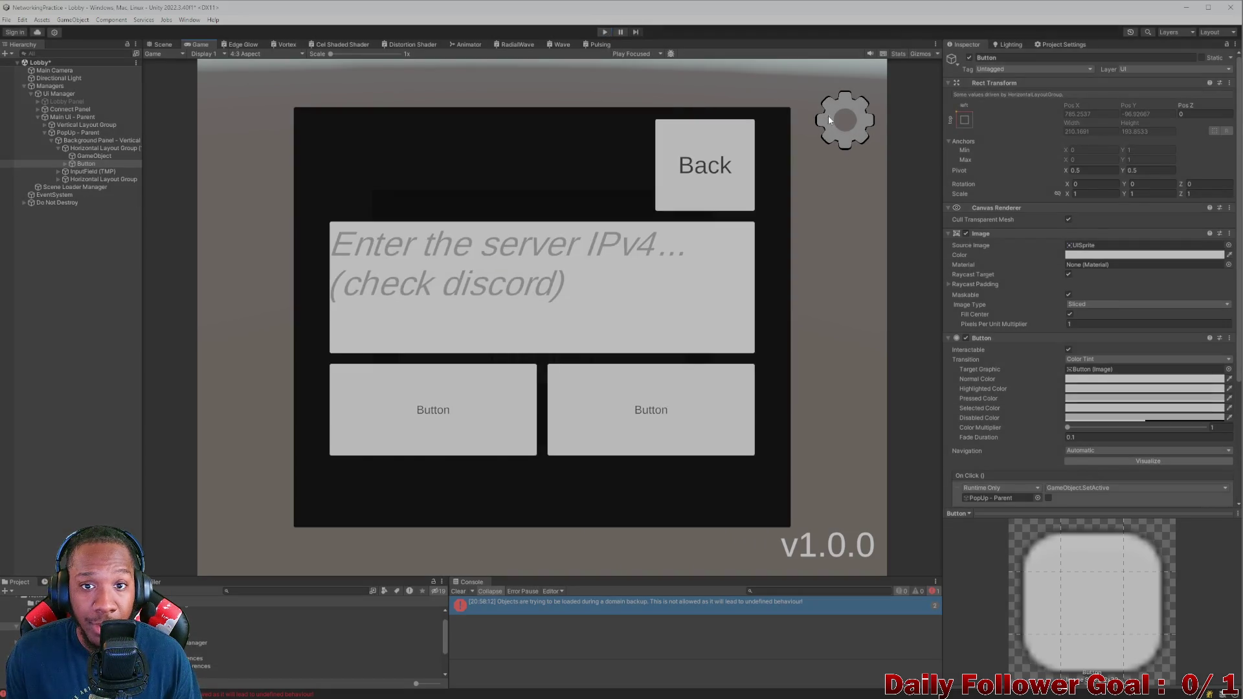
click(162, 44)
click(745, 198)
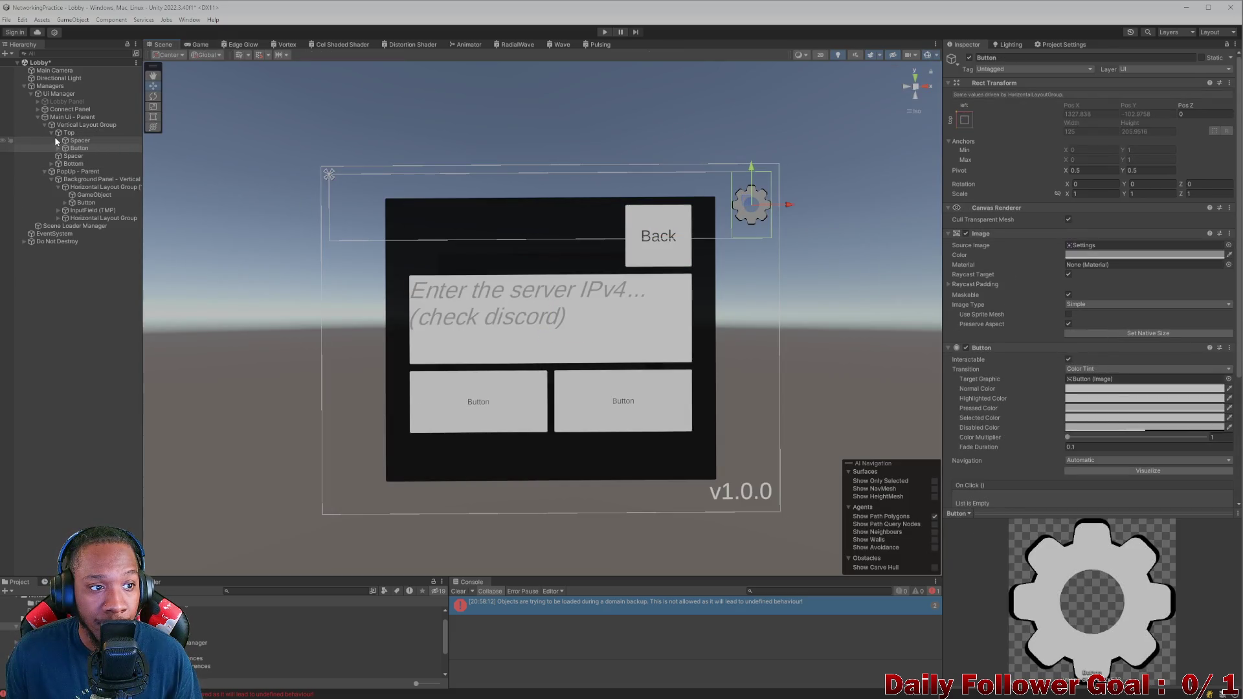
Step: Add a gear On Click event that calls GameObject.SetActive (checked) on PopUp - Parent
scroll(1036, 395, down, 5)
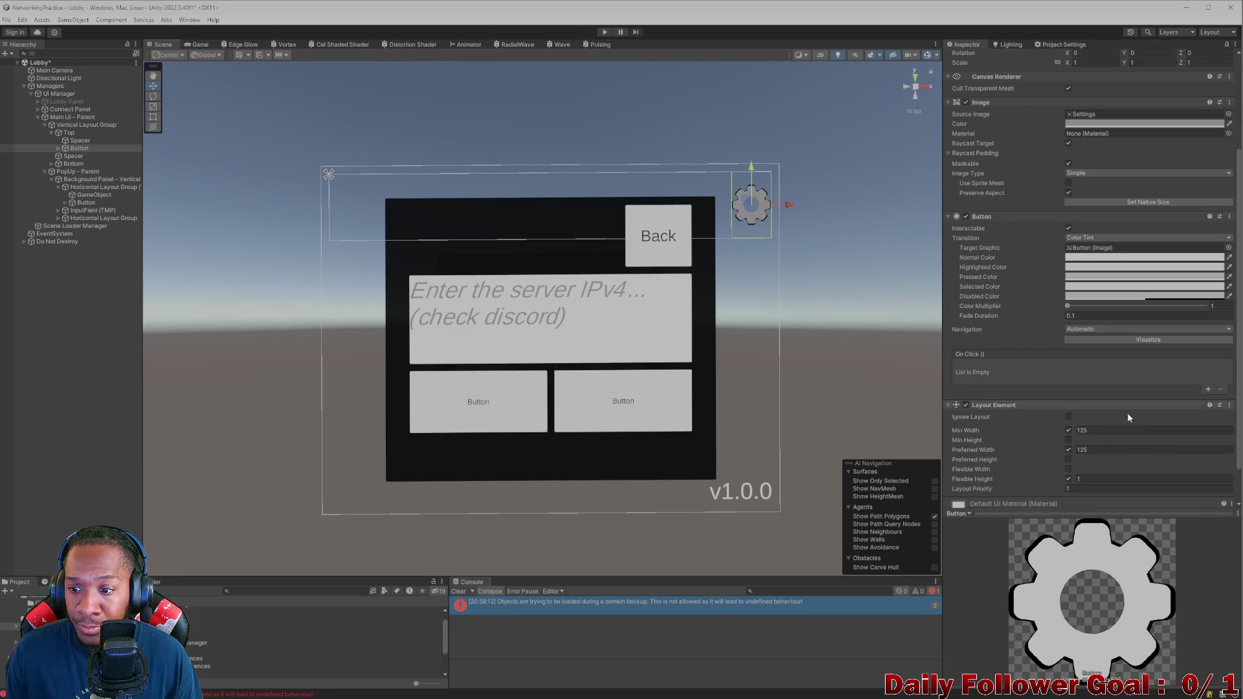
click(1208, 390)
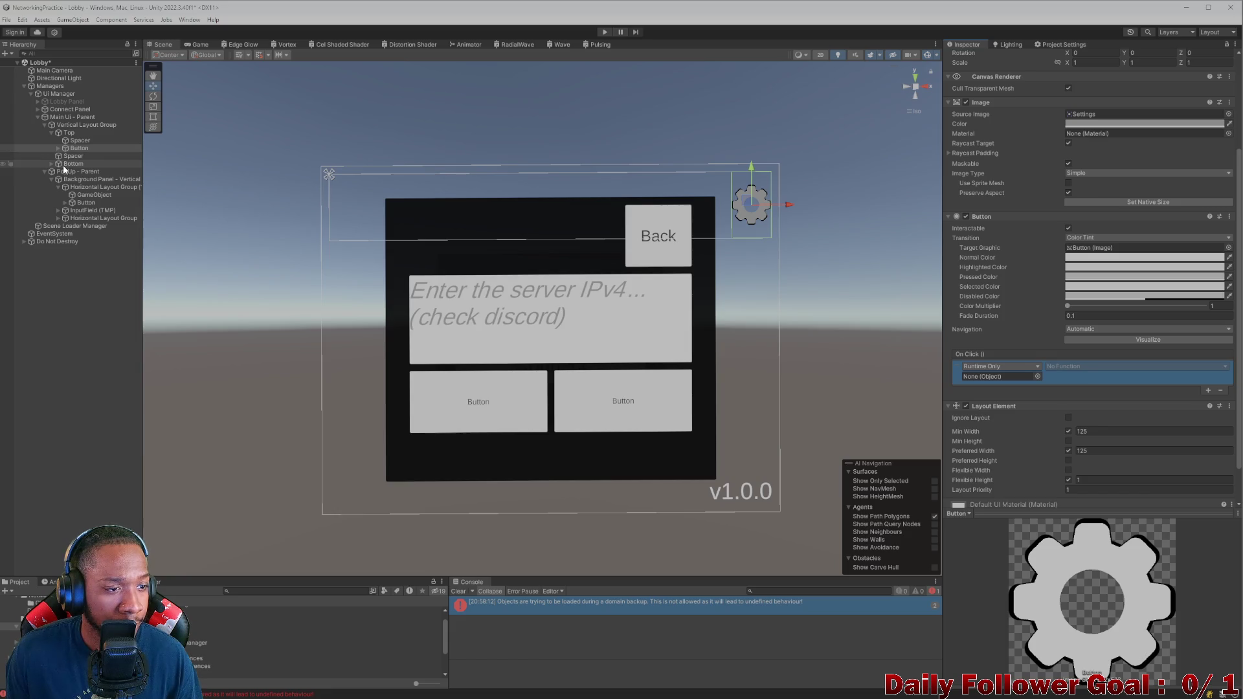
mouse_move(65, 172)
mouse_down()
mouse_move(1009, 378)
mouse_move(1000, 376)
mouse_up()
click(1088, 367)
mouse_move(1088, 393)
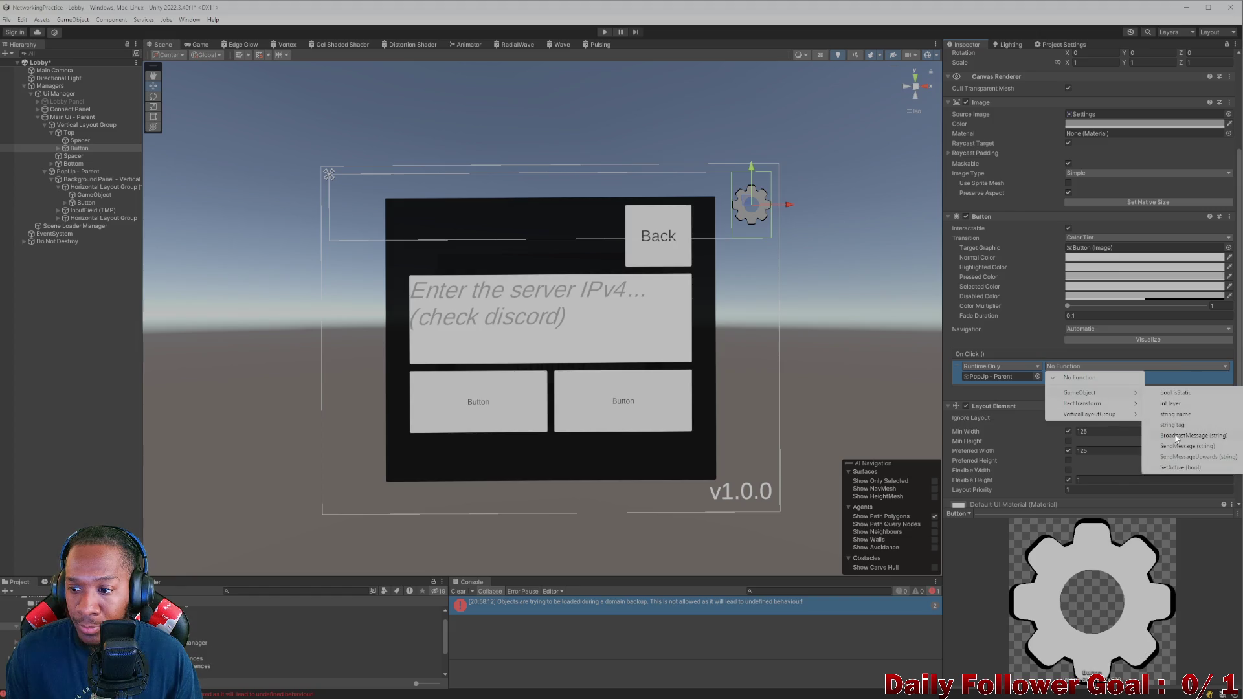
click(1180, 467)
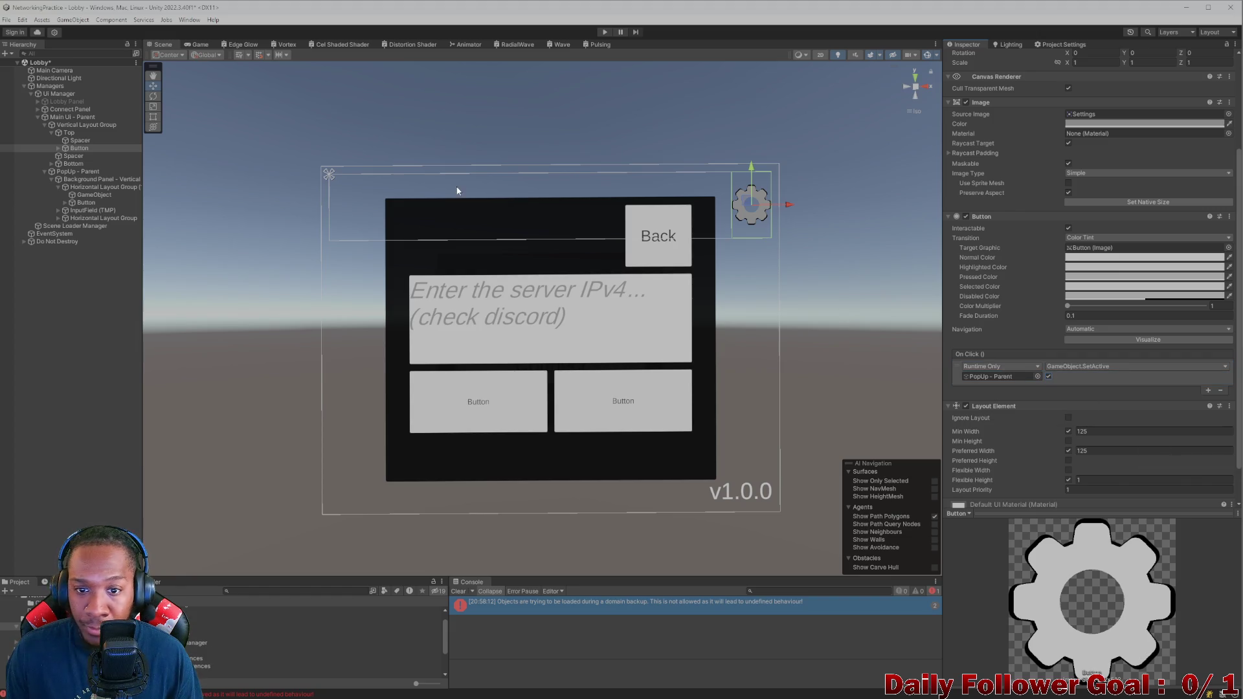
Step: Deactivate PopUp - Parent so it starts hidden, then enter Play mode
click(91, 171)
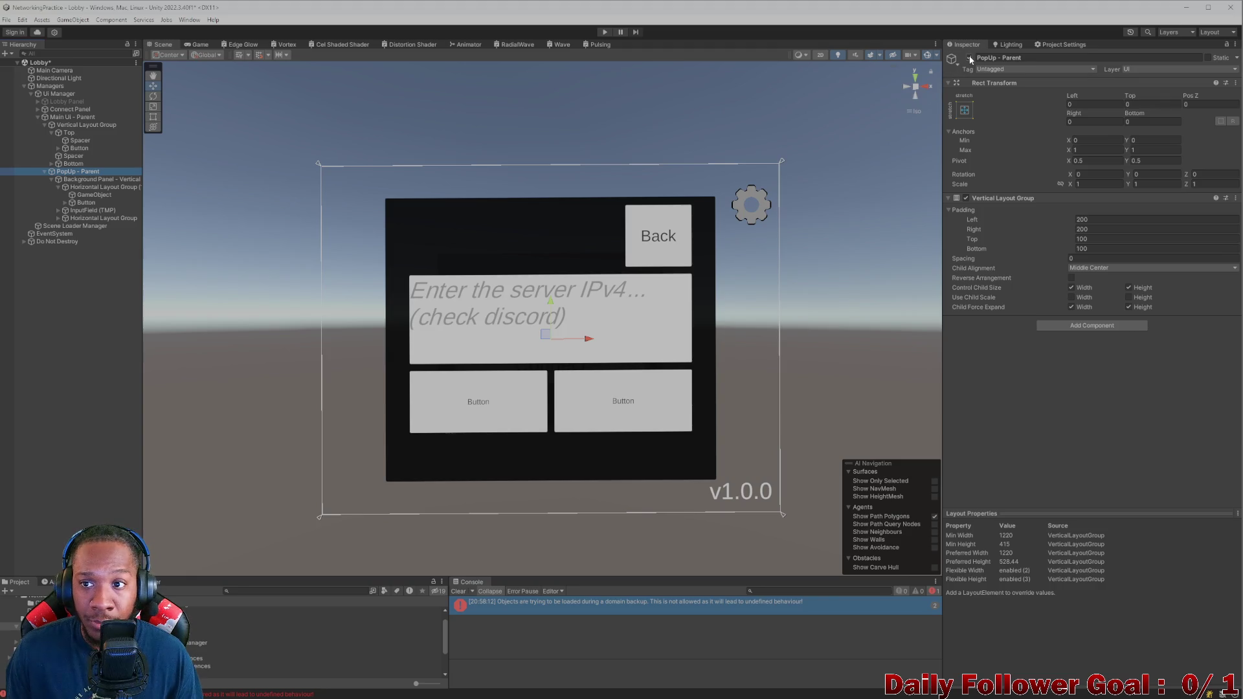
click(969, 58)
click(604, 31)
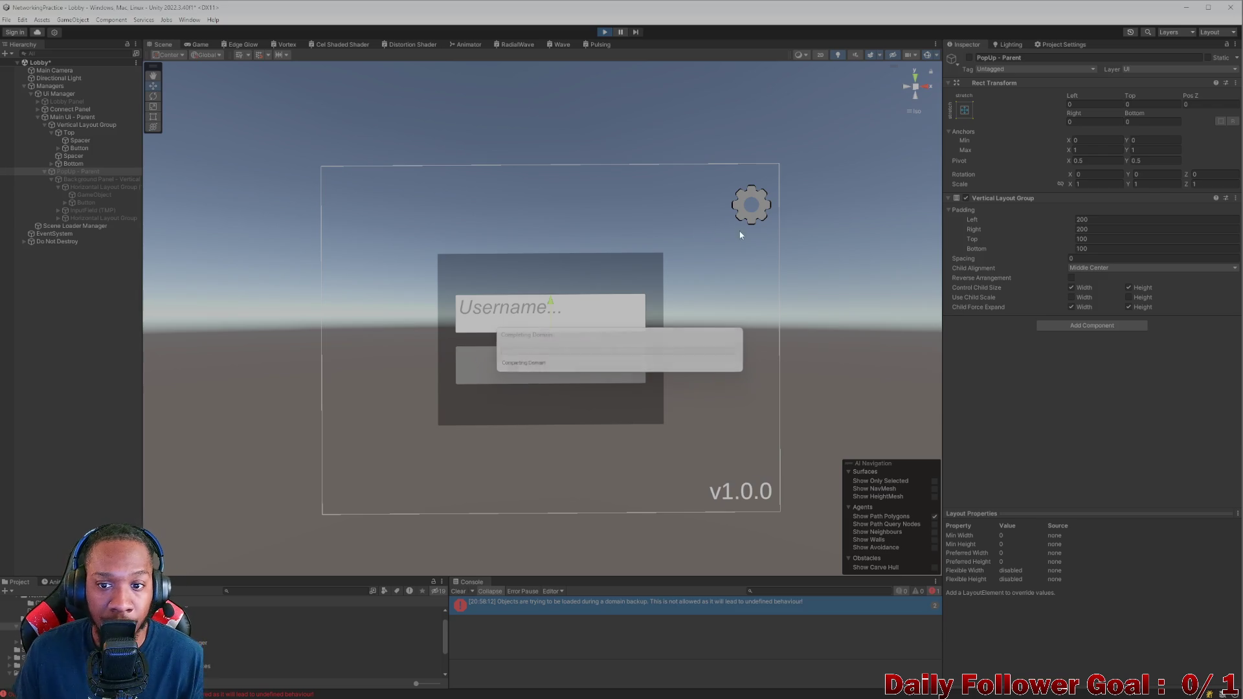
Step: In the Game view, open the IPv4 popup with the gear and close it with Back, several times
key(alt+shift+a)
key(alt+shift+a)
key(alt+shift+a)
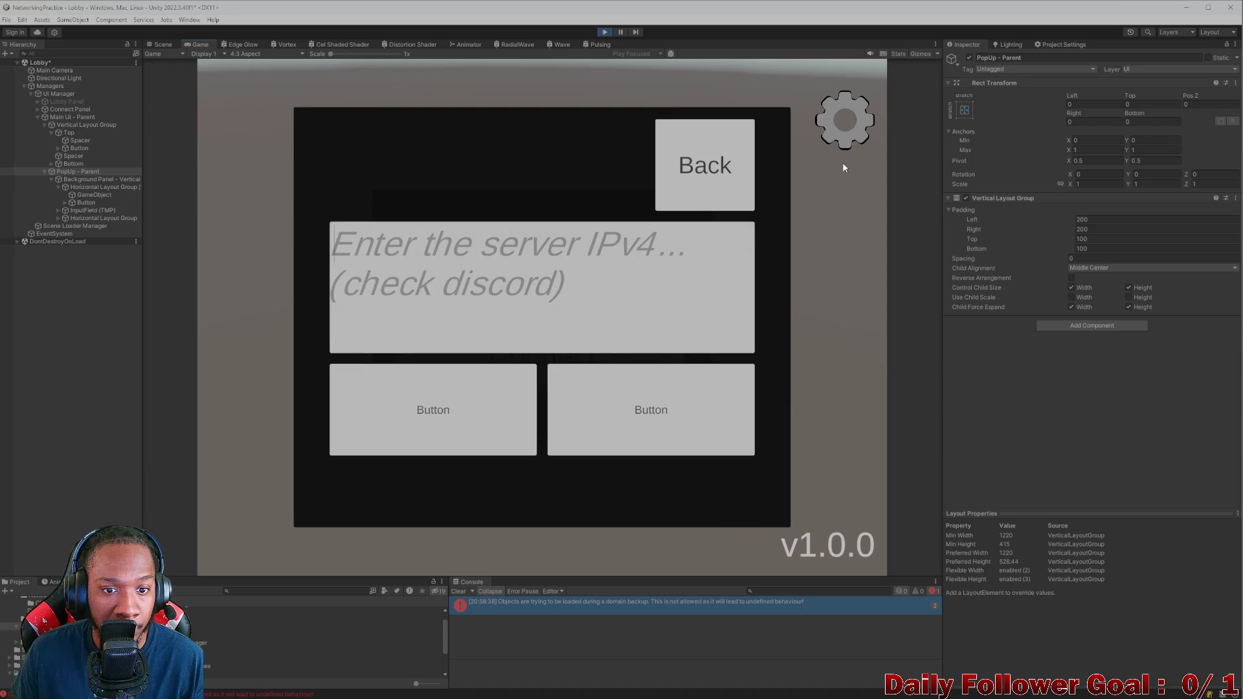
click(699, 171)
click(832, 129)
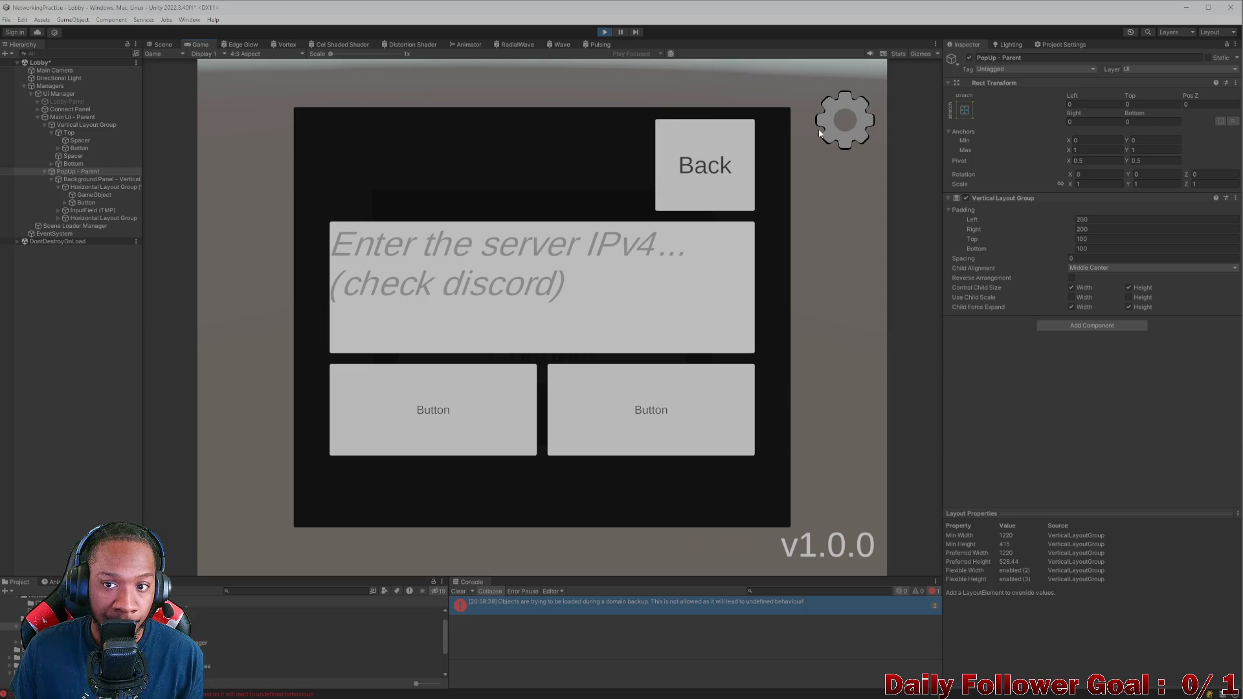
key(alt+shift+a)
key(alt+shift+a)
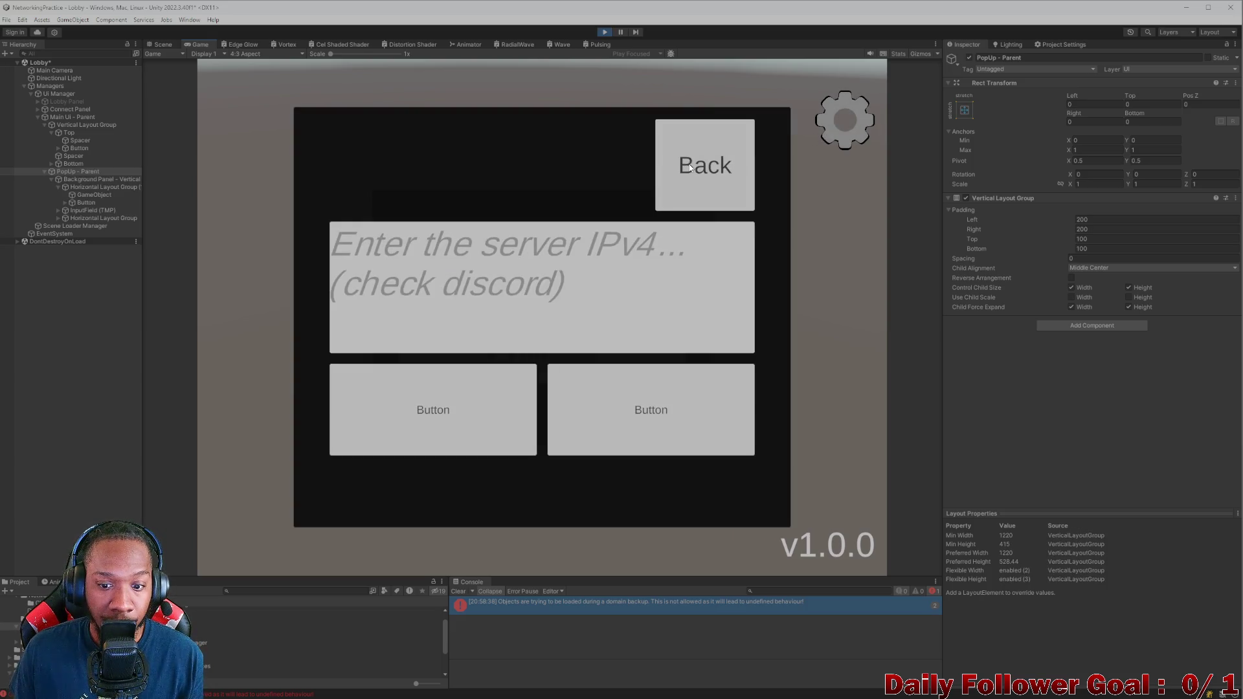
click(690, 167)
click(829, 121)
click(670, 195)
key(alt+shift+a)
click(694, 167)
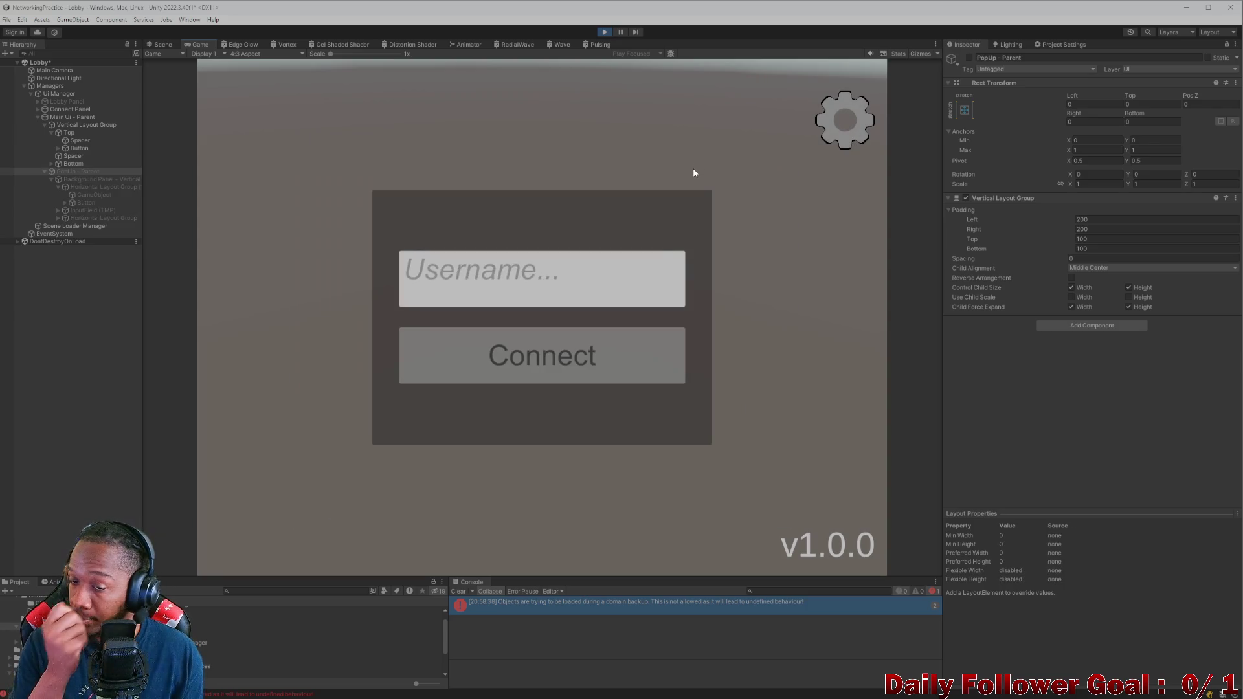